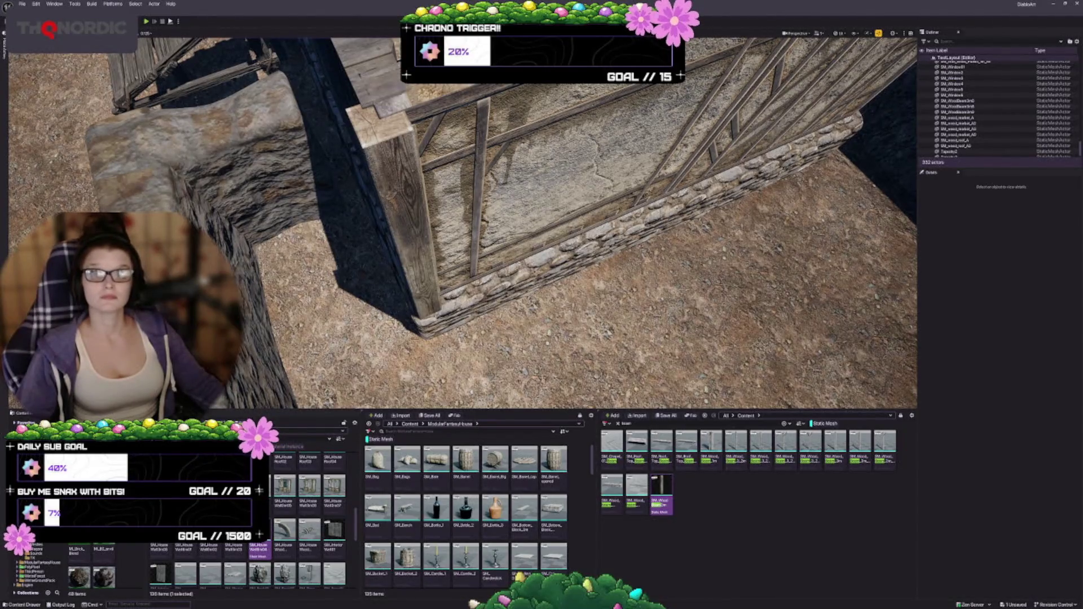
# Step: Duplicate the wood beam on the timber wall and slide the copy to the left
pyautogui.scroll(2, 463, 225)
pyautogui.moveTo(462, 226); pyautogui.dragTo(417, 270)
pyautogui.moveTo(698, 177); pyautogui.dragTo(699, 177)
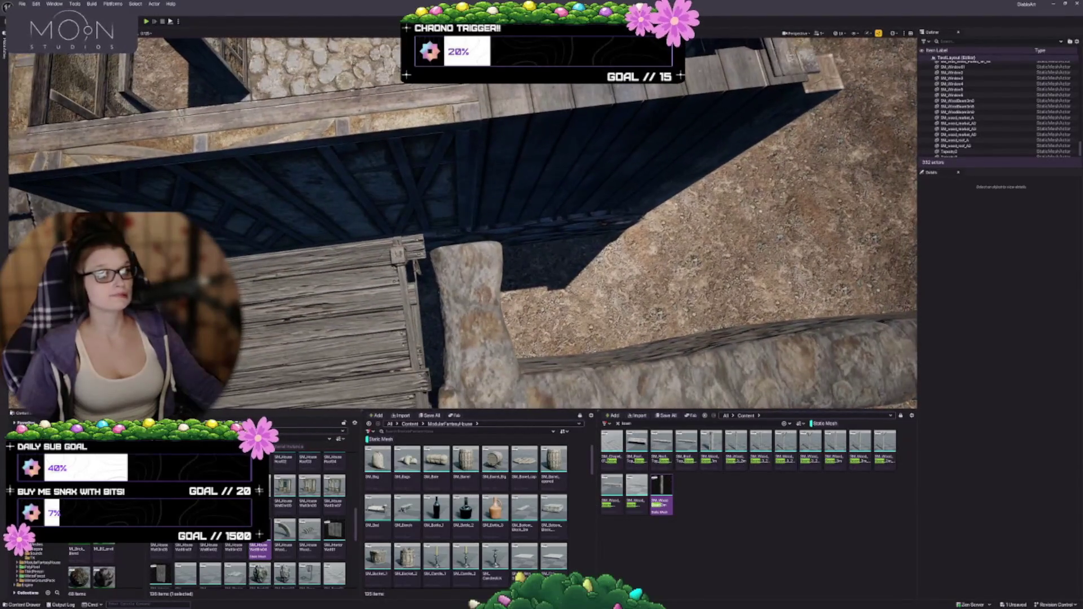
pyautogui.click(698, 176)
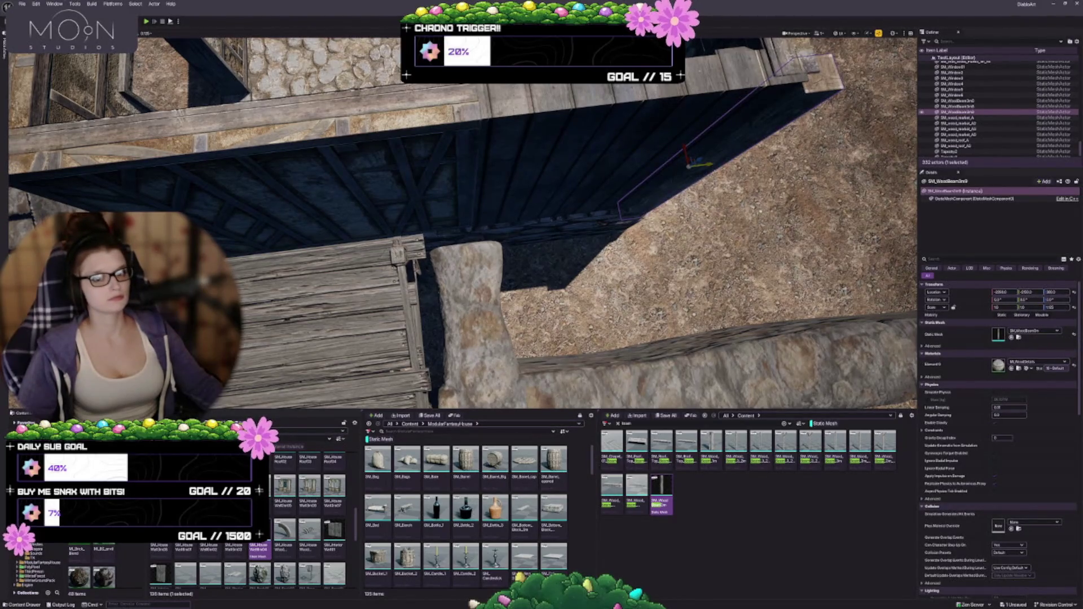
pyautogui.moveTo(709, 166)
pyautogui.mouseDown()
pyautogui.moveTo(491, 204)
pyautogui.moveTo(457, 163)
pyautogui.moveTo(398, 138)
pyautogui.mouseUp()
pyautogui.press('Escape')
# Step: Shift the vertical wooden beam right along the wall beside the stone foundation
pyautogui.moveTo(580, 280); pyautogui.dragTo(580, 280)
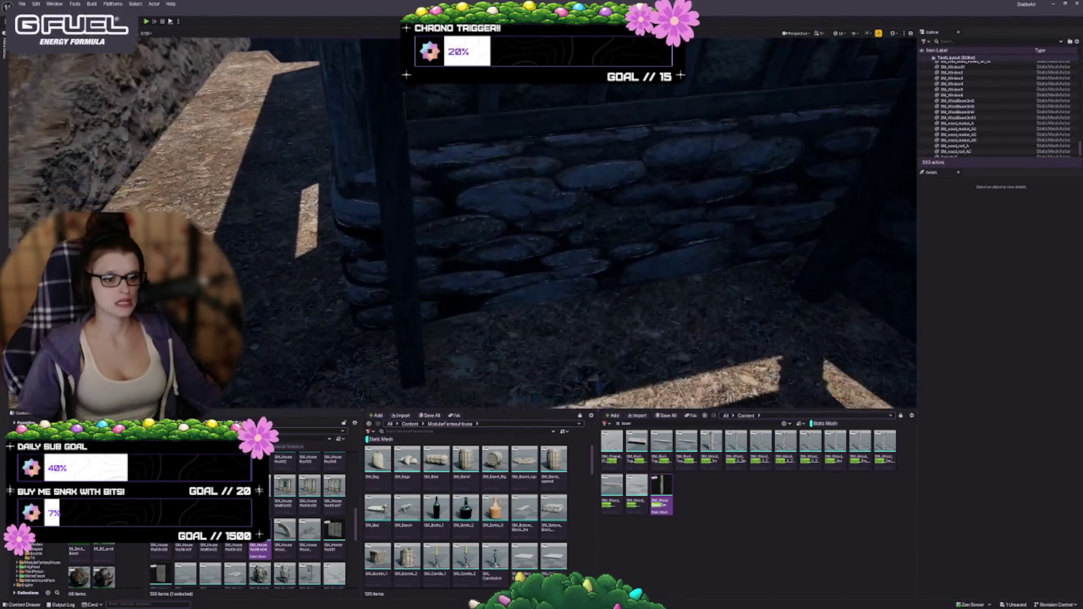
pyautogui.moveTo(580, 280); pyautogui.dragTo(576, 280)
pyautogui.click(454, 149)
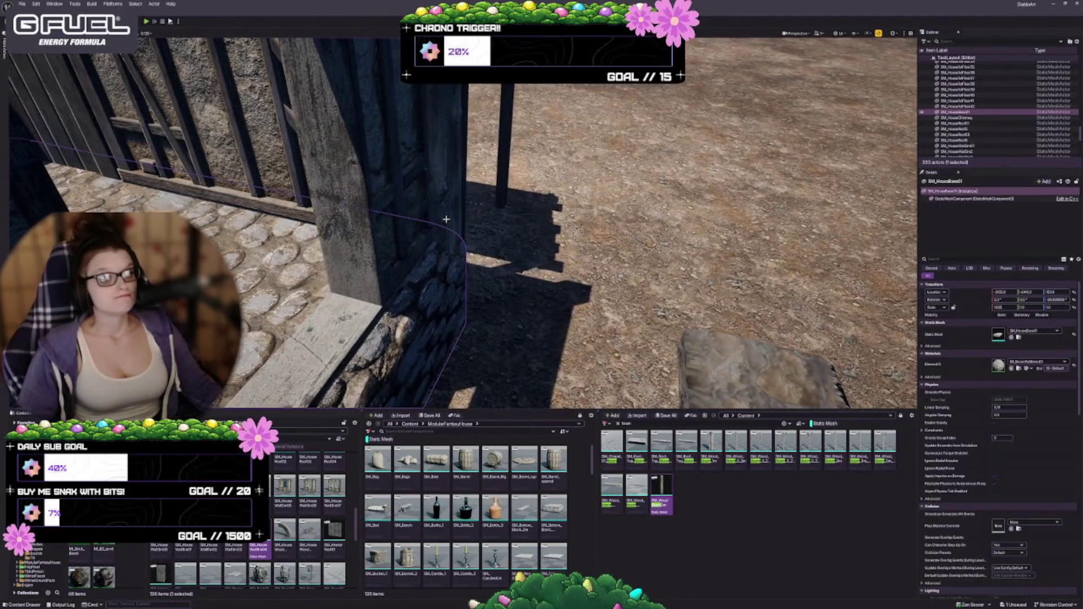
pyautogui.click(446, 219)
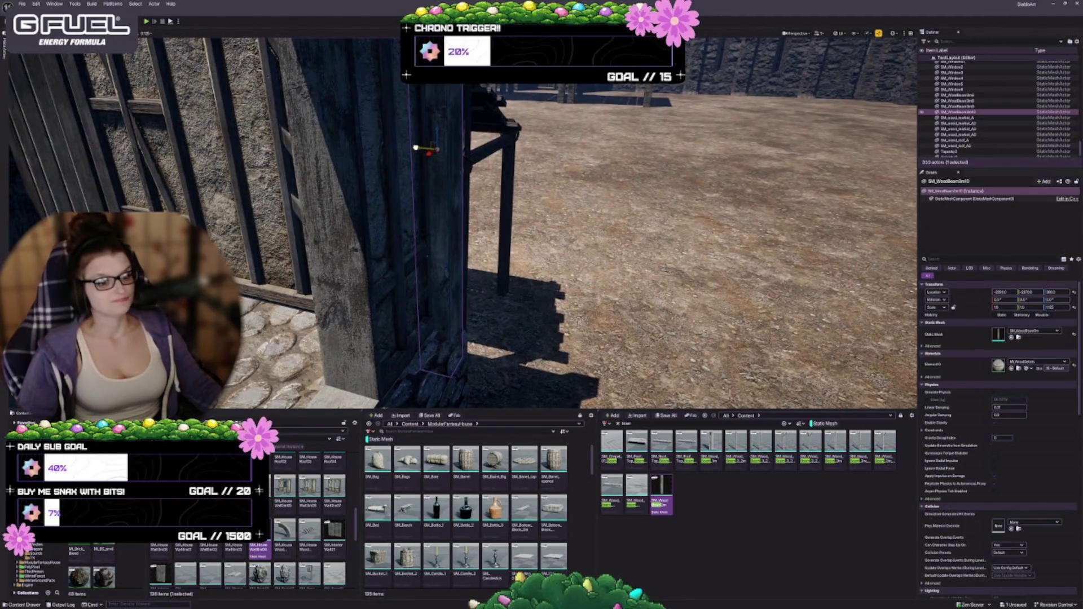
pyautogui.moveTo(411, 147)
pyautogui.mouseDown()
pyautogui.moveTo(427, 148)
pyautogui.moveTo(429, 248)
pyautogui.moveTo(454, 299)
pyautogui.mouseUp()
pyautogui.moveTo(605, 215)
pyautogui.mouseDown()
pyautogui.moveTo(592, 220)
pyautogui.moveTo(604, 214)
pyautogui.mouseUp()
pyautogui.press('Escape')
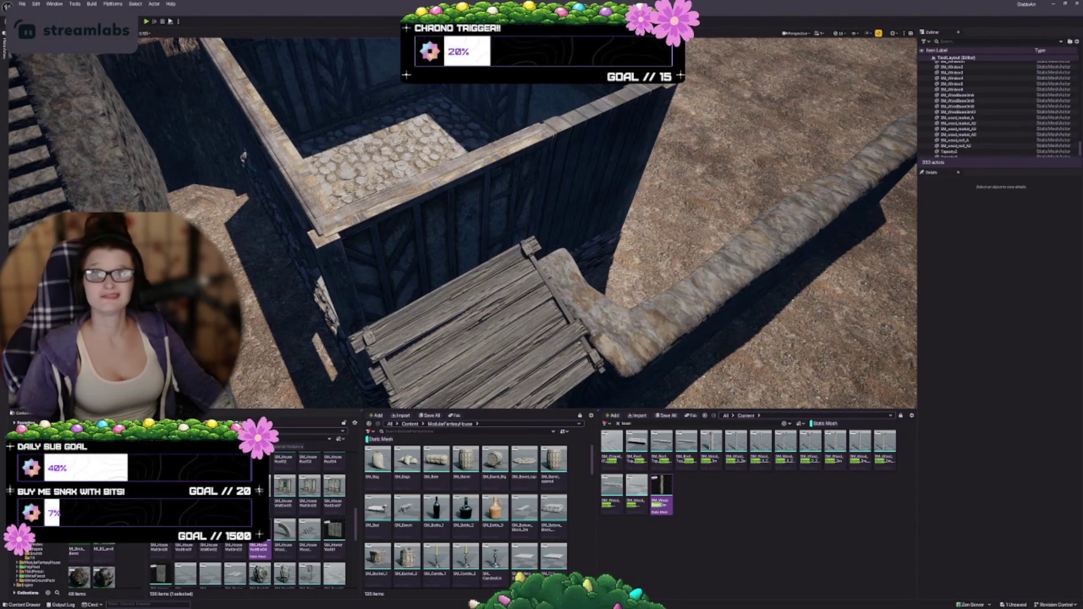
pyautogui.moveTo(243, 156); pyautogui.dragTo(327, 186)
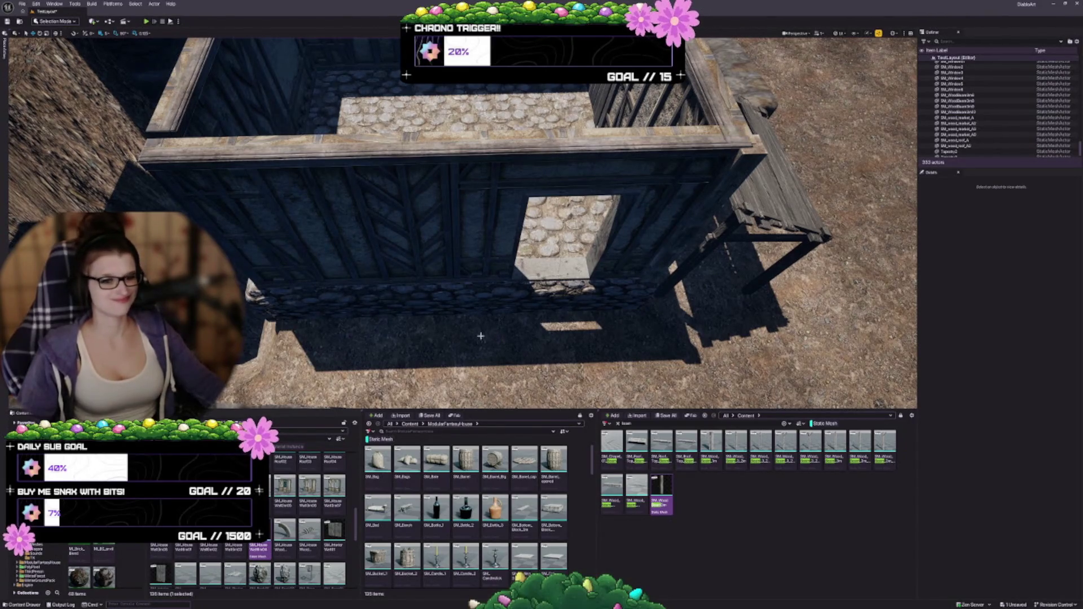
# Step: Place a copy of the wood beam into the window opening as a frame post
pyautogui.click(665, 229)
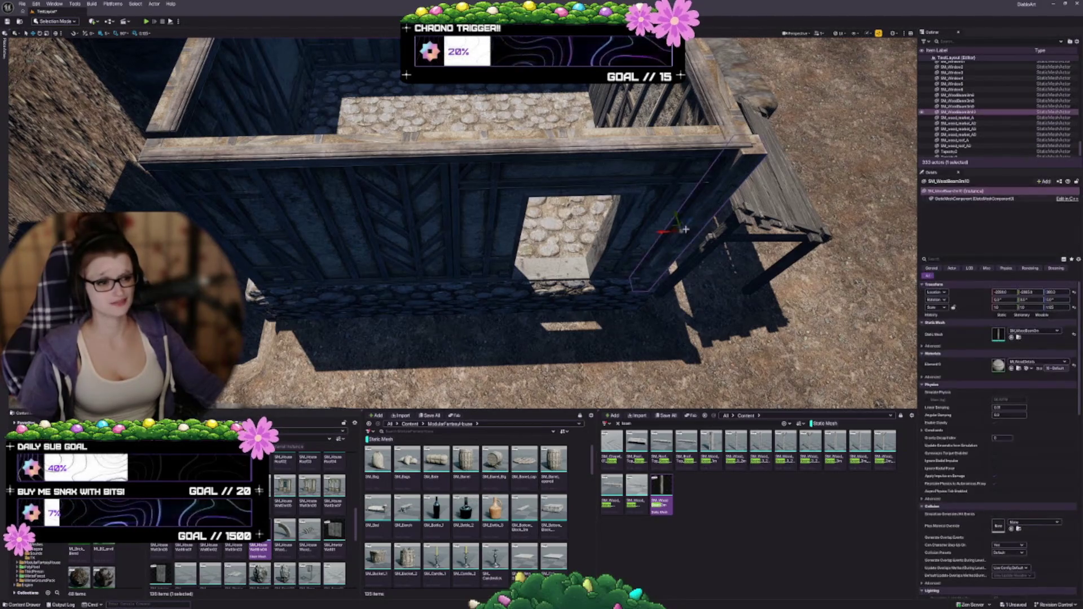
pyautogui.moveTo(665, 229); pyautogui.dragTo(533, 230)
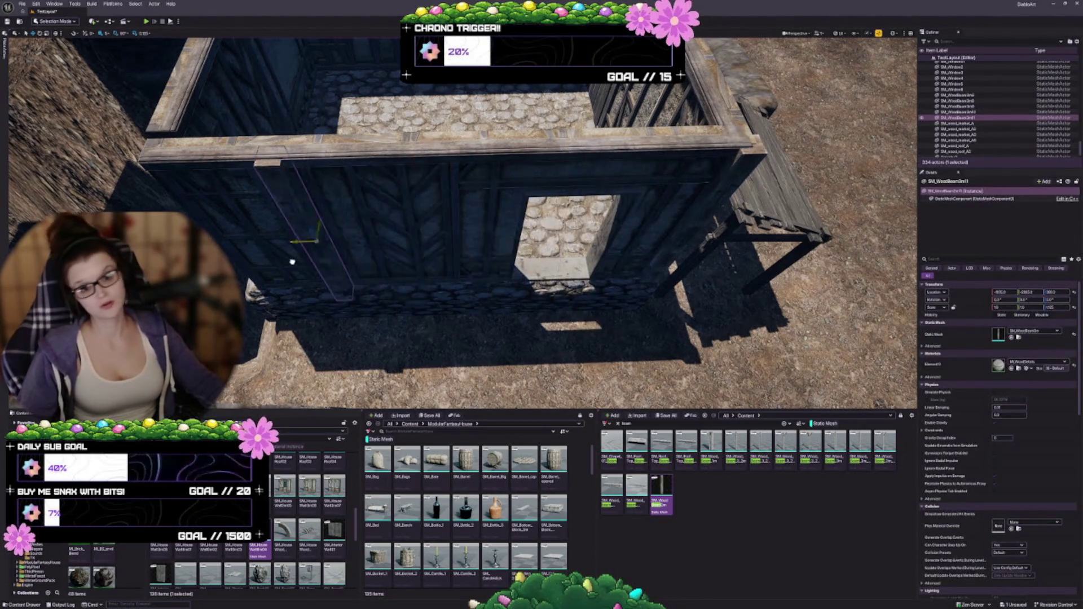
pyautogui.moveTo(226, 232); pyautogui.dragTo(293, 189)
pyautogui.moveTo(477, 179)
pyautogui.mouseDown()
pyautogui.moveTo(464, 181)
pyautogui.moveTo(498, 280)
pyautogui.moveTo(293, 268)
pyautogui.mouseUp()
# Step: Set grid snap to 0.0625 and shorten the timber house wall from its right end
pyautogui.click(248, 265)
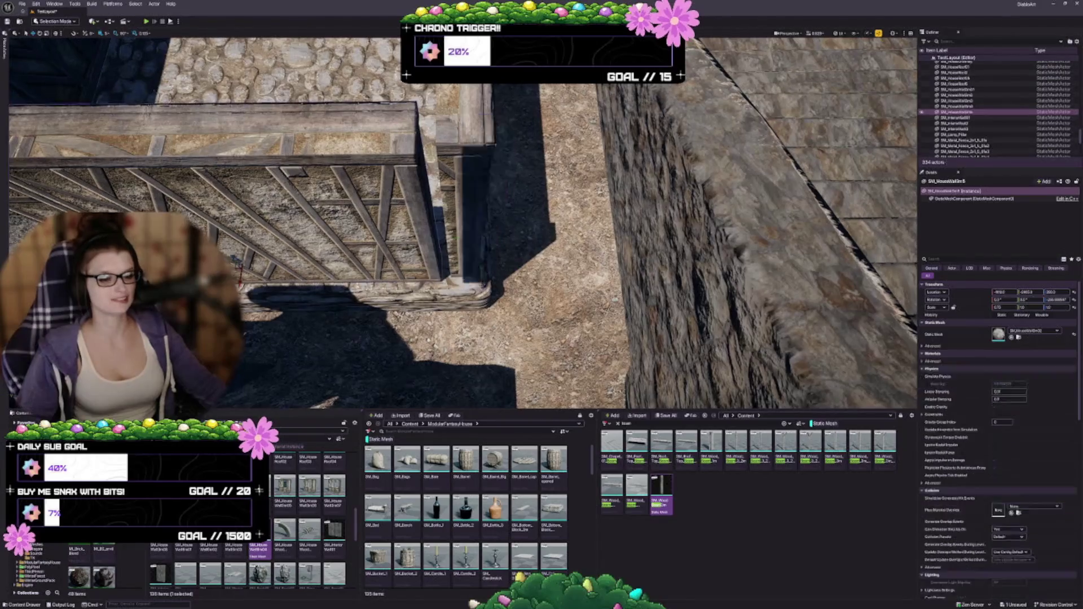
pyautogui.moveTo(395, 226)
pyautogui.mouseDown()
pyautogui.moveTo(366, 228)
pyautogui.moveTo(370, 253)
pyautogui.mouseUp()
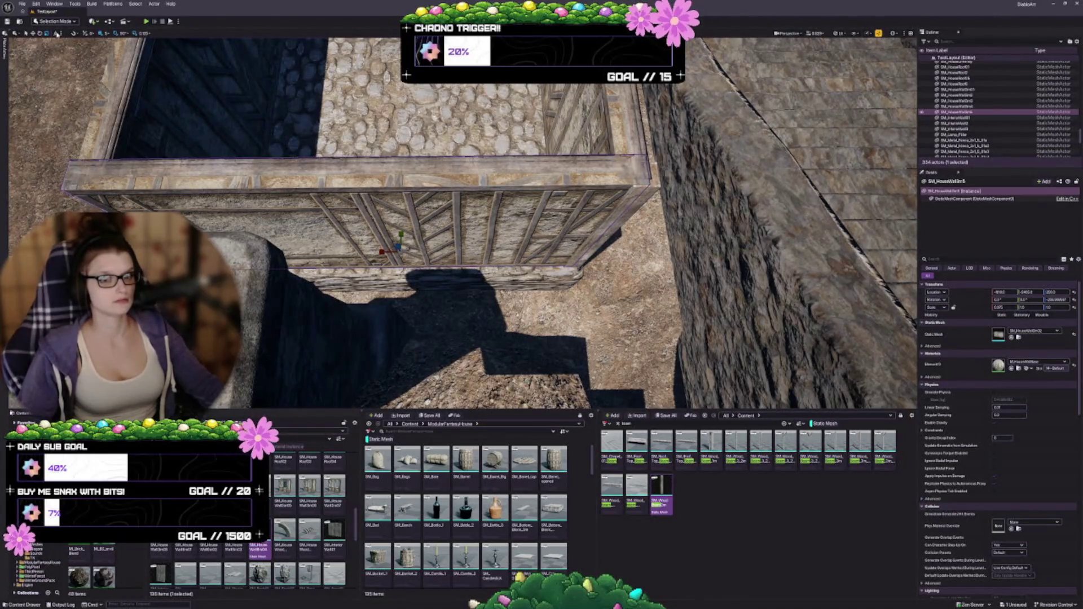
pyautogui.click(145, 33)
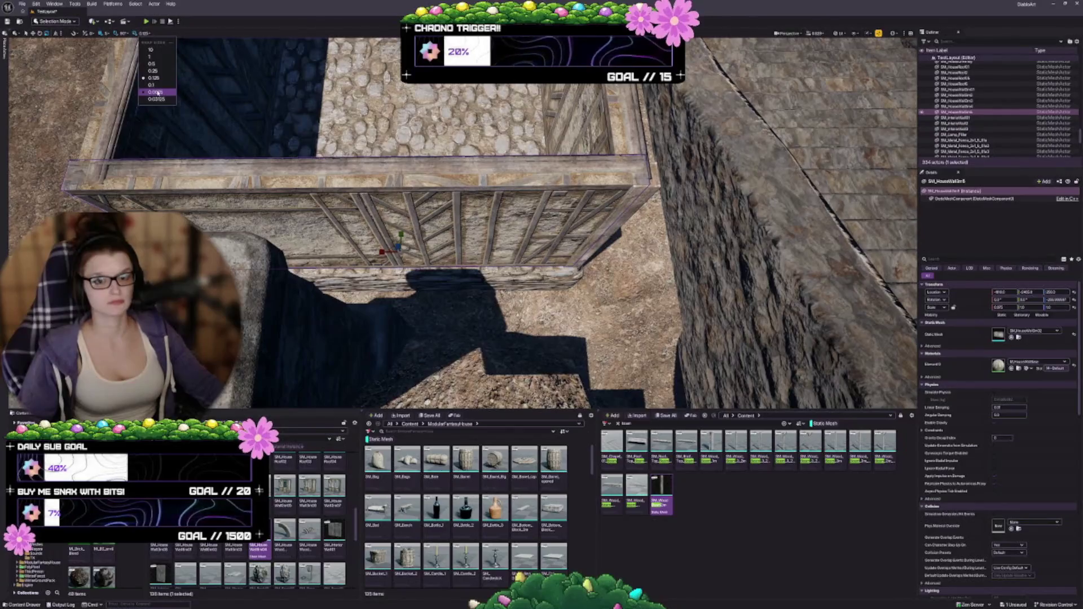
pyautogui.click(156, 91)
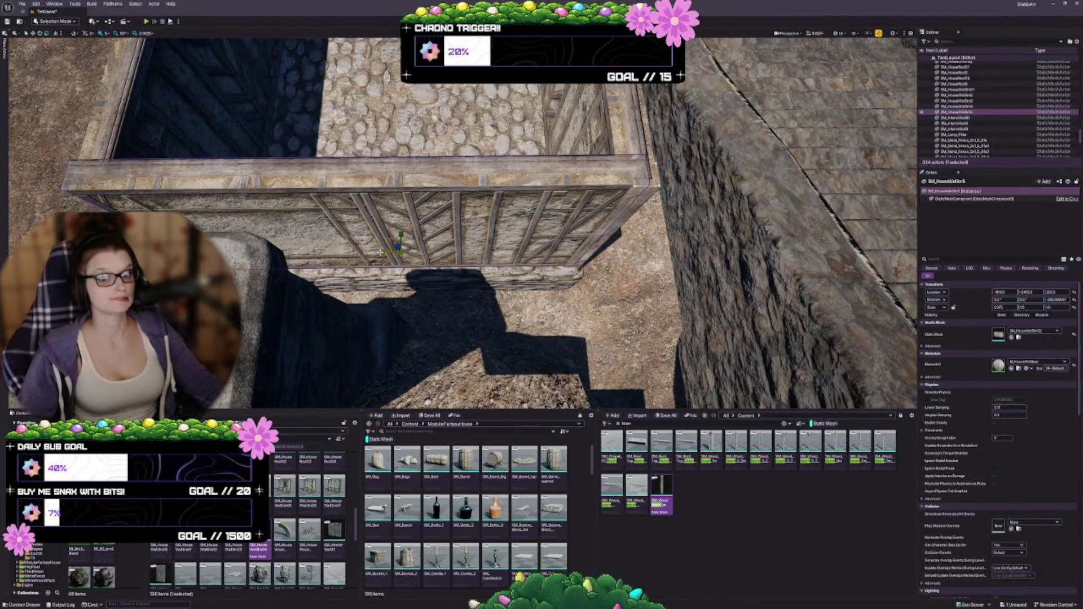
pyautogui.moveTo(382, 252); pyautogui.dragTo(388, 252)
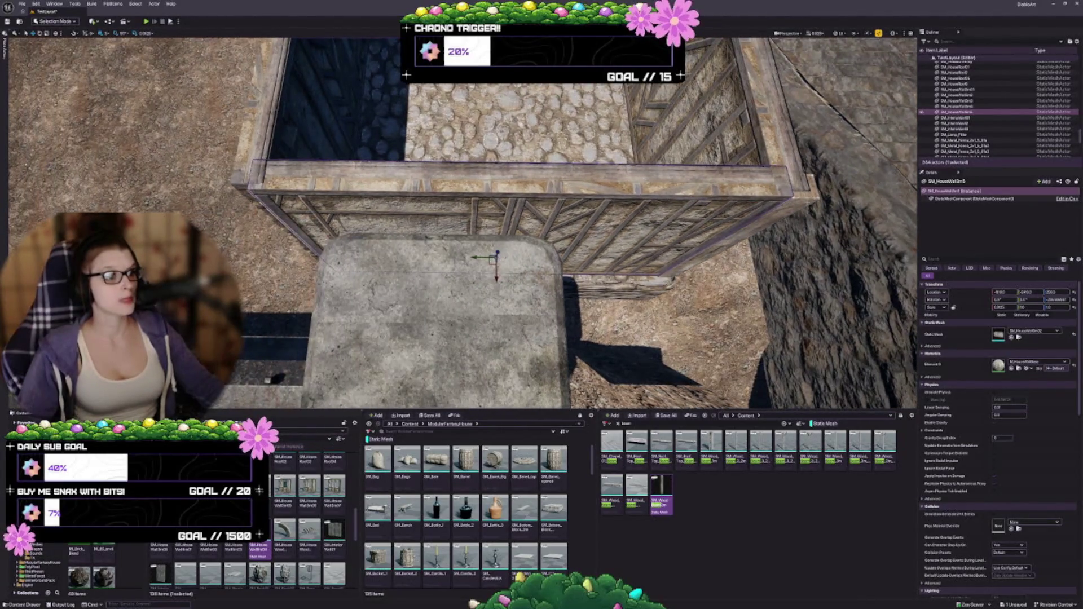
# Step: Lift the window-frame wood beam higher up the wall
pyautogui.click(805, 258)
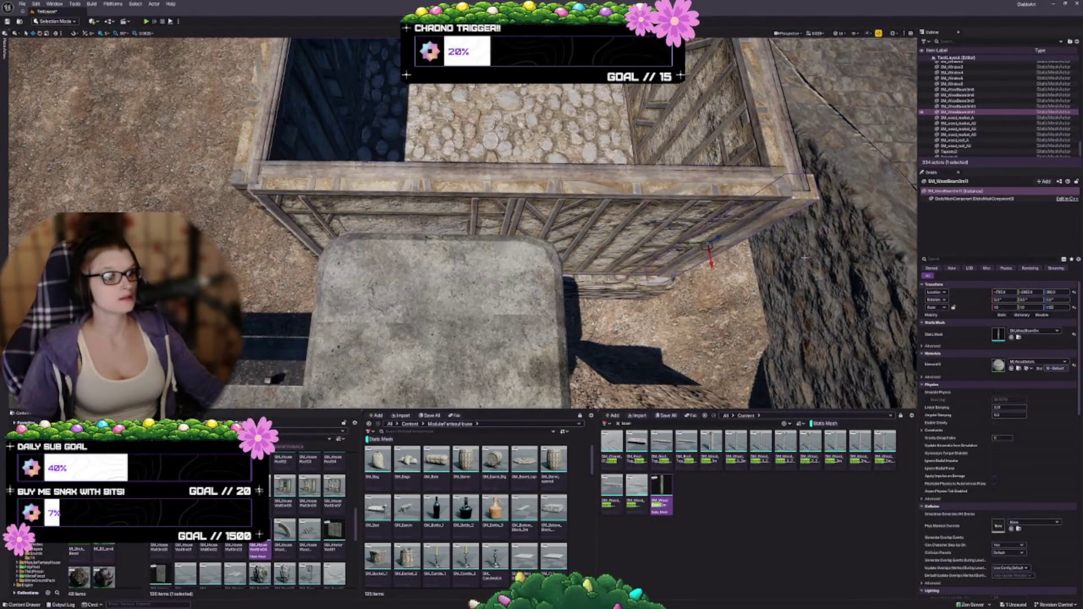
pyautogui.moveTo(805, 257); pyautogui.dragTo(778, 251)
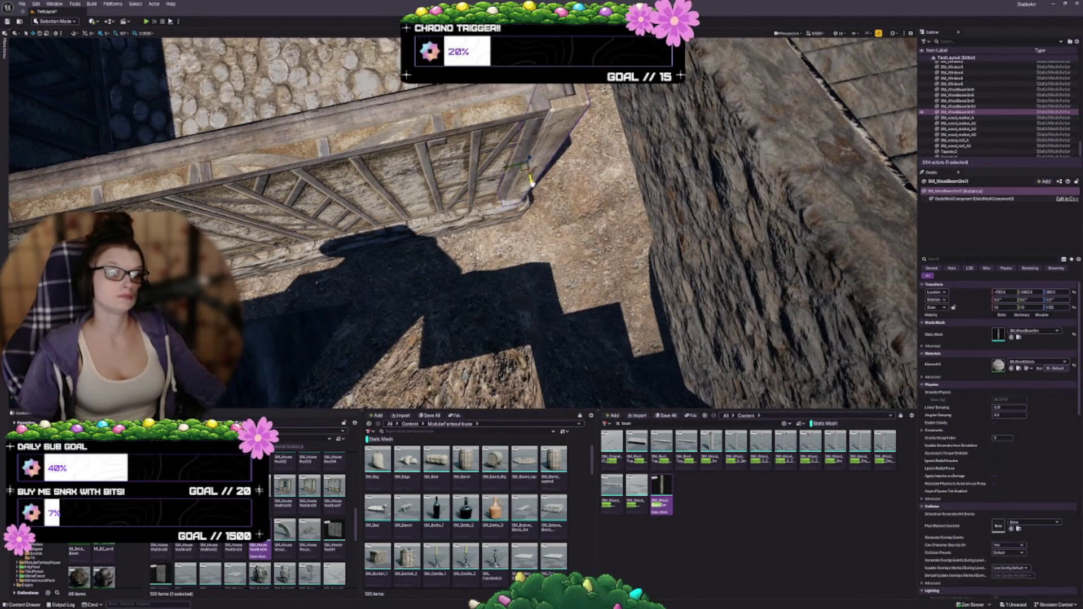
pyautogui.moveTo(531, 184); pyautogui.dragTo(497, 198)
# Step: Place another wood beam copy at the wall's left edge and save the level
pyautogui.moveTo(750, 149)
pyautogui.mouseDown()
pyautogui.moveTo(727, 155)
pyautogui.moveTo(750, 149)
pyautogui.mouseUp()
pyautogui.click(657, 162)
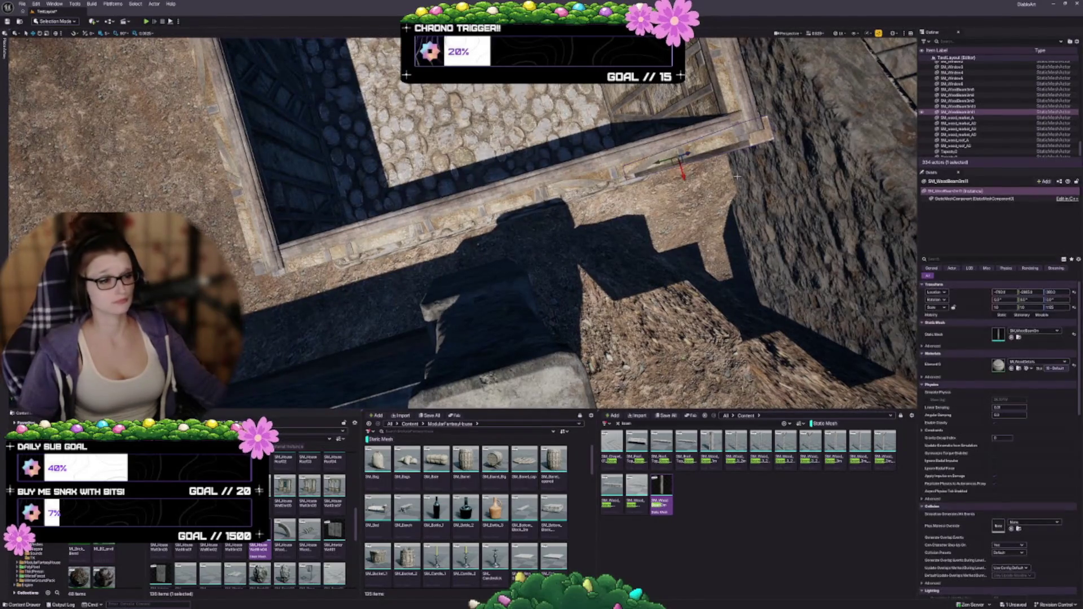
pyautogui.moveTo(657, 162)
pyautogui.mouseDown()
pyautogui.moveTo(316, 265)
pyautogui.moveTo(406, 243)
pyautogui.moveTo(406, 225)
pyautogui.moveTo(428, 214)
pyautogui.moveTo(473, 220)
pyautogui.moveTo(339, 240)
pyautogui.moveTo(350, 240)
pyautogui.mouseUp()
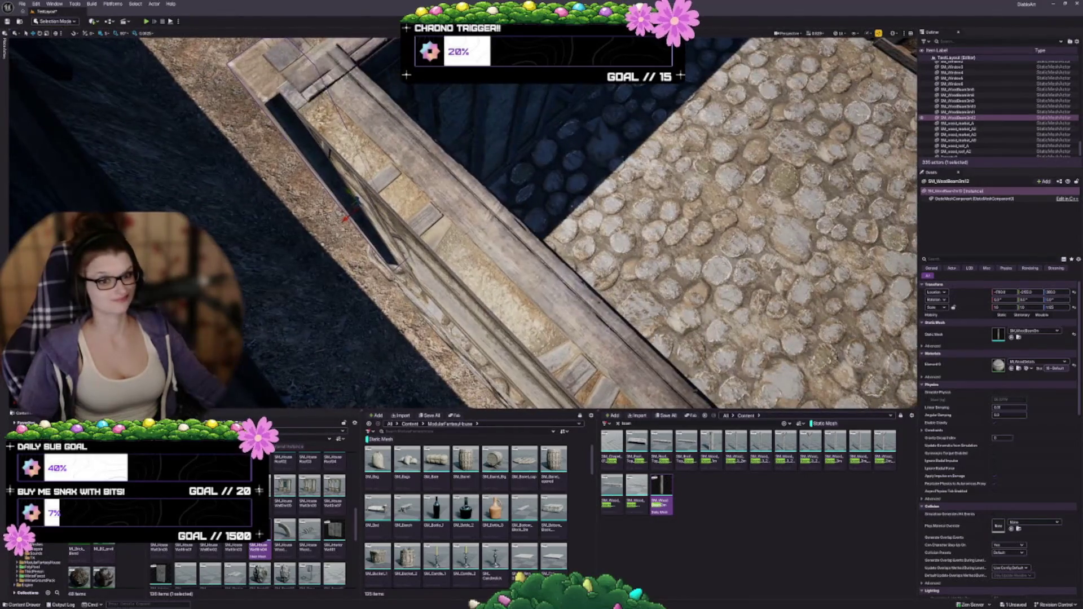
pyautogui.press('Escape')
pyautogui.hotkey('ctrl', 's')
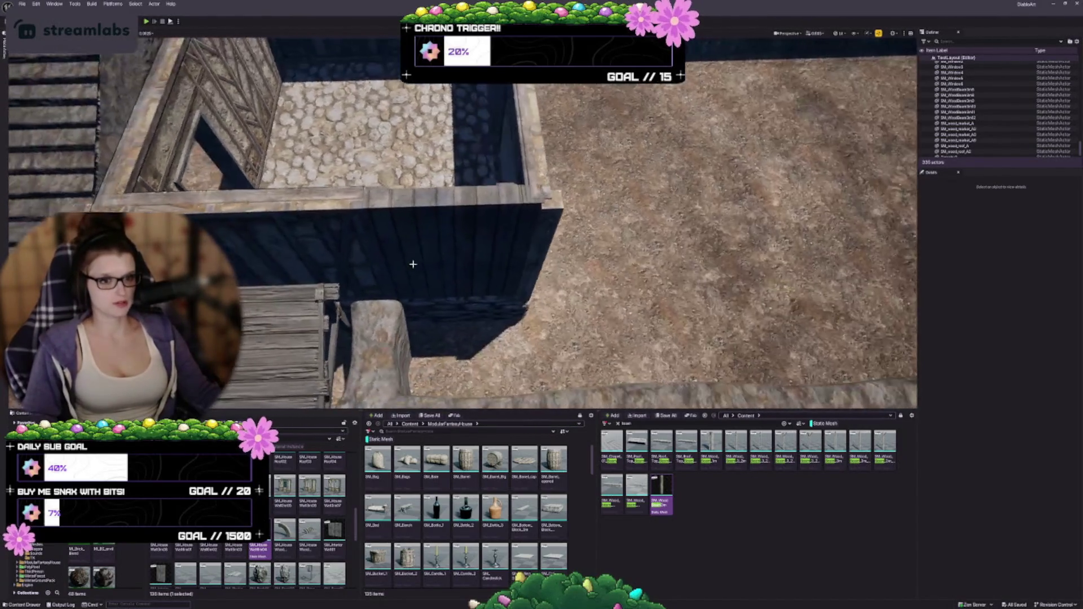
# Step: Delete the wall section and place a copy of the dark plank wall beside the cobbled floor
pyautogui.click(428, 246)
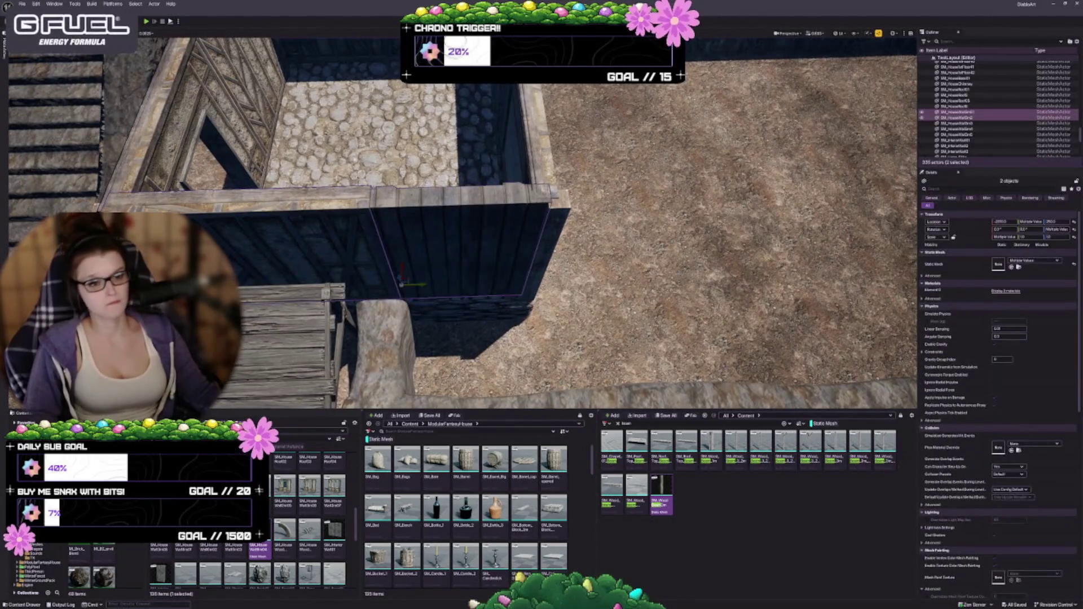
pyautogui.press('Delete')
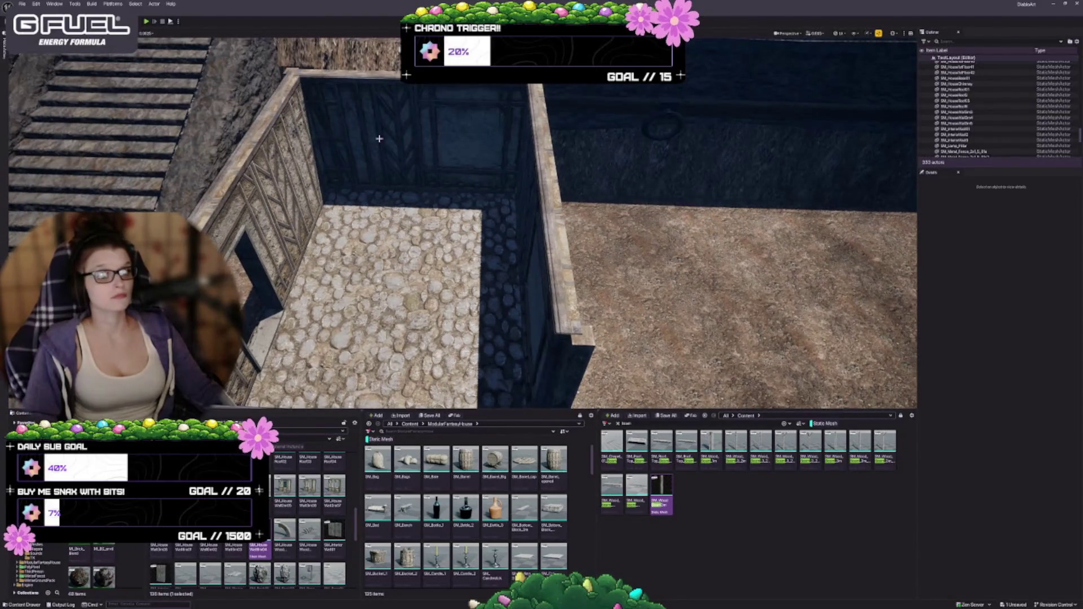
pyautogui.click(381, 131)
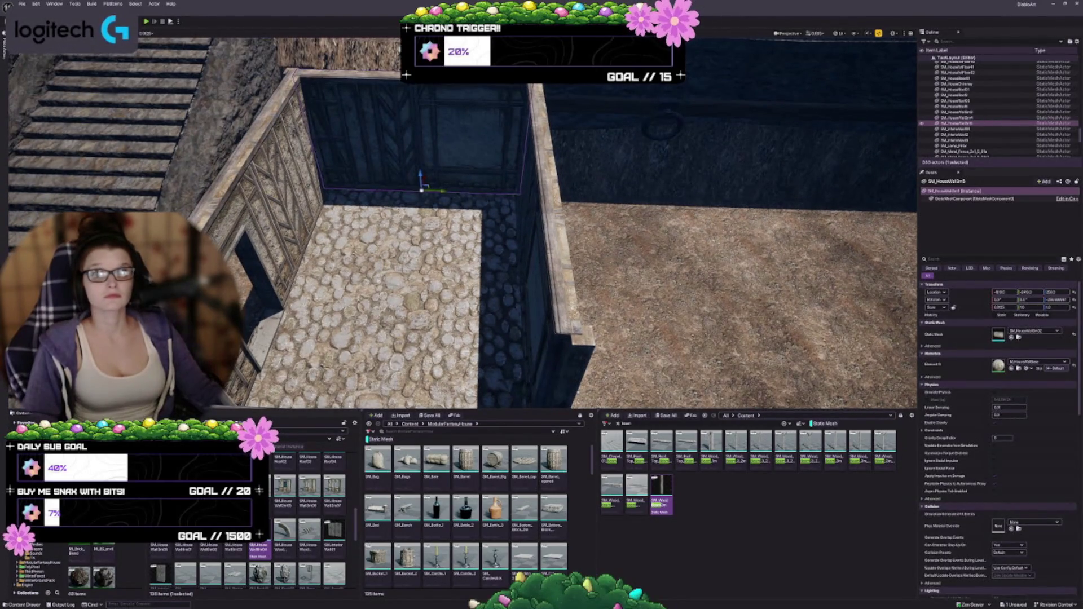
pyautogui.moveTo(463, 225); pyautogui.dragTo(316, 237)
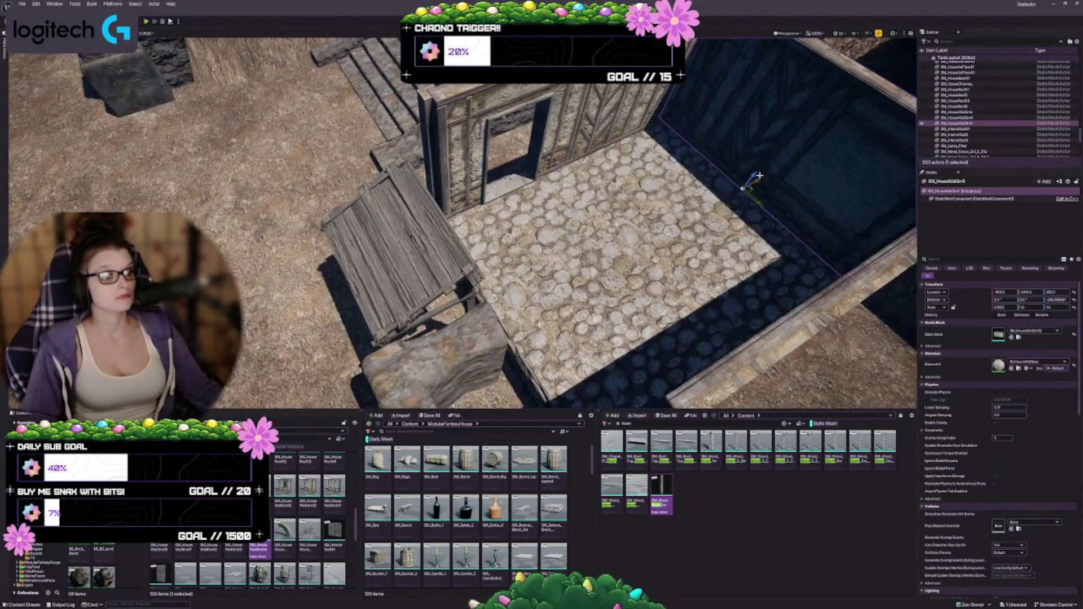
pyautogui.moveTo(755, 181)
pyautogui.mouseDown()
pyautogui.moveTo(515, 271)
pyautogui.moveTo(418, 248)
pyautogui.moveTo(361, 337)
pyautogui.moveTo(394, 338)
pyautogui.moveTo(440, 293)
pyautogui.mouseUp()
pyautogui.press('Escape')
pyautogui.moveTo(750, 365); pyautogui.dragTo(556, 350)
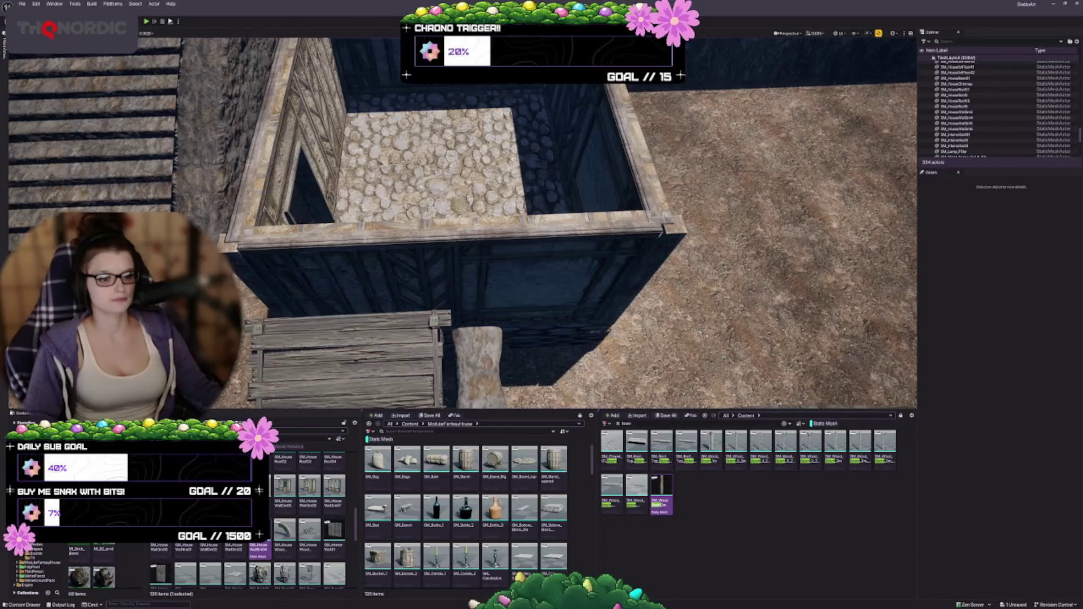
pyautogui.click(536, 282)
pyautogui.scroll(2, 316, 542)
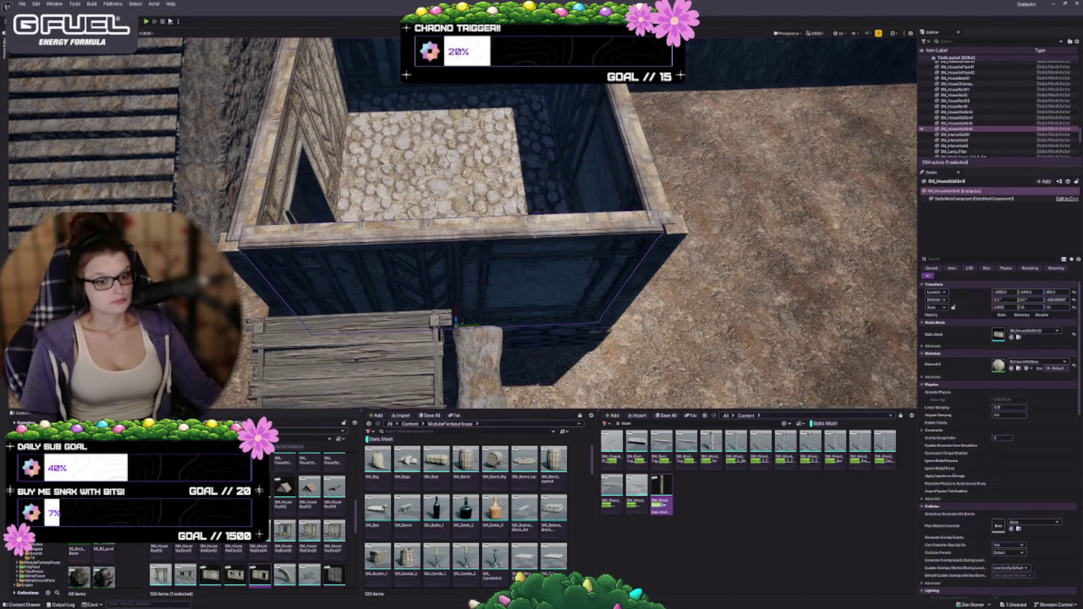
# Step: Rotate the dark plank wall panel next to the wooden entry steps to a new angle
pyautogui.moveTo(525, 276); pyautogui.dragTo(485, 316)
pyautogui.press('e')
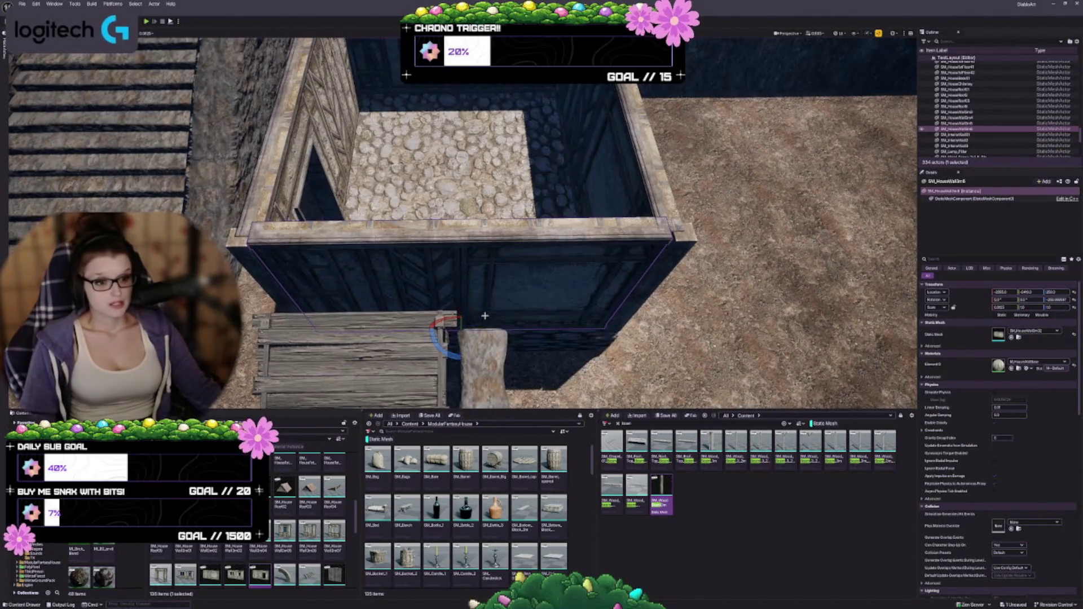
pyautogui.press('f')
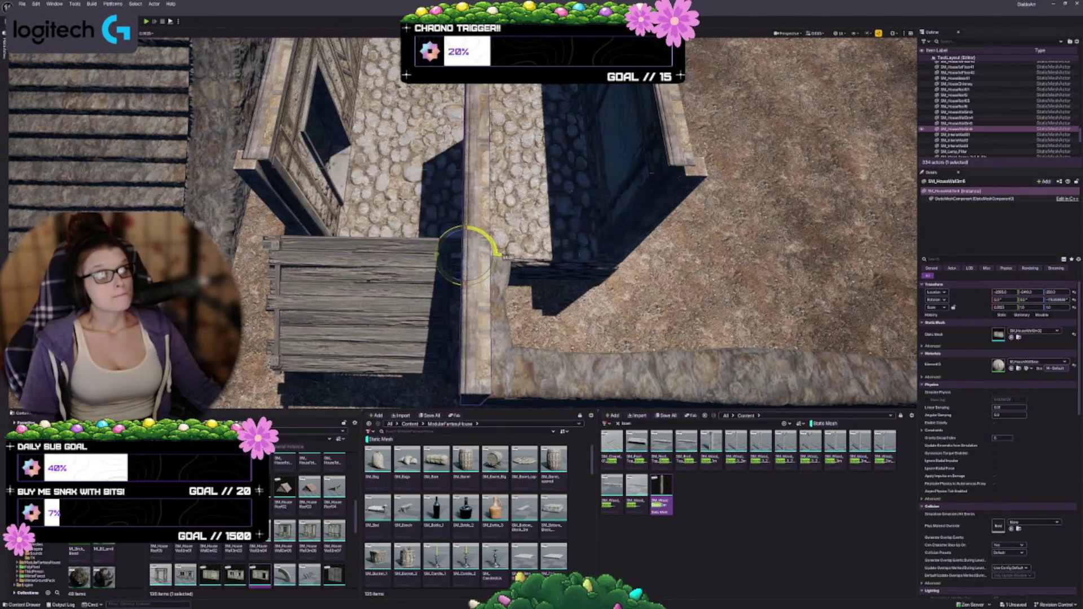
pyautogui.moveTo(496, 255)
pyautogui.mouseDown()
pyautogui.moveTo(445, 228)
pyautogui.moveTo(333, 261)
pyautogui.mouseUp()
pyautogui.scroll(-5, 472, 241)
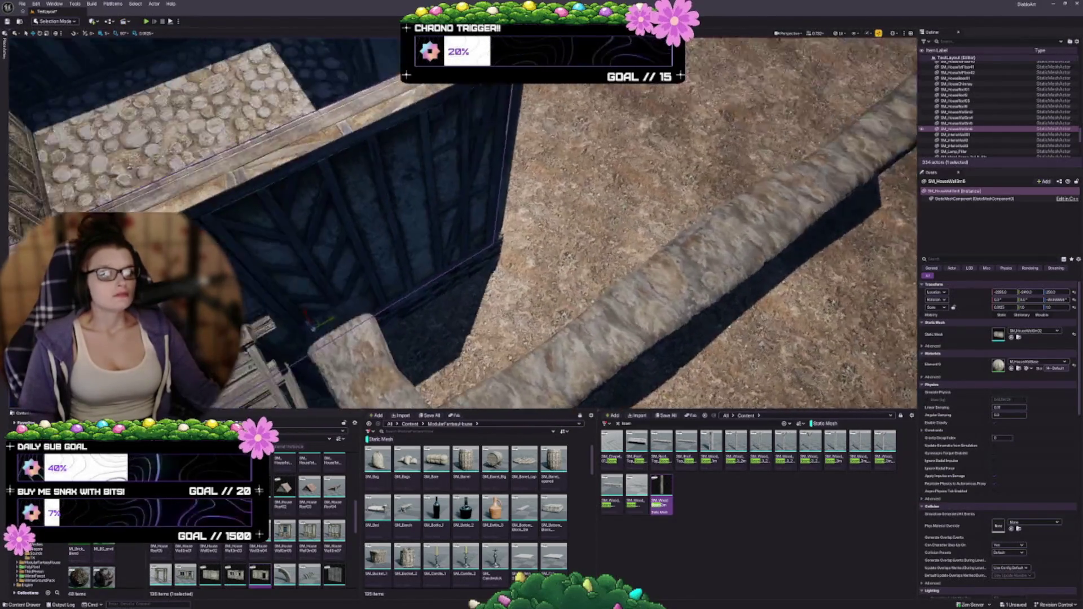
pyautogui.moveTo(559, 264); pyautogui.dragTo(562, 267)
pyautogui.press('f')
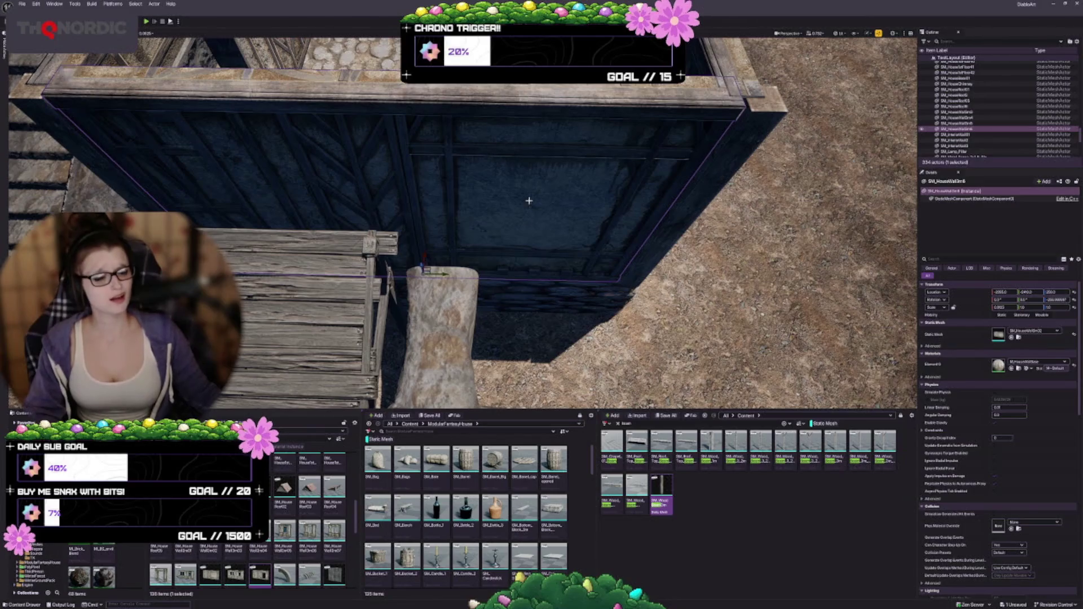
pyautogui.scroll(-3, 528, 200)
pyautogui.scroll(-1, 528, 200)
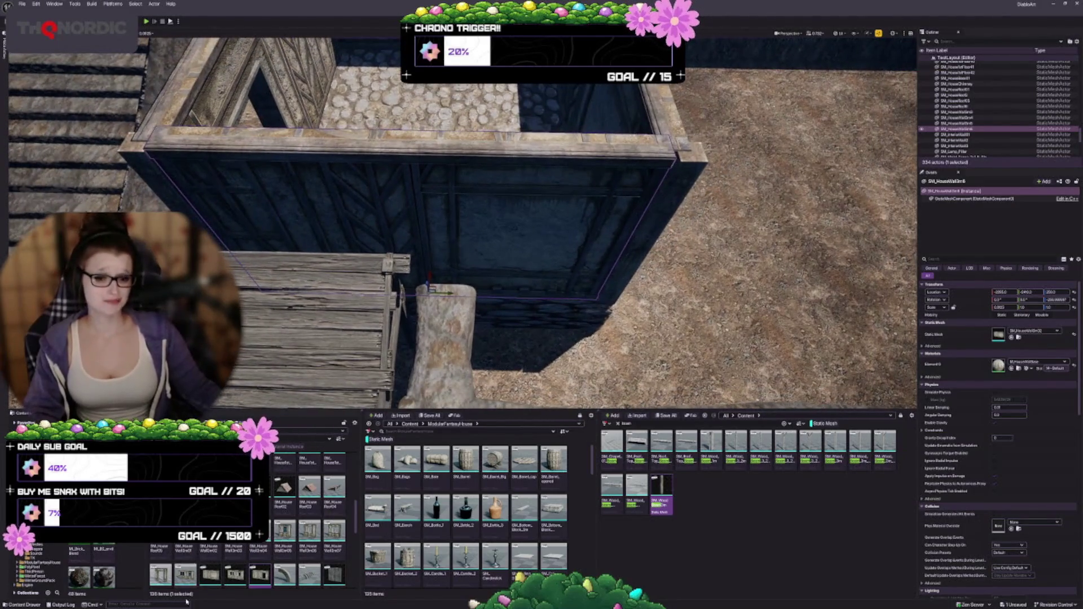
pyautogui.scroll(-1, 263, 549)
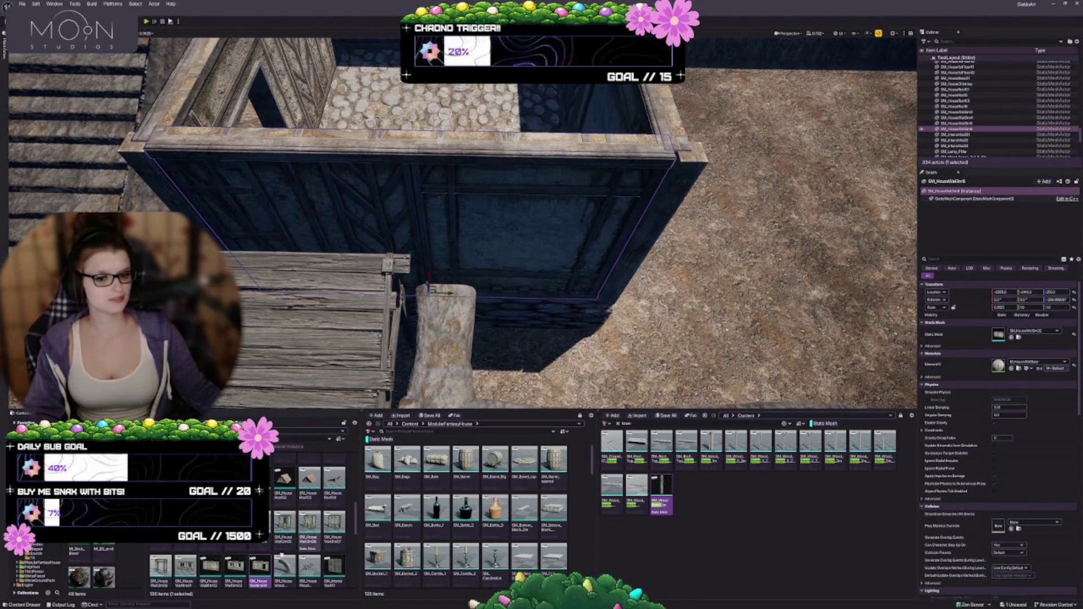
pyautogui.scroll(-3, 282, 519)
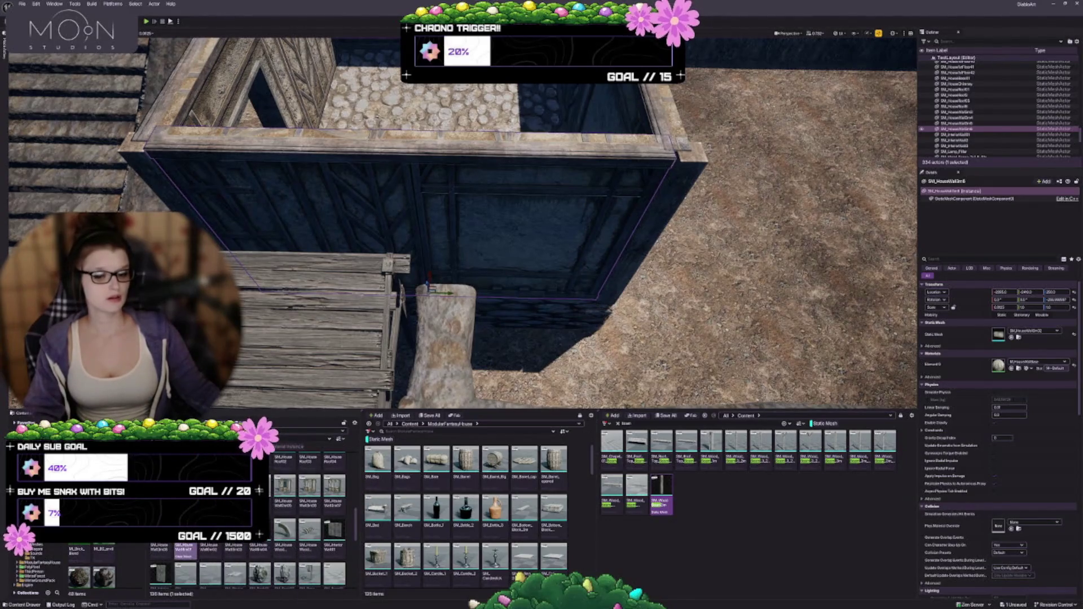
pyautogui.moveTo(184, 553)
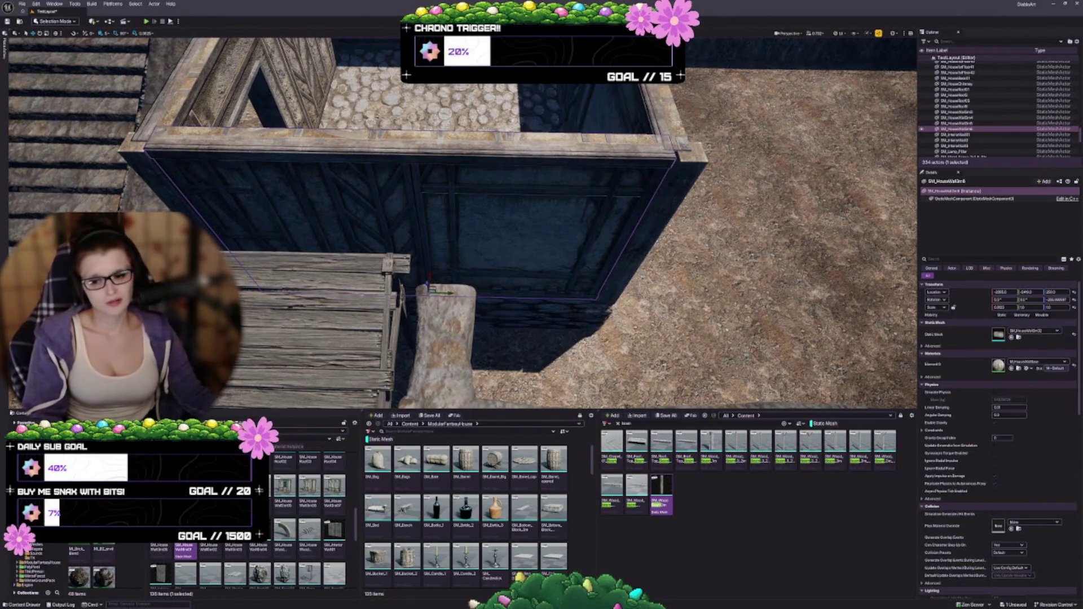
pyautogui.scroll(-2, 463, 222)
pyautogui.scroll(-1, 431, 257)
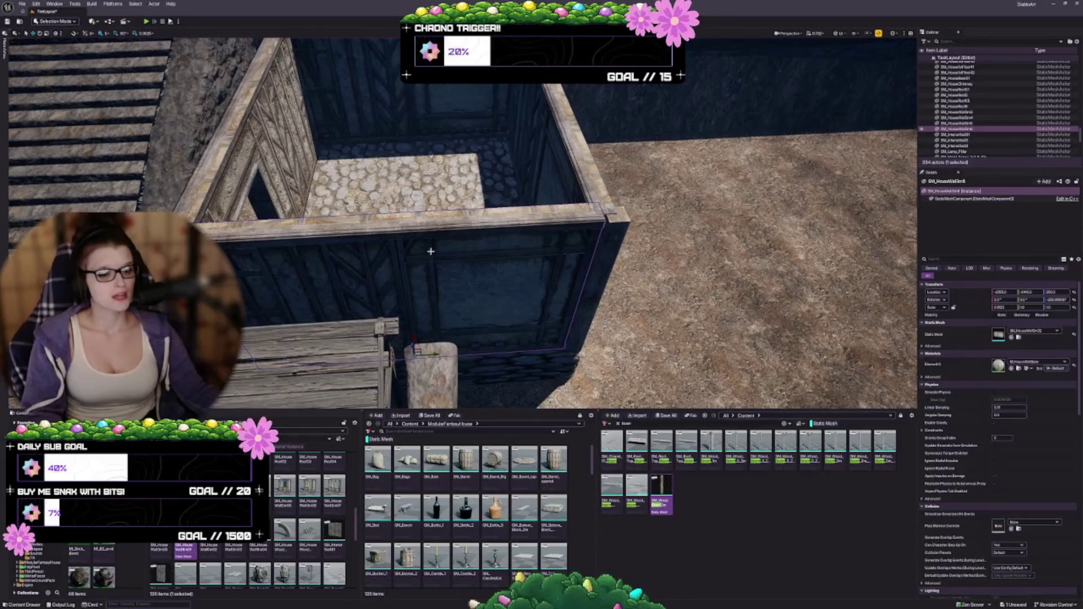
pyautogui.moveTo(434, 257); pyautogui.dragTo(505, 244)
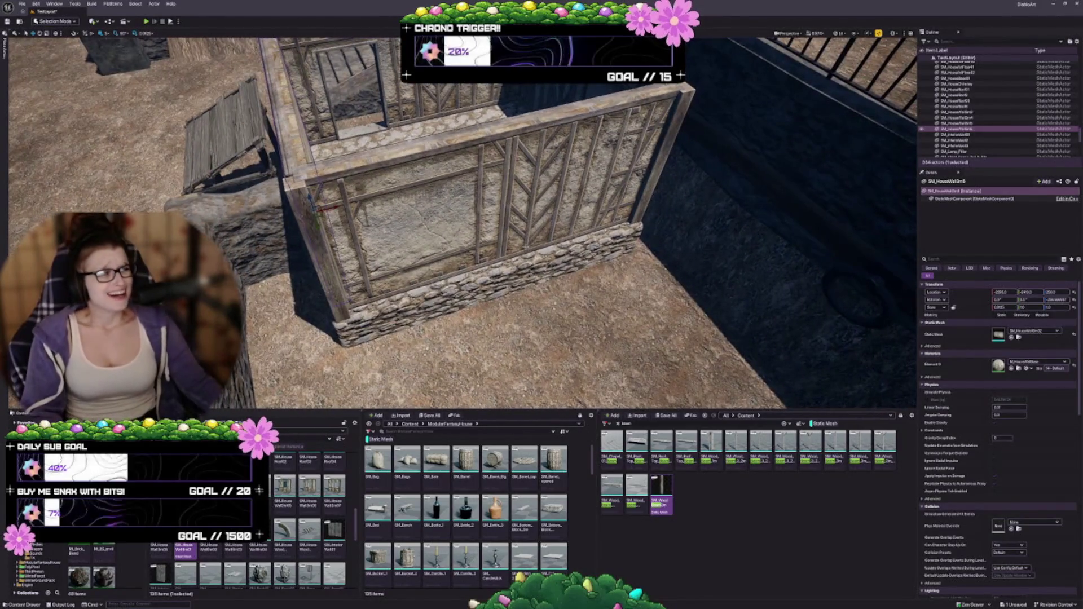
pyautogui.moveTo(515, 286)
pyautogui.mouseDown()
pyautogui.moveTo(468, 283)
pyautogui.moveTo(511, 259)
pyautogui.moveTo(504, 198)
pyautogui.moveTo(521, 167)
pyautogui.moveTo(485, 169)
pyautogui.mouseUp()
pyautogui.click(451, 282)
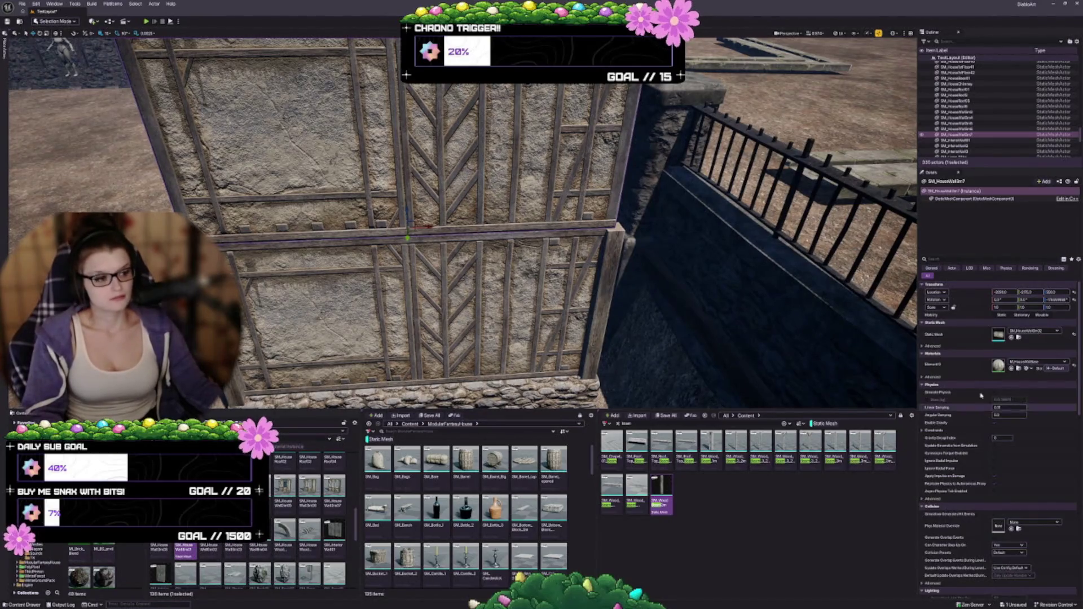
pyautogui.click(1011, 337)
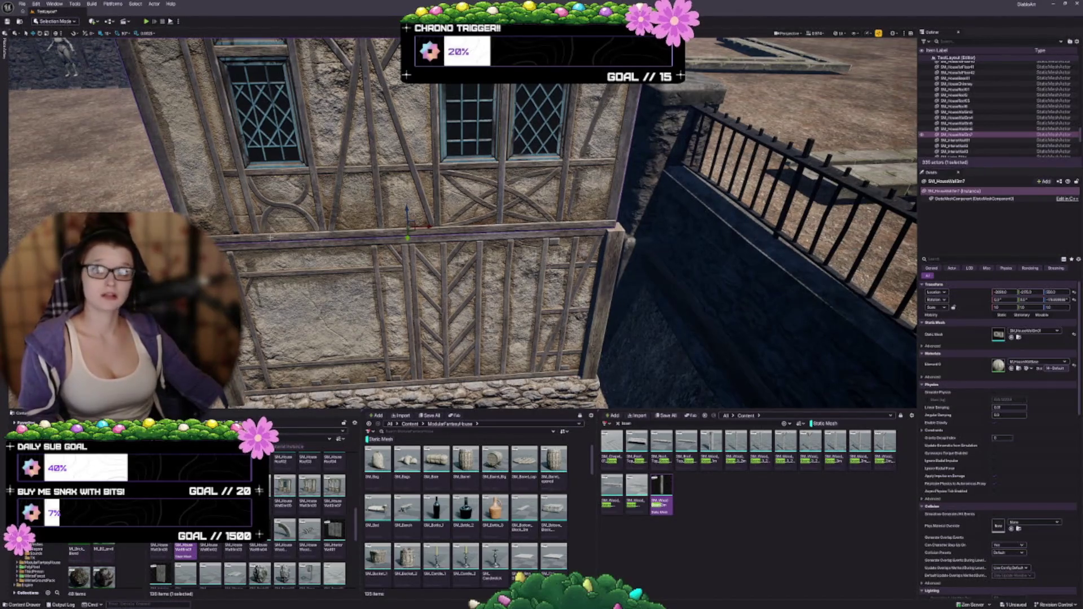
# Step: Duplicate three walls and raise the copies one storey up
pyautogui.moveTo(381, 212)
pyautogui.mouseDown()
pyautogui.moveTo(343, 177)
pyautogui.moveTo(361, 164)
pyautogui.mouseUp()
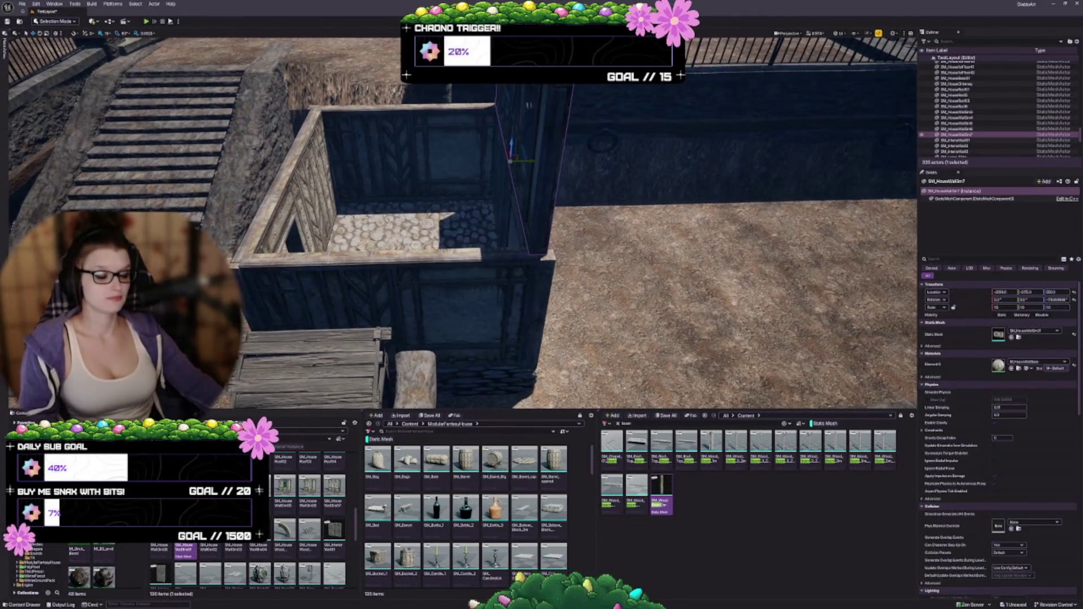
pyautogui.keyDown('ctrl'); pyautogui.click(419, 129); pyautogui.keyUp('ctrl')
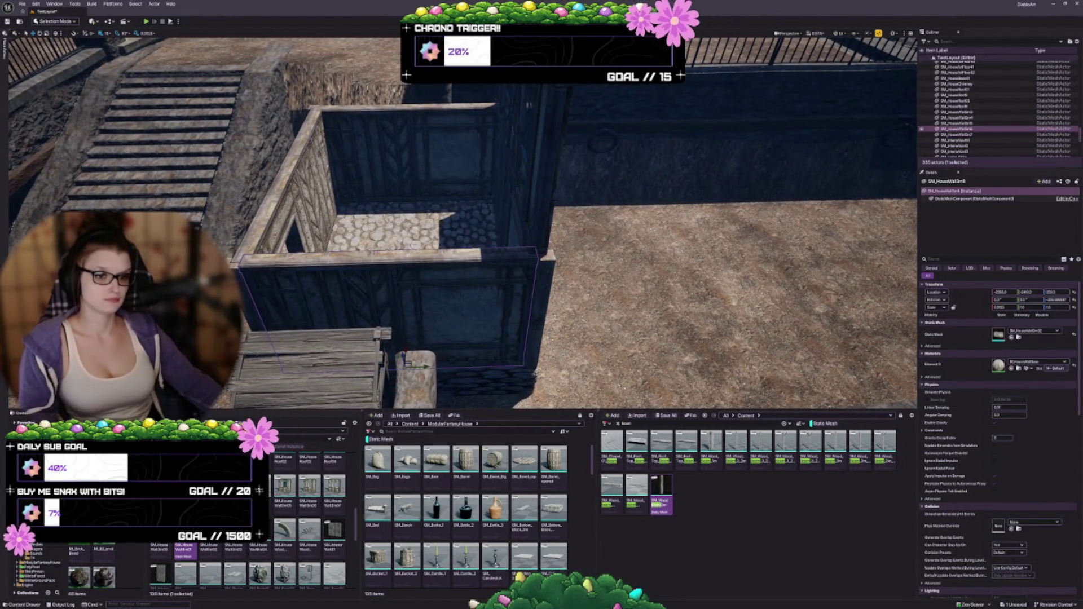
pyautogui.keyDown('ctrl'); pyautogui.click(419, 129); pyautogui.keyUp('ctrl')
pyautogui.moveTo(414, 180); pyautogui.dragTo(414, 138)
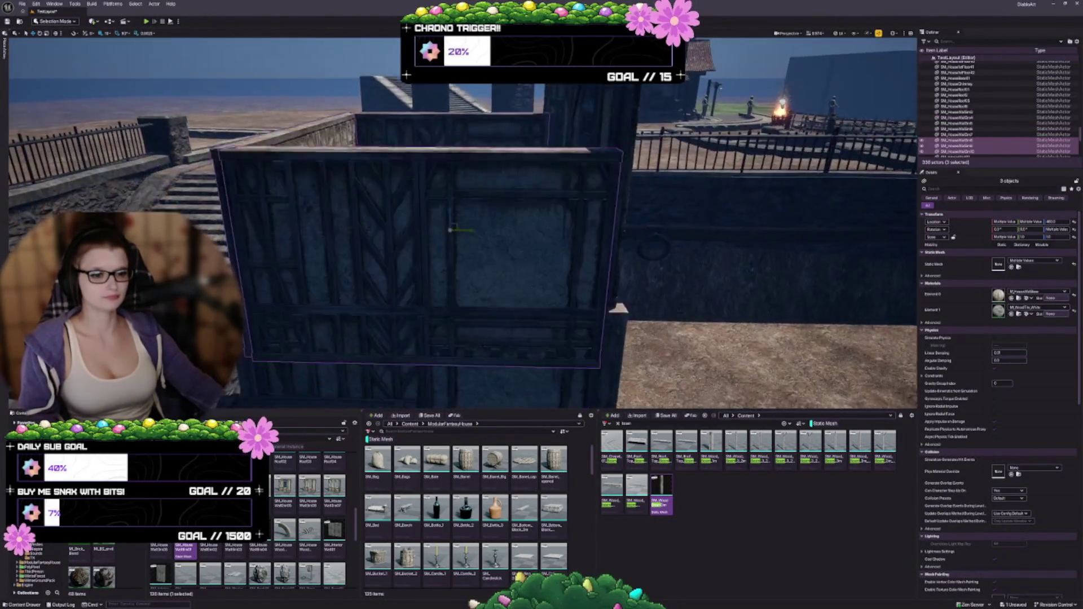
pyautogui.moveTo(443, 271)
pyautogui.mouseDown()
pyautogui.moveTo(443, 116)
pyautogui.moveTo(497, 216)
pyautogui.moveTo(358, 194)
pyautogui.mouseUp()
# Step: Swap one raised wall's static mesh for the wall-with-windows mesh
pyautogui.click(417, 269)
pyautogui.moveTo(417, 269)
pyautogui.mouseDown()
pyautogui.moveTo(406, 256)
pyautogui.moveTo(430, 237)
pyautogui.moveTo(434, 254)
pyautogui.mouseUp()
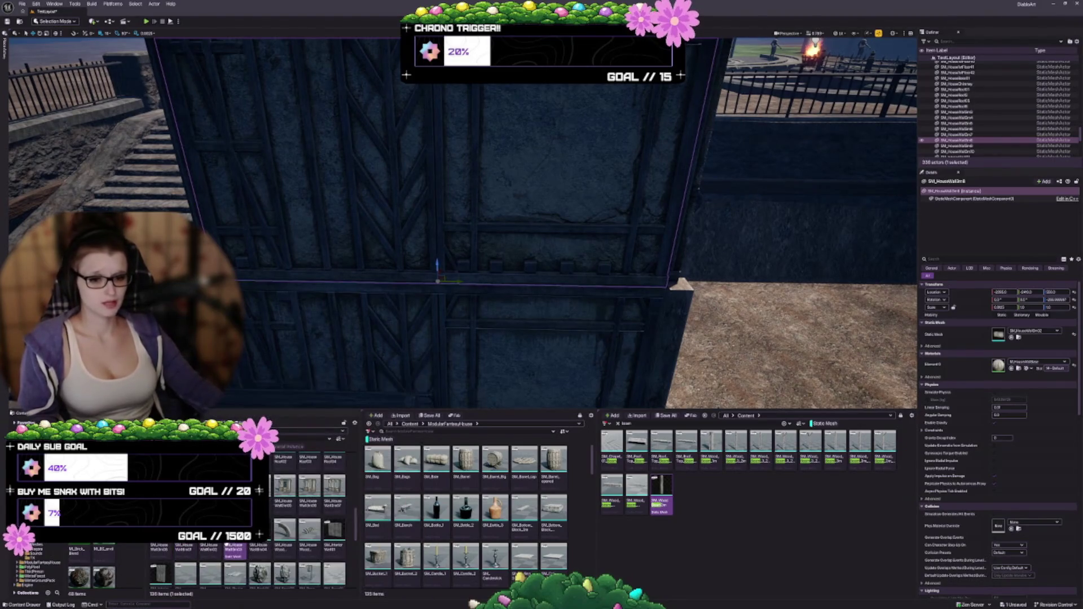
pyautogui.click(1011, 338)
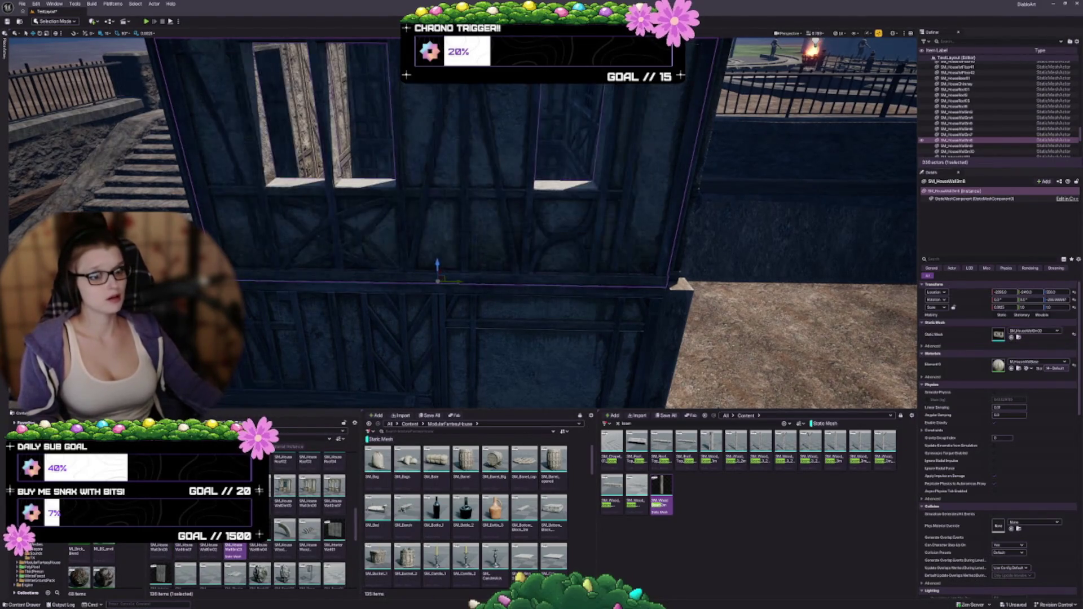
pyautogui.moveTo(455, 195); pyautogui.dragTo(471, 327)
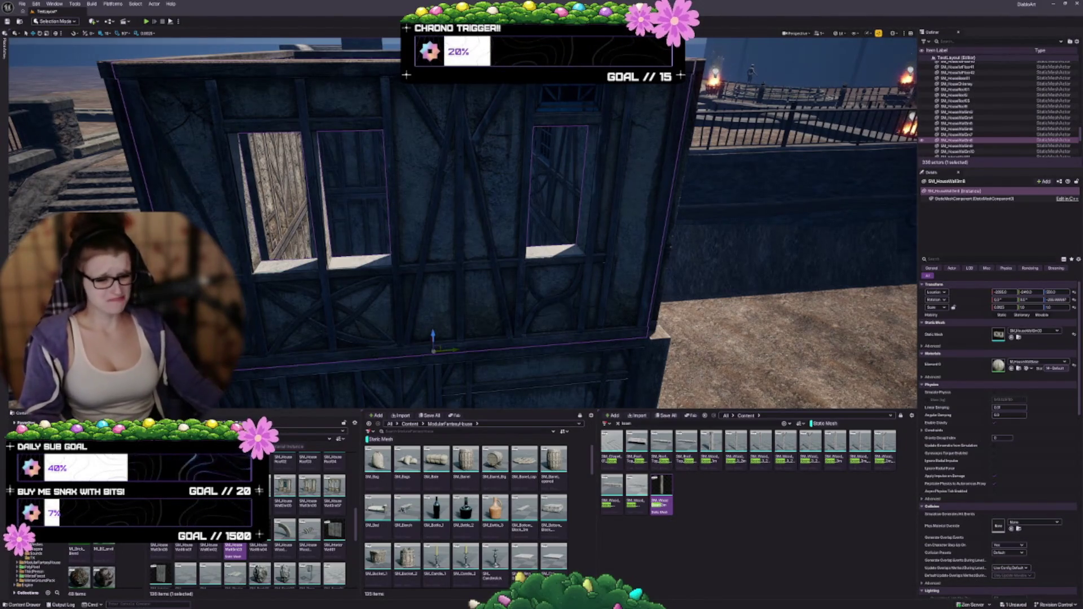
pyautogui.press('f')
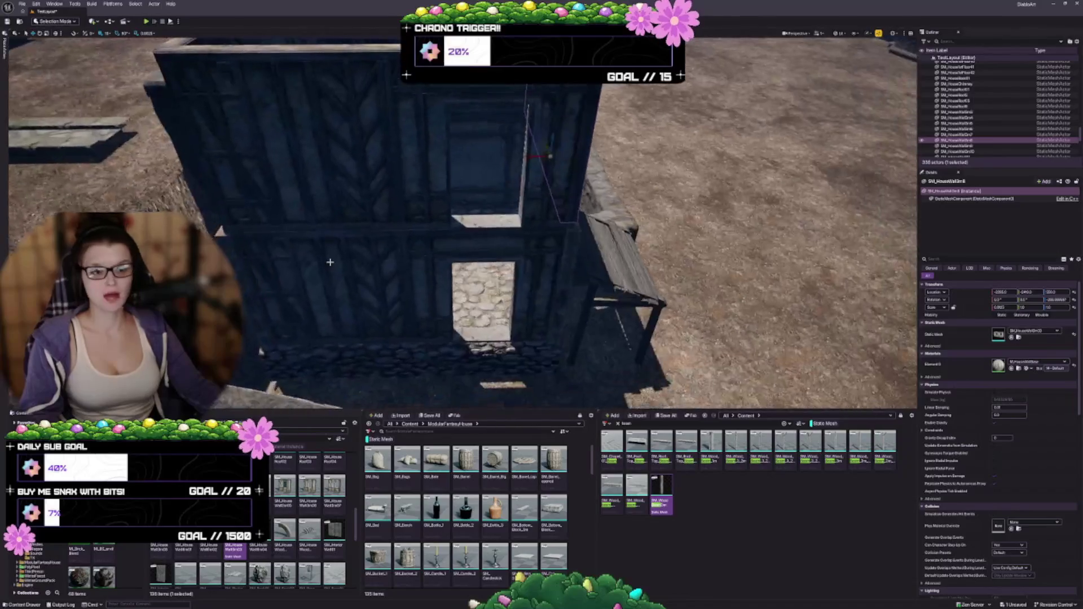
# Step: Swap the neighbouring upper wall for a solid wall mesh, undoing a 180° turn
pyautogui.click(339, 169)
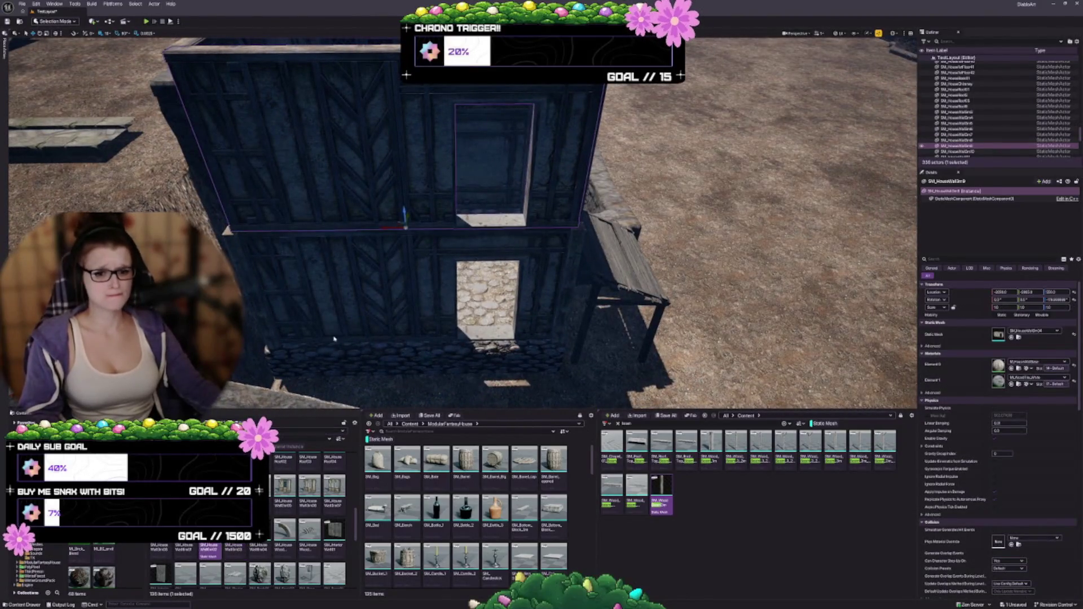
pyautogui.click(1011, 337)
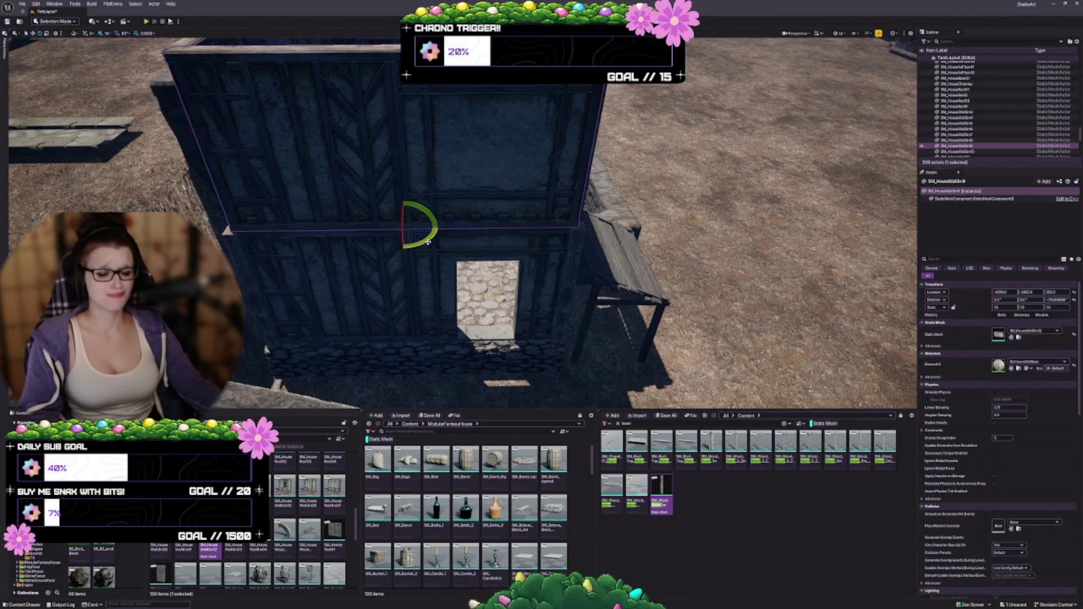
pyautogui.moveTo(374, 228)
pyautogui.mouseDown()
pyautogui.moveTo(401, 247)
pyautogui.moveTo(427, 241)
pyautogui.mouseUp()
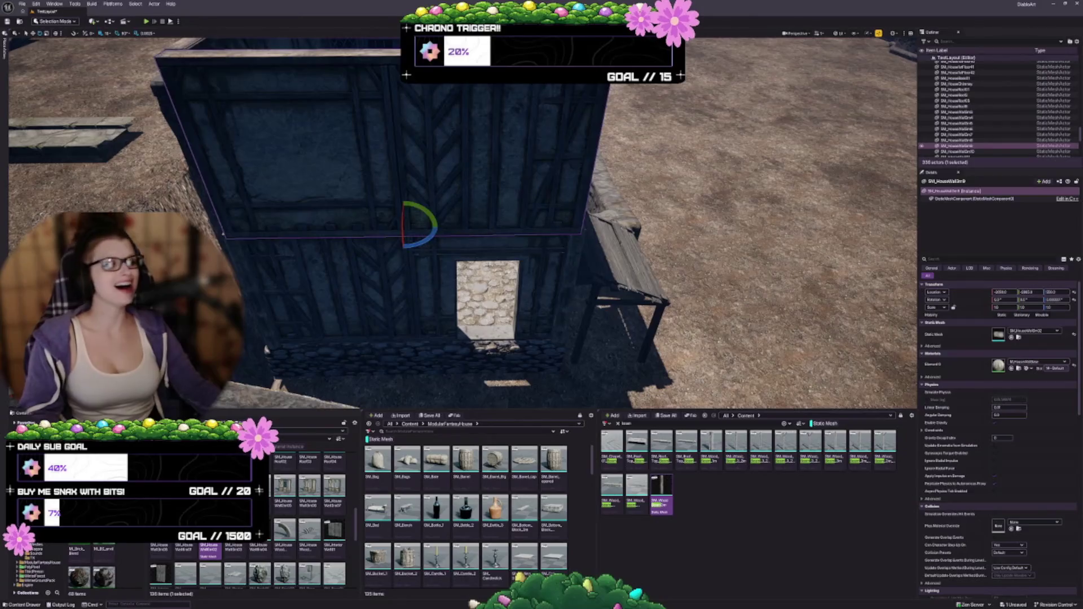
pyautogui.press('f')
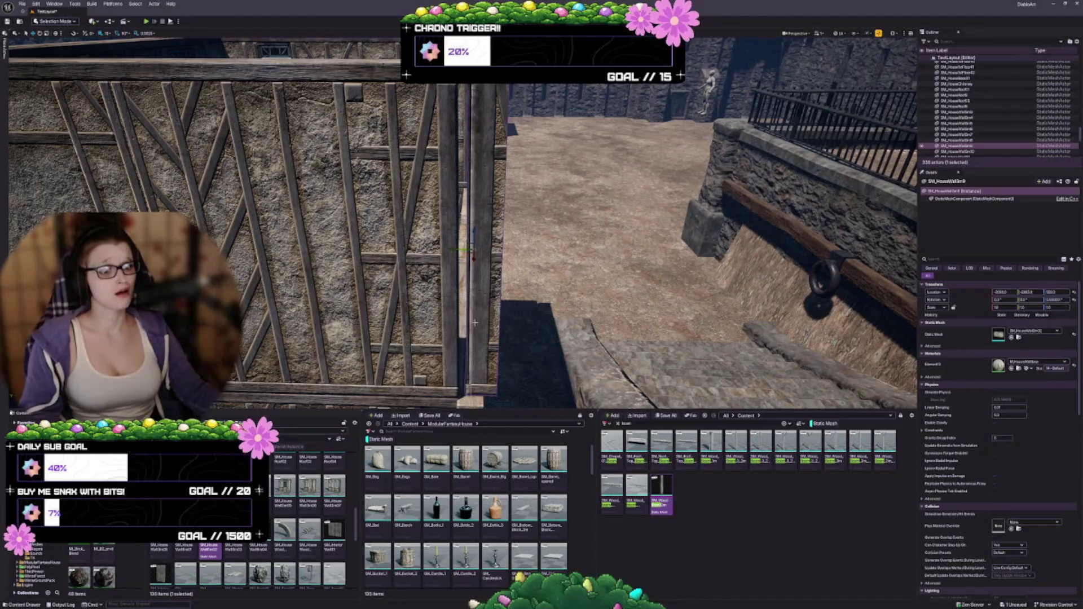
pyautogui.hotkey('ctrl', 'z')
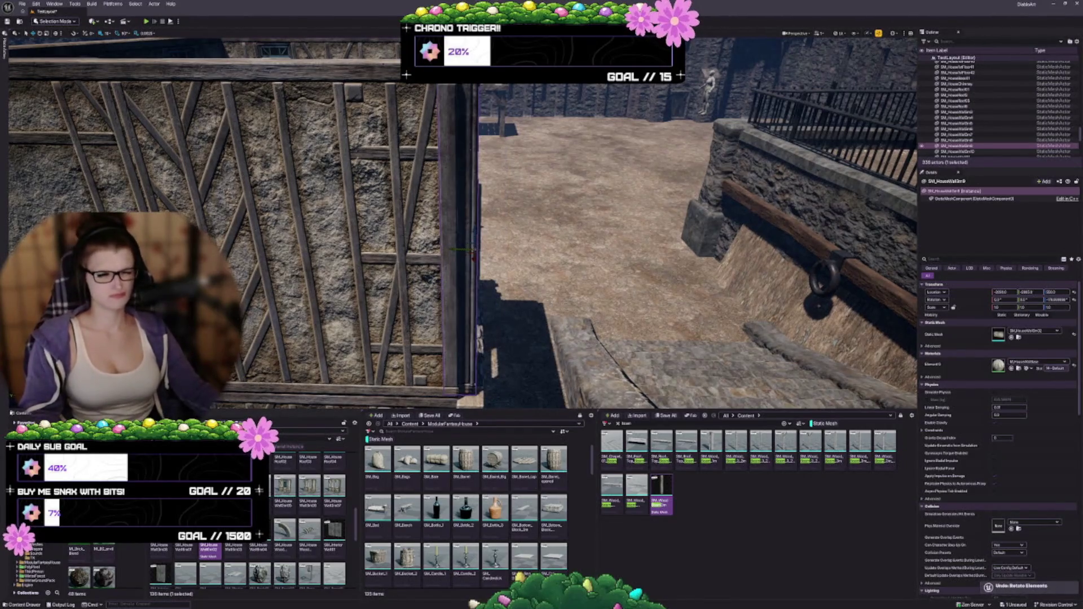
pyautogui.moveTo(547, 256); pyautogui.dragTo(547, 255)
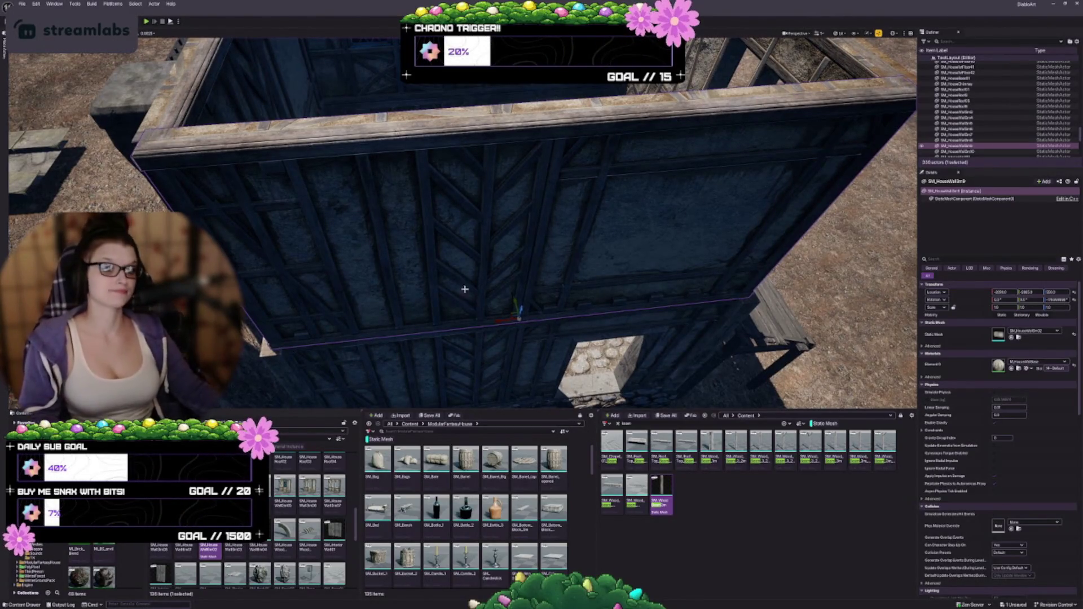
pyautogui.rightClick(456, 263)
pyautogui.moveTo(477, 393)
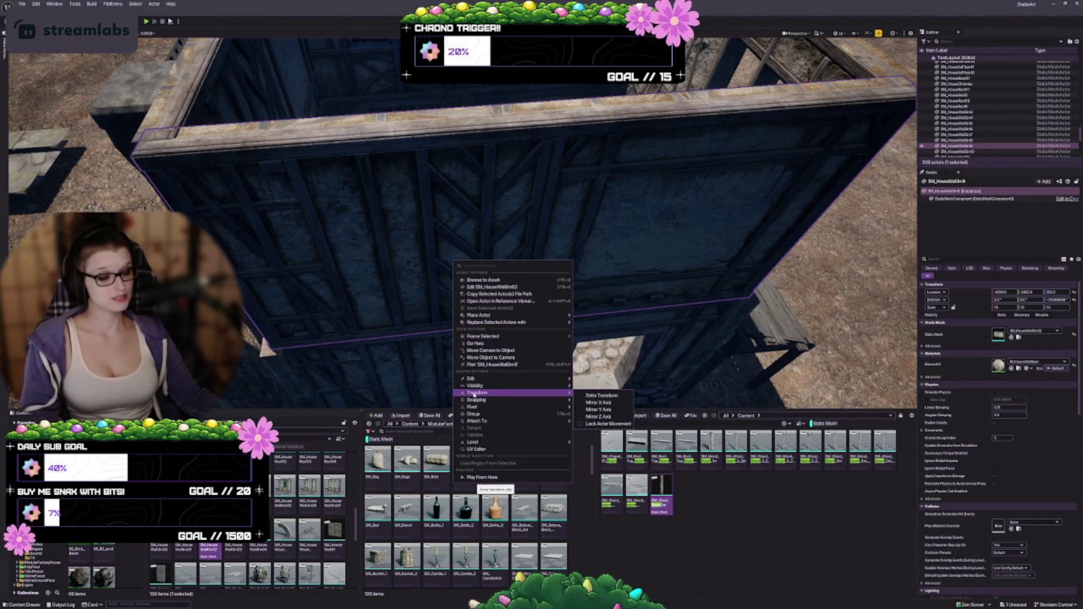
pyautogui.moveTo(723, 268); pyautogui.dragTo(567, 209)
pyautogui.rightClick(567, 209)
pyautogui.moveTo(636, 335)
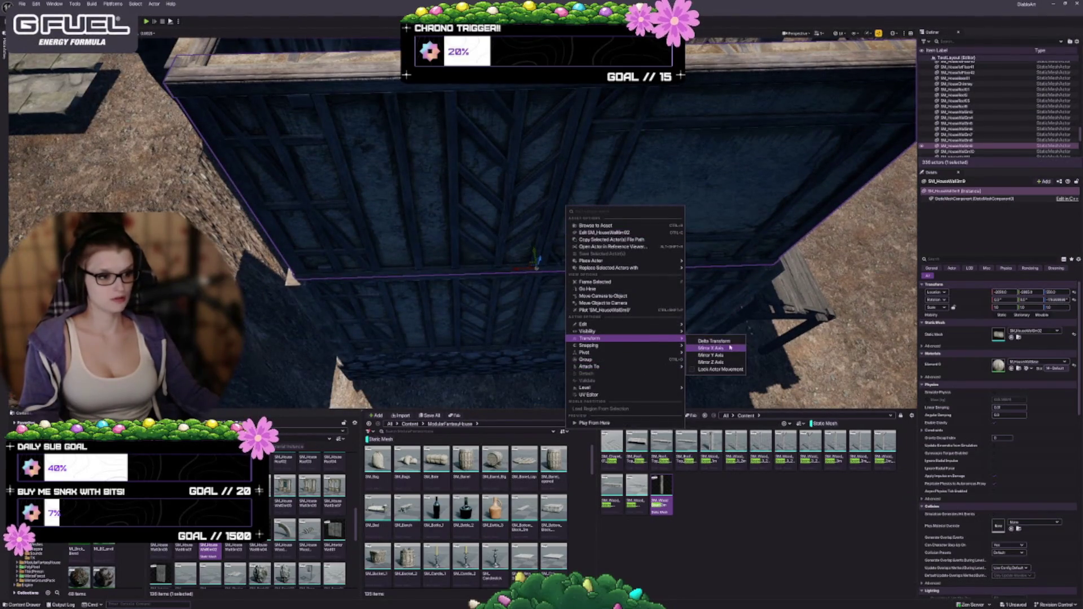
pyautogui.click(730, 347)
pyautogui.moveTo(716, 337); pyautogui.dragTo(643, 305)
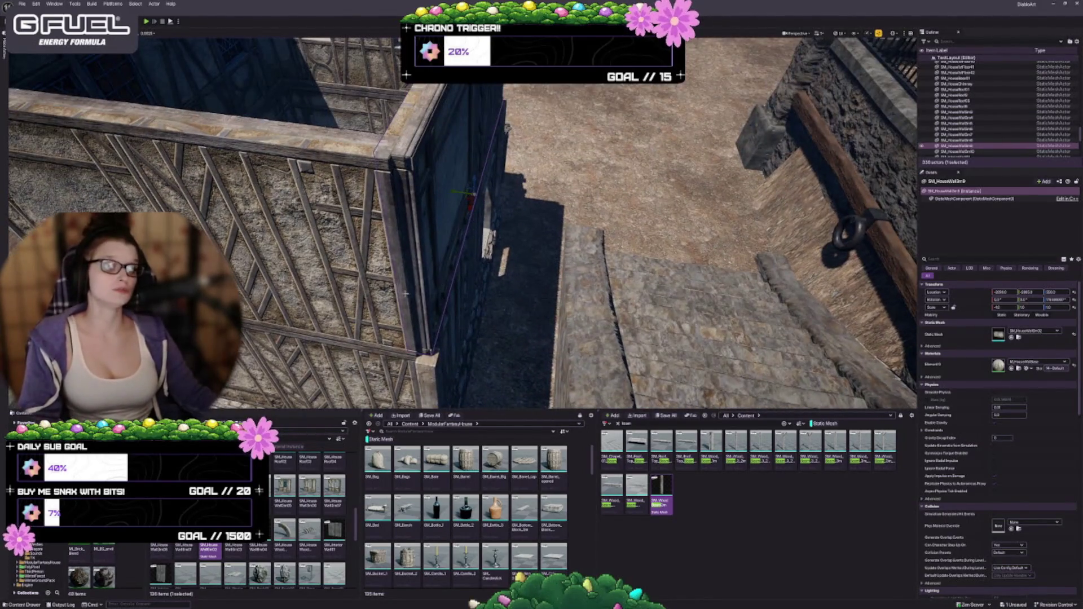
pyautogui.press('Escape')
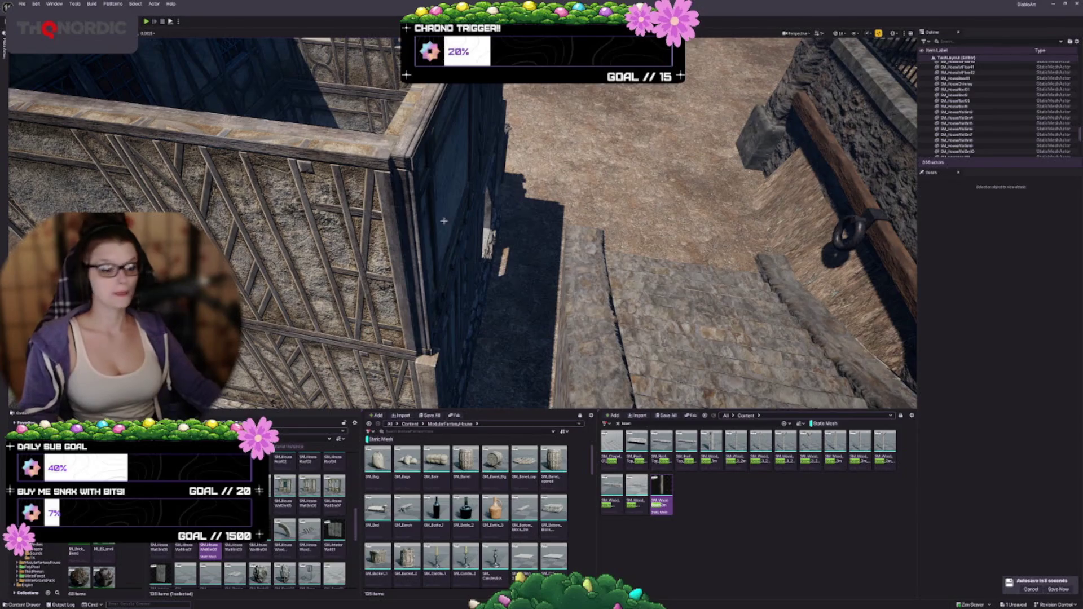
# Step: Shift the timber wall piece right toward the stone wall
pyautogui.moveTo(452, 304); pyautogui.dragTo(459, 260)
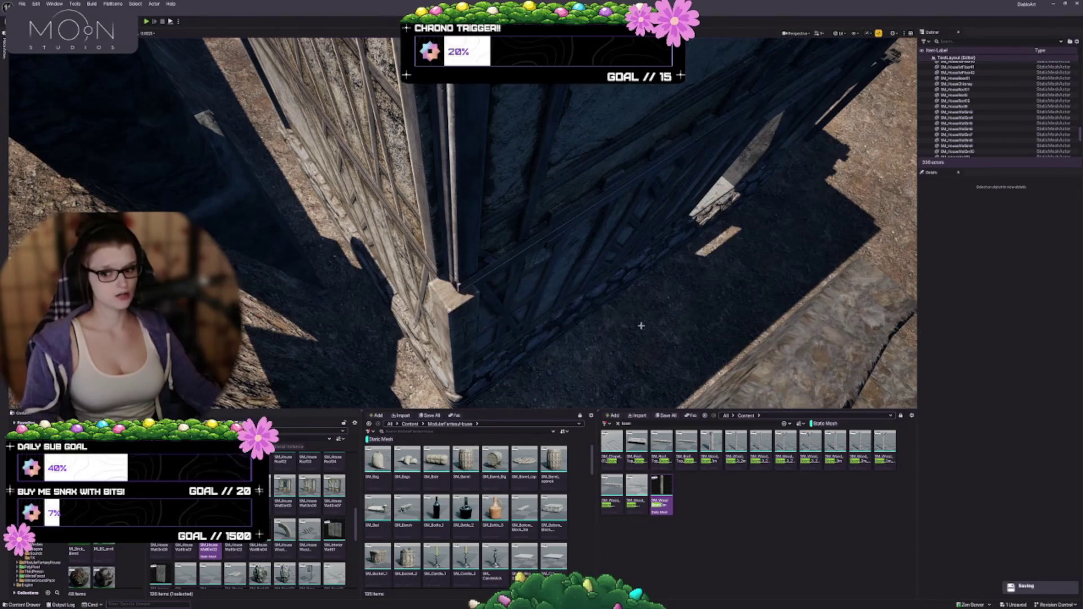
pyautogui.scroll(3, 585, 270)
pyautogui.click(481, 212)
pyautogui.moveTo(482, 212); pyautogui.dragTo(482, 213)
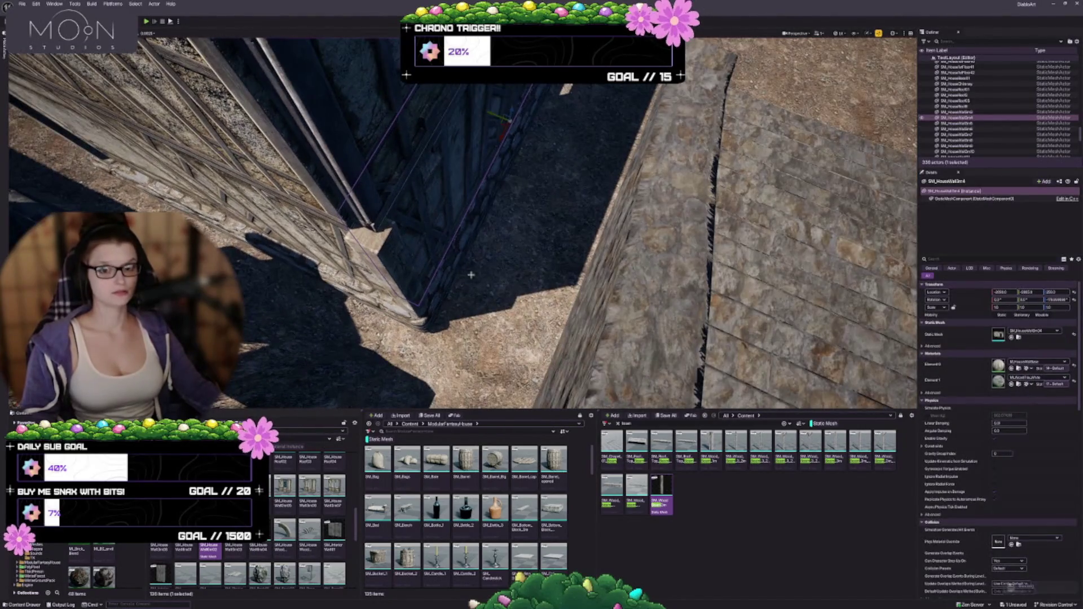
pyautogui.moveTo(417, 271); pyautogui.dragTo(416, 268)
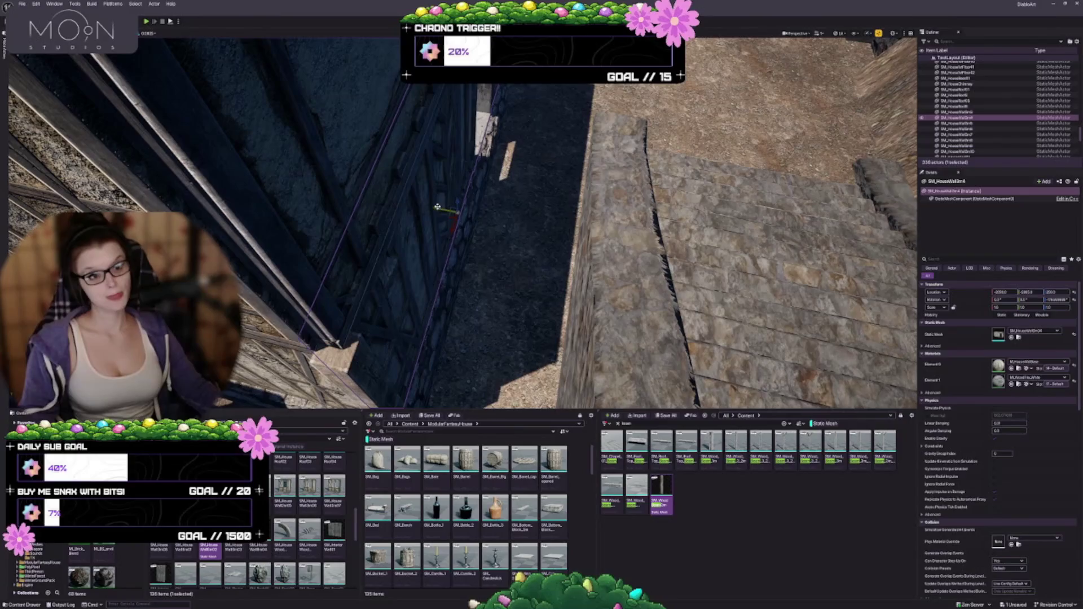
pyautogui.moveTo(445, 211)
pyautogui.mouseDown()
pyautogui.moveTo(477, 219)
pyautogui.moveTo(444, 209)
pyautogui.moveTo(406, 270)
pyautogui.moveTo(451, 237)
pyautogui.moveTo(440, 254)
pyautogui.mouseUp()
# Step: Nudge the front timber wall section along its axis
pyautogui.click(429, 293)
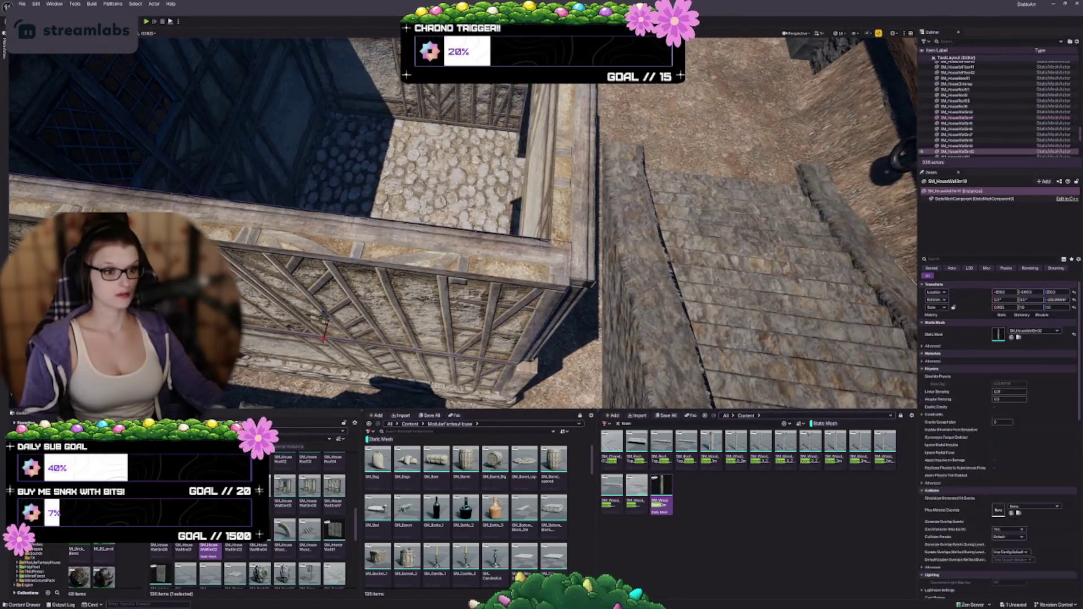
pyautogui.moveTo(429, 294)
pyautogui.mouseDown()
pyautogui.moveTo(440, 265)
pyautogui.moveTo(423, 294)
pyautogui.moveTo(468, 265)
pyautogui.moveTo(507, 271)
pyautogui.mouseUp()
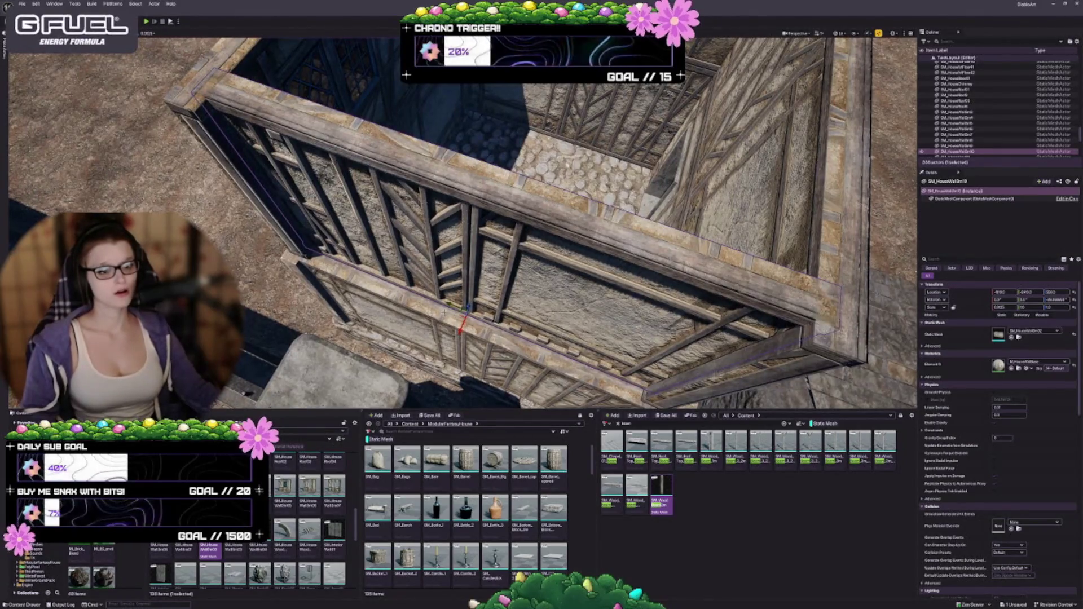
pyautogui.moveTo(462, 321)
pyautogui.mouseDown()
pyautogui.moveTo(454, 344)
pyautogui.moveTo(546, 344)
pyautogui.moveTo(533, 316)
pyautogui.mouseUp()
pyautogui.press('Escape')
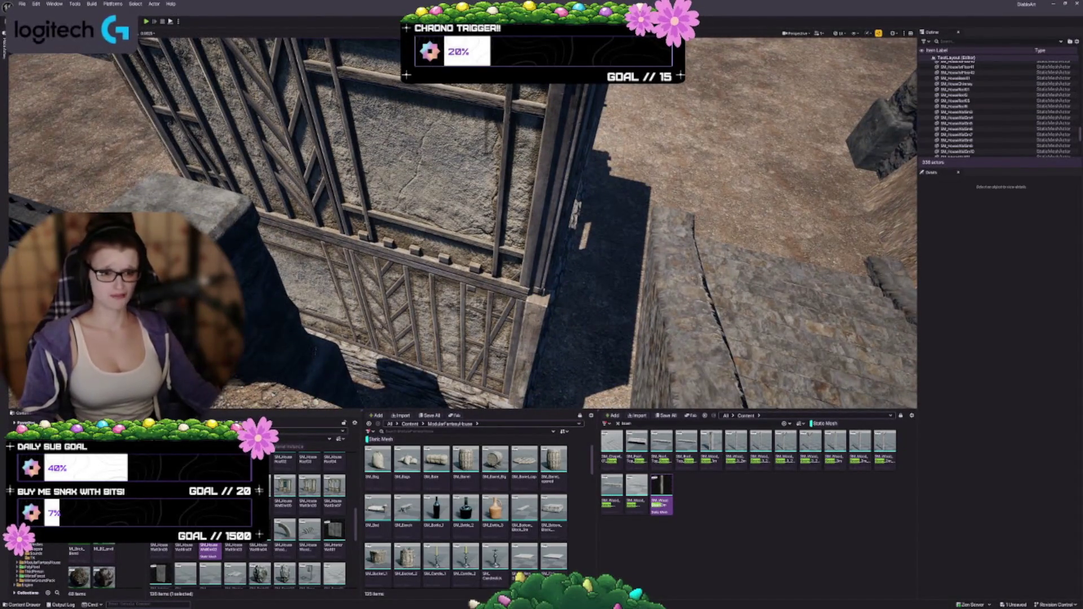
# Step: Select and frame the timber wall at the house corner for rotating
pyautogui.click(533, 315)
pyautogui.press('f')
pyautogui.moveTo(533, 315); pyautogui.dragTo(543, 279)
pyautogui.moveTo(395, 315)
pyautogui.mouseDown()
pyautogui.moveTo(392, 324)
pyautogui.moveTo(399, 308)
pyautogui.moveTo(383, 290)
pyautogui.mouseUp()
pyautogui.press('e')
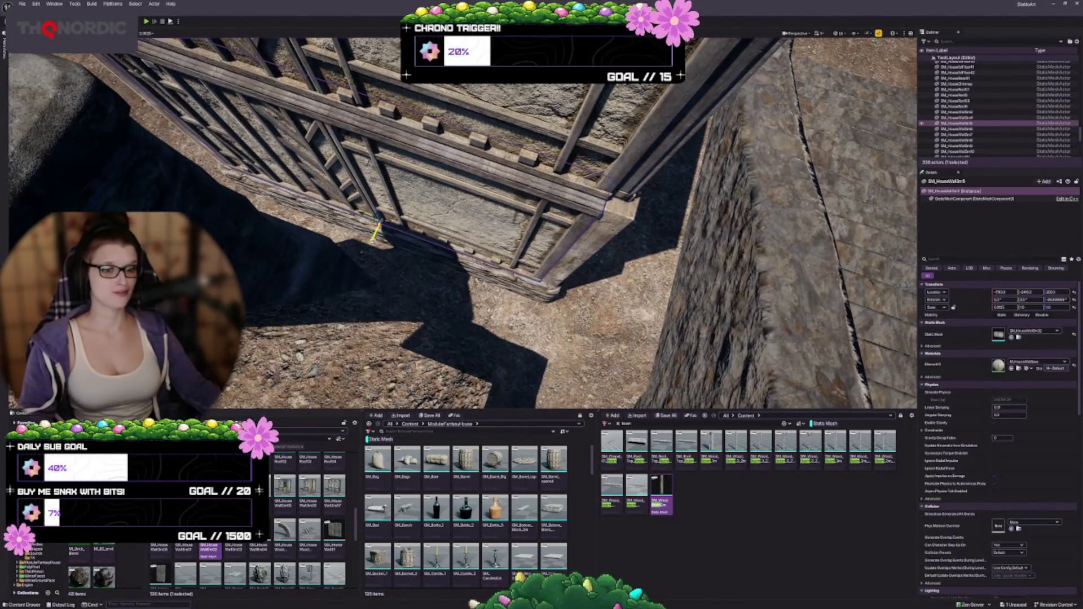
# Step: Mirror the corner timber wall section on the X axis so its framing faces correctly
pyautogui.moveTo(375, 239); pyautogui.dragTo(376, 239)
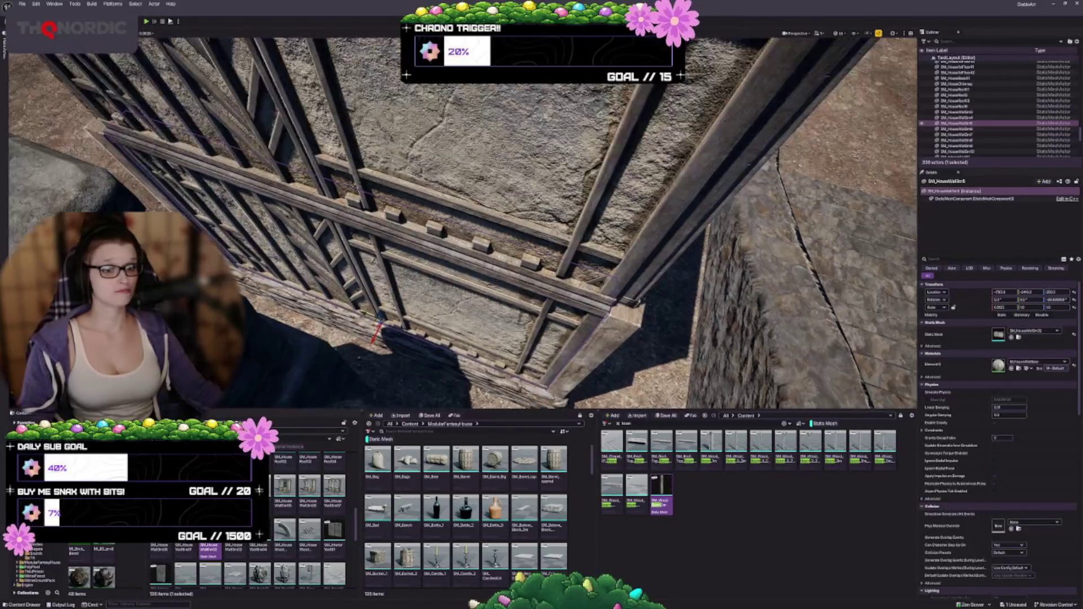
pyautogui.rightClick(407, 297)
pyautogui.moveTo(524, 428)
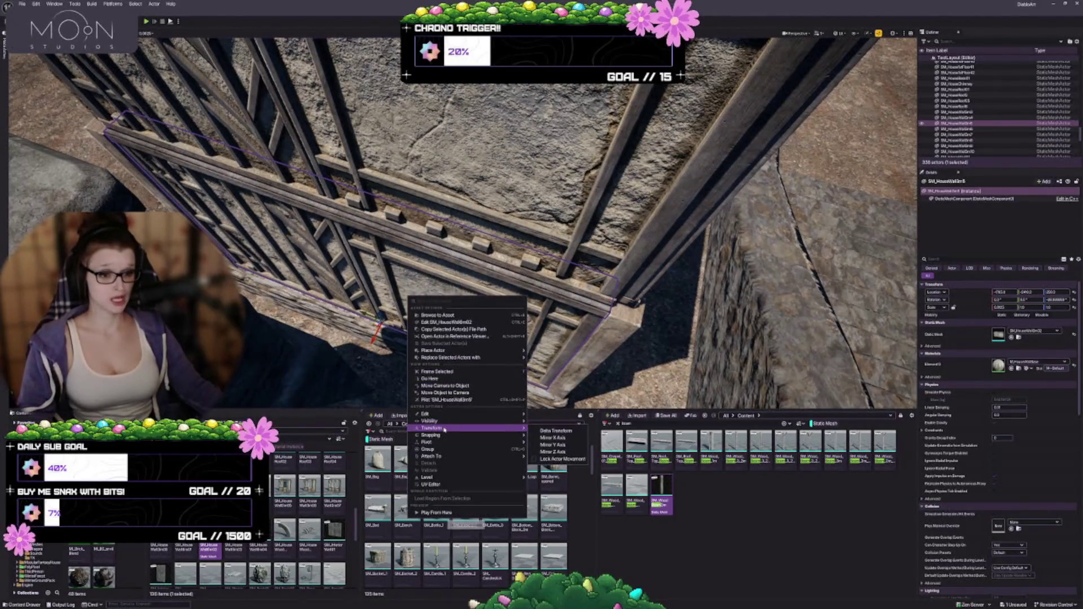
pyautogui.click(552, 438)
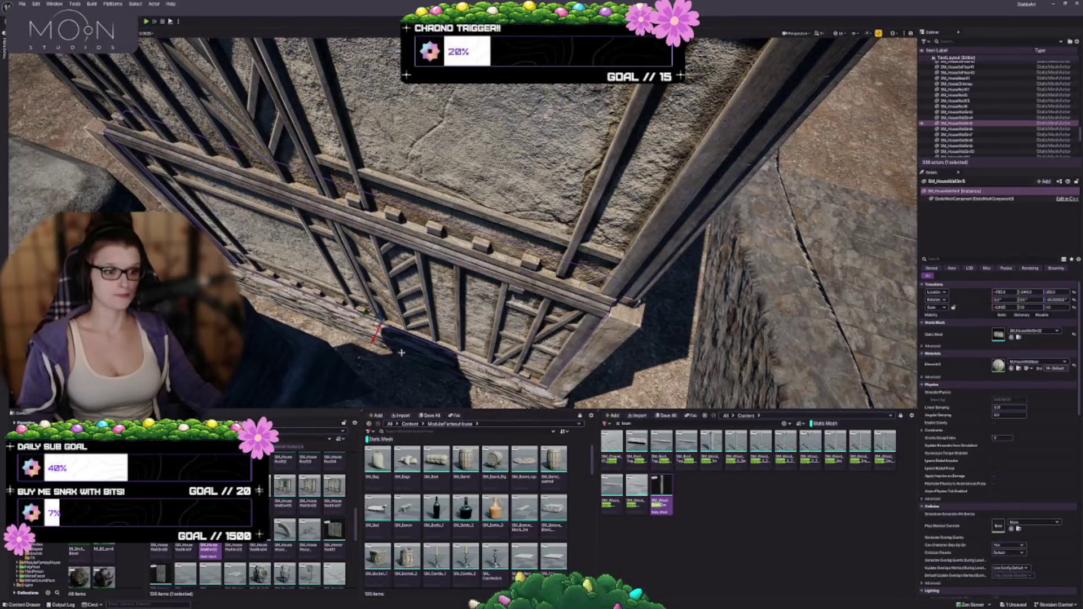
pyautogui.moveTo(401, 353); pyautogui.dragTo(429, 340)
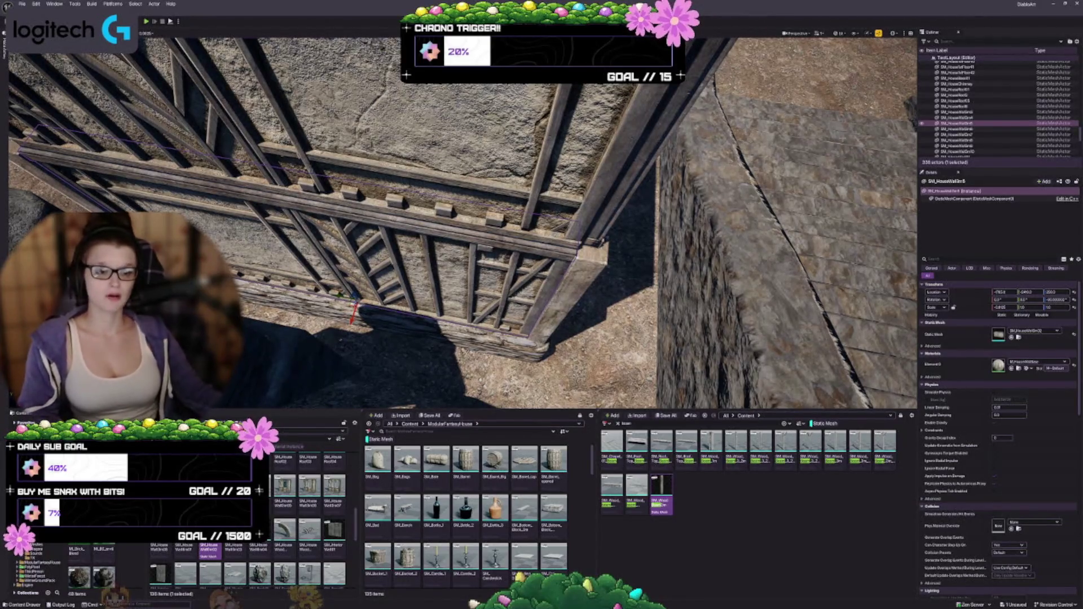
# Step: Select a house wall and move the view into the alley by the iron fence
pyautogui.moveTo(551, 278)
pyautogui.mouseDown()
pyautogui.moveTo(508, 330)
pyautogui.moveTo(420, 262)
pyautogui.mouseUp()
pyautogui.click(522, 338)
pyautogui.moveTo(594, 348)
pyautogui.mouseDown()
pyautogui.moveTo(502, 318)
pyautogui.moveTo(478, 284)
pyautogui.moveTo(463, 299)
pyautogui.moveTo(476, 309)
pyautogui.moveTo(444, 309)
pyautogui.mouseUp()
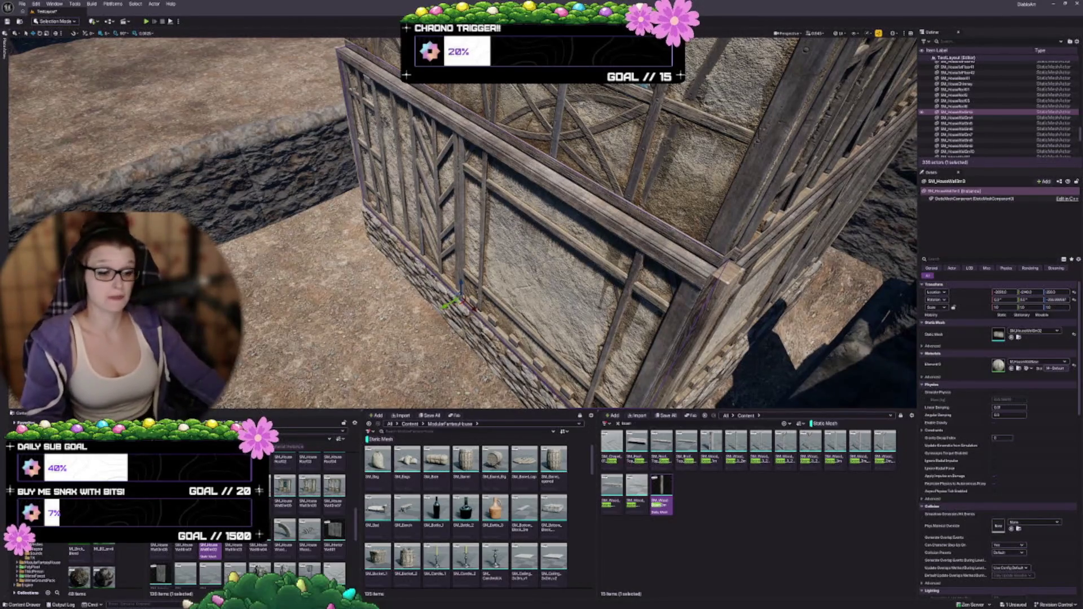
pyautogui.press('w')
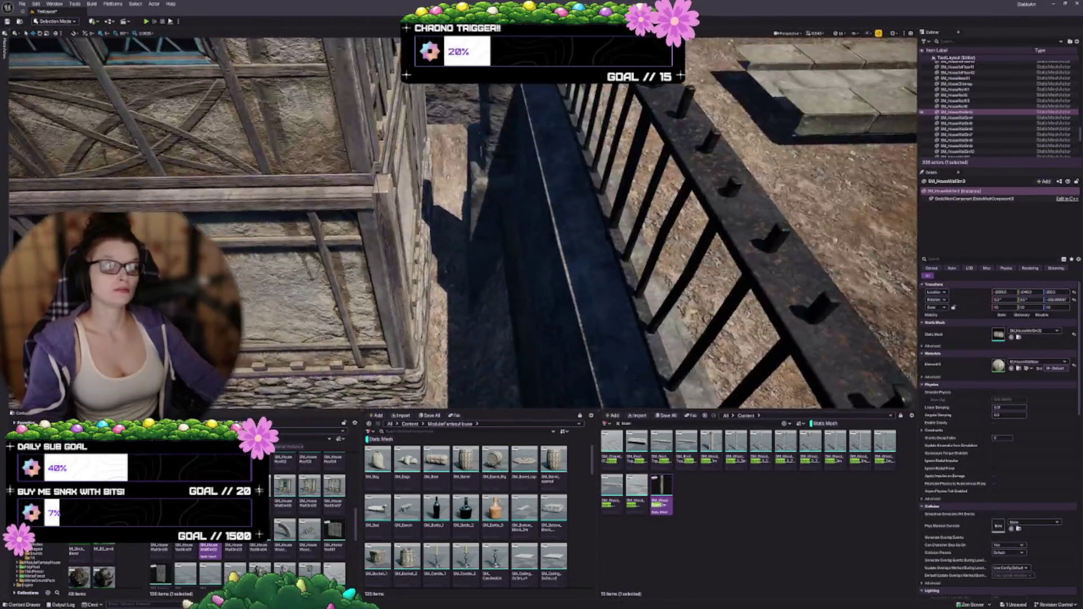
pyautogui.press('w')
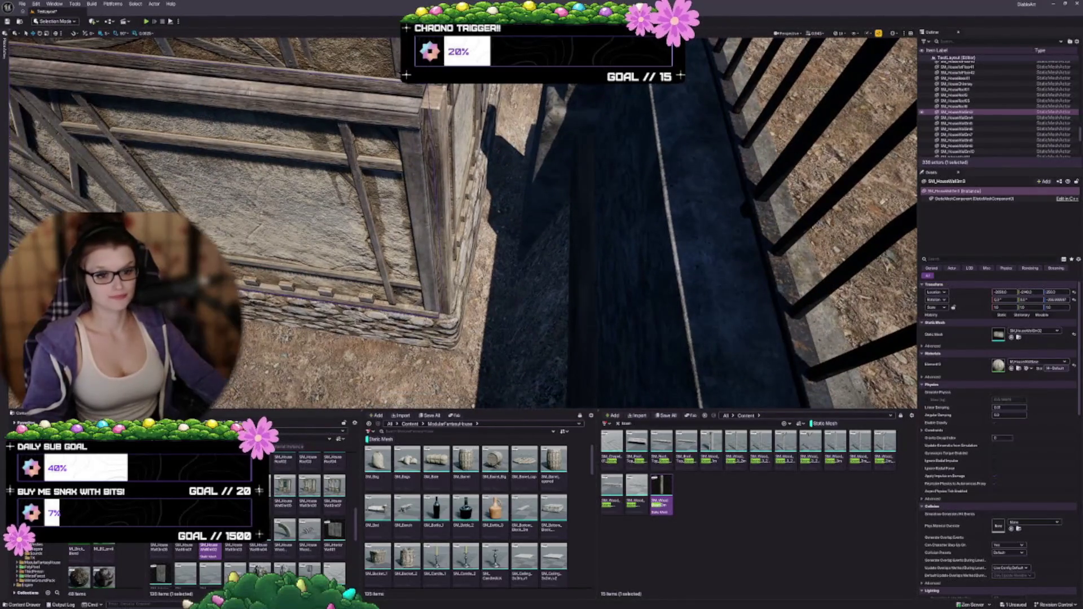
pyautogui.press('s')
# Step: Slide the wall section beside the alley slightly right along its X axis
pyautogui.click(957, 123)
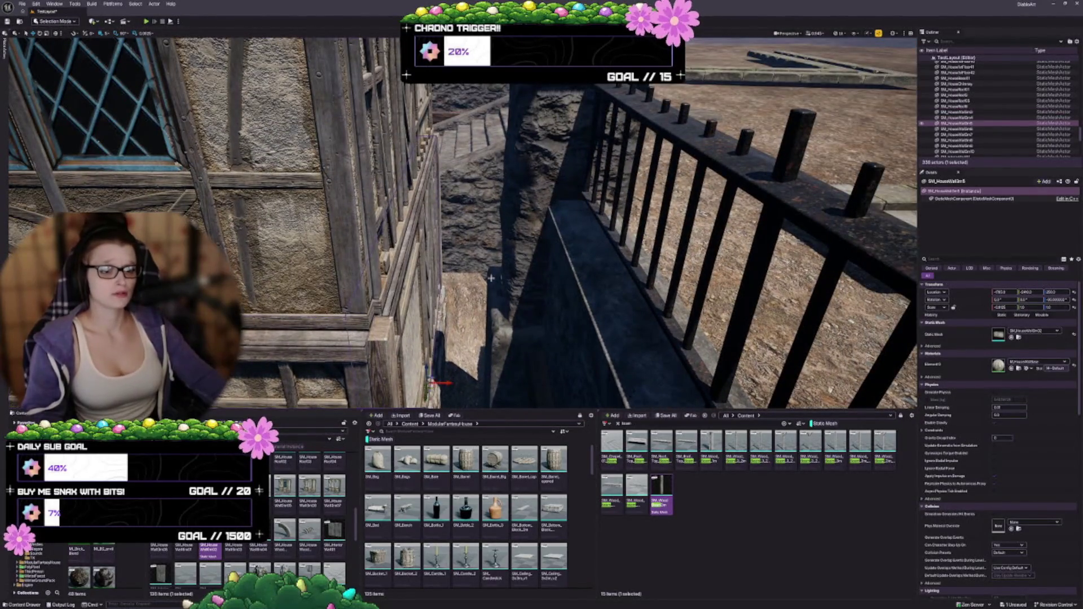
pyautogui.press('f')
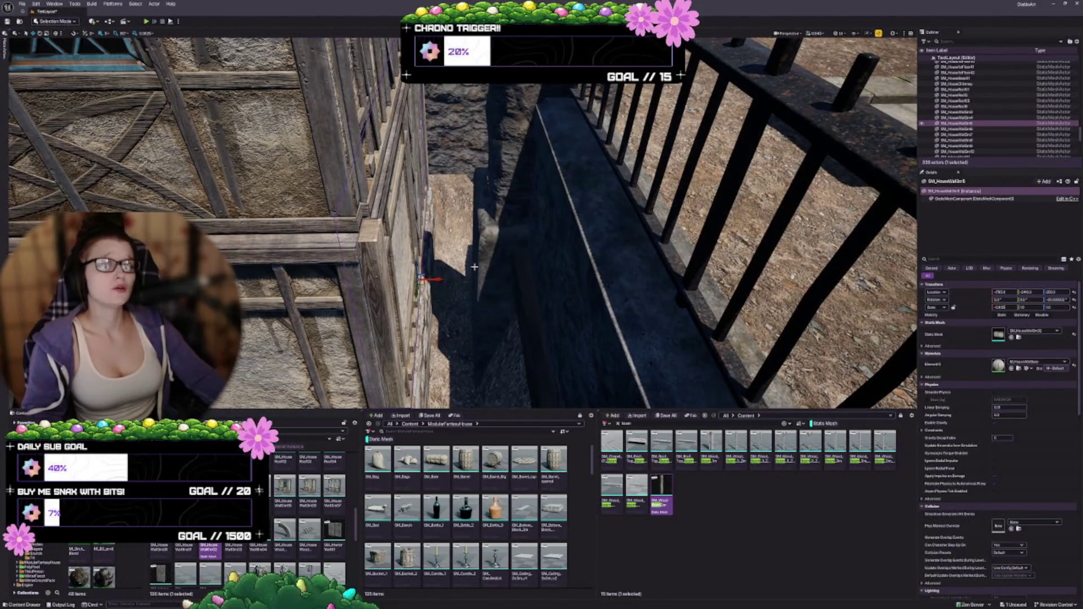
pyautogui.press('s')
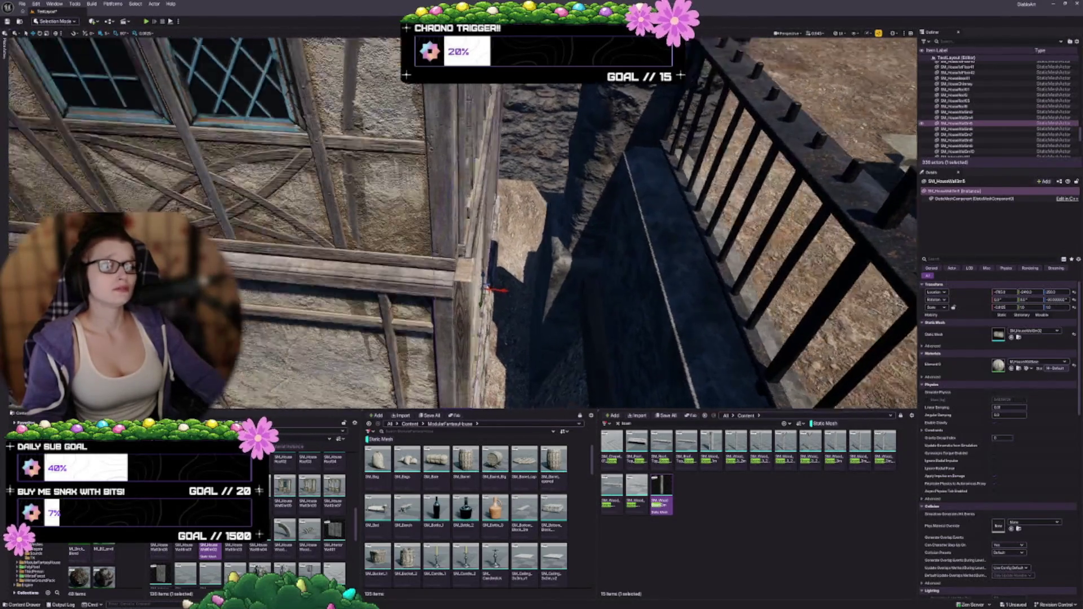
pyautogui.press('w')
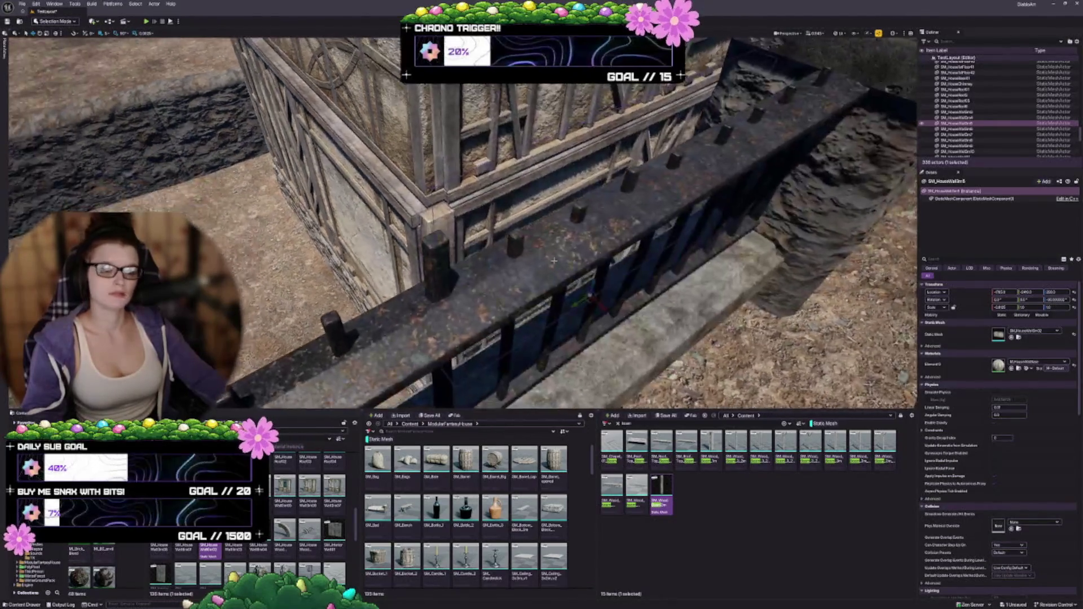
pyautogui.press('w')
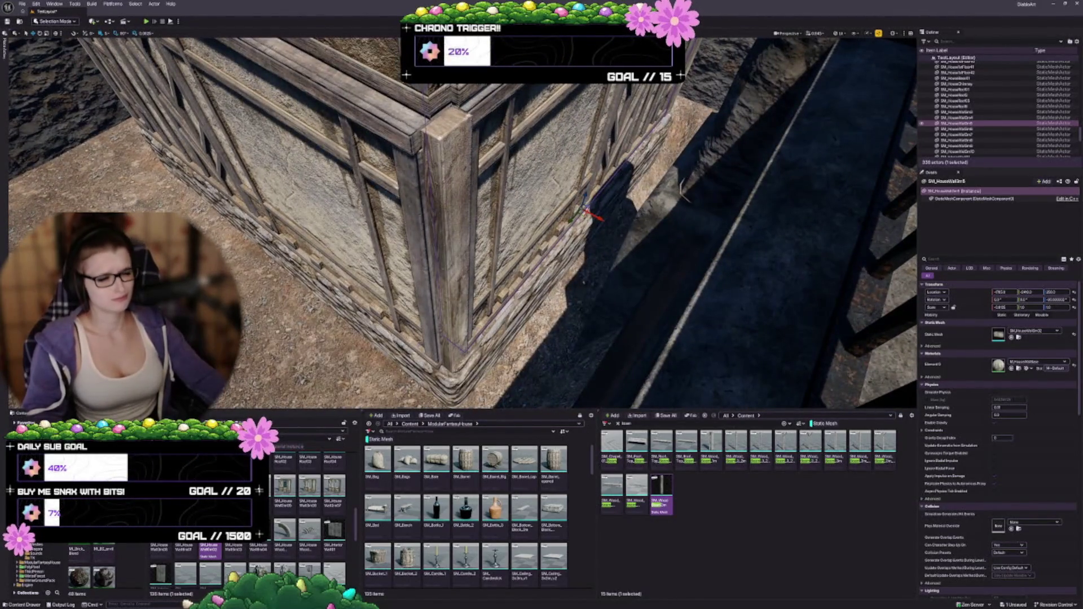
pyautogui.press('w')
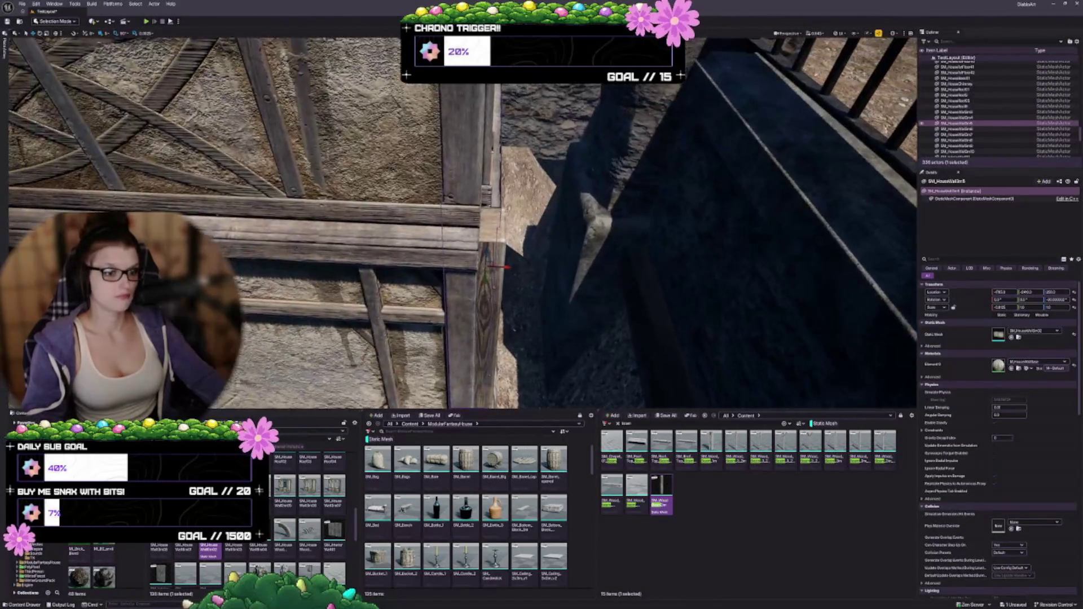
pyautogui.press('s')
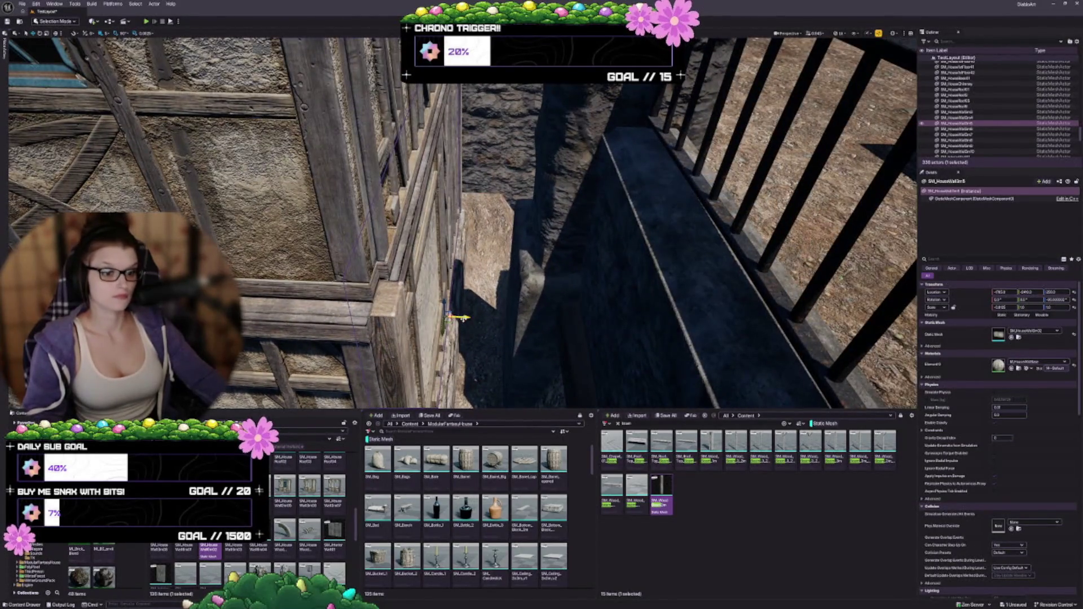
pyautogui.moveTo(464, 318); pyautogui.dragTo(473, 317)
pyautogui.press('s')
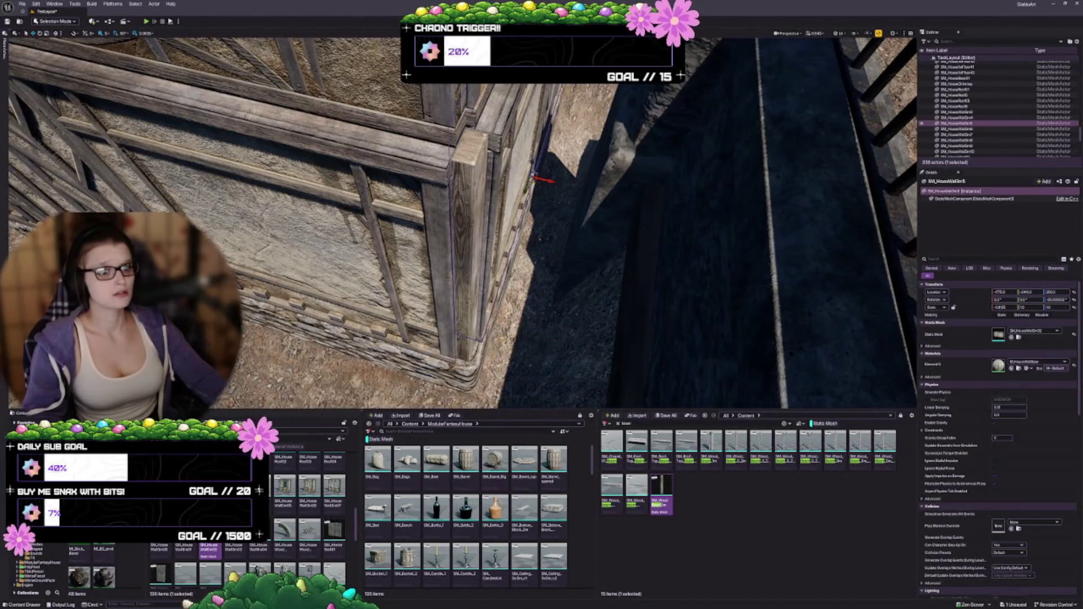
pyautogui.click(416, 260)
# Step: Shift the corner wood beam post slightly right to line up with the wall end
pyautogui.moveTo(435, 252); pyautogui.dragTo(446, 255)
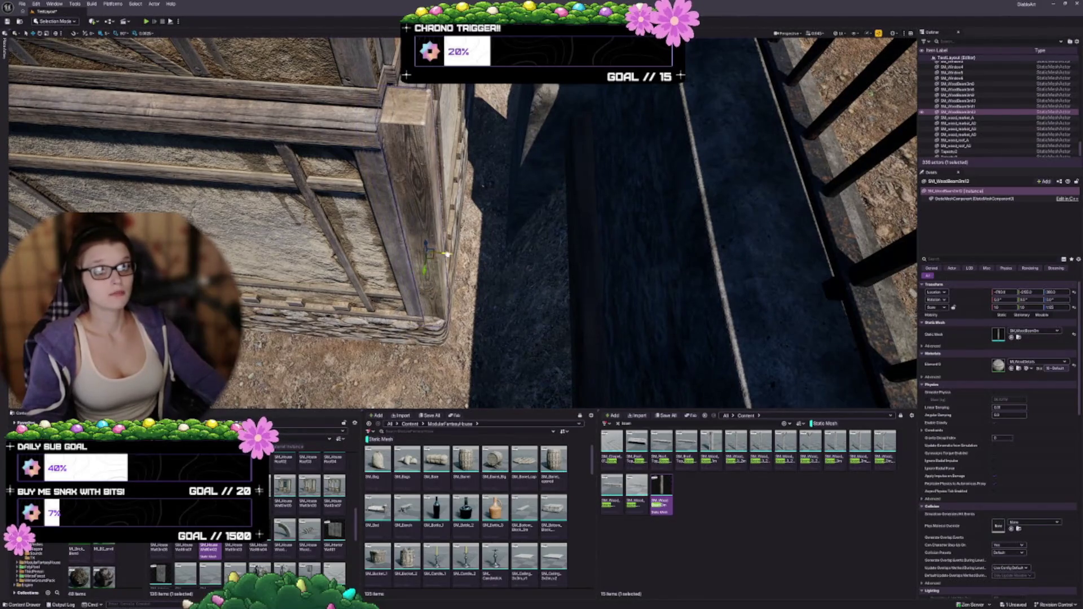
pyautogui.press('w')
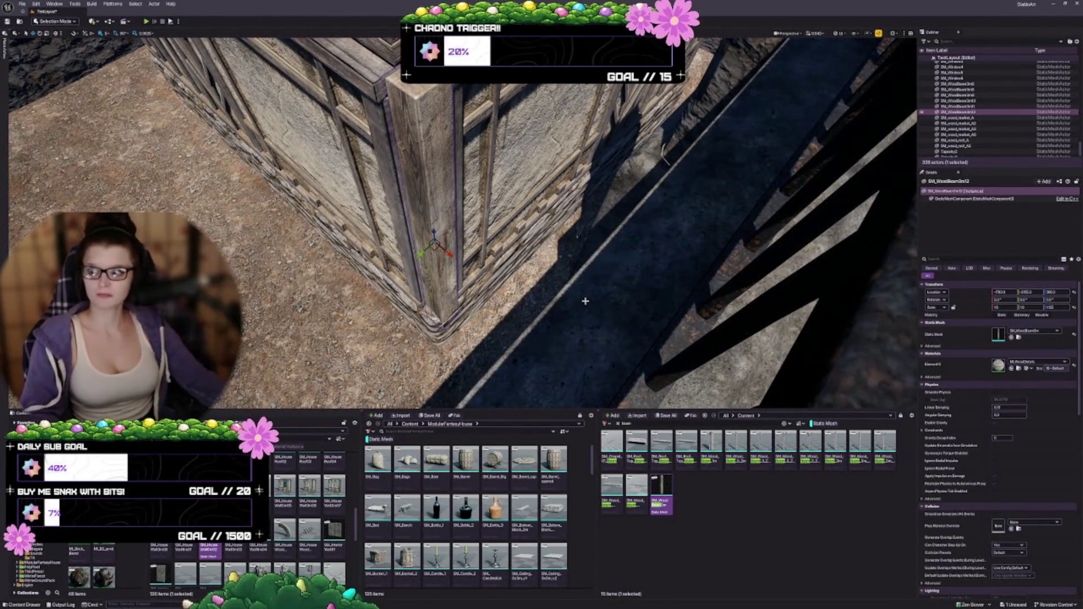
pyautogui.moveTo(585, 301); pyautogui.dragTo(592, 293)
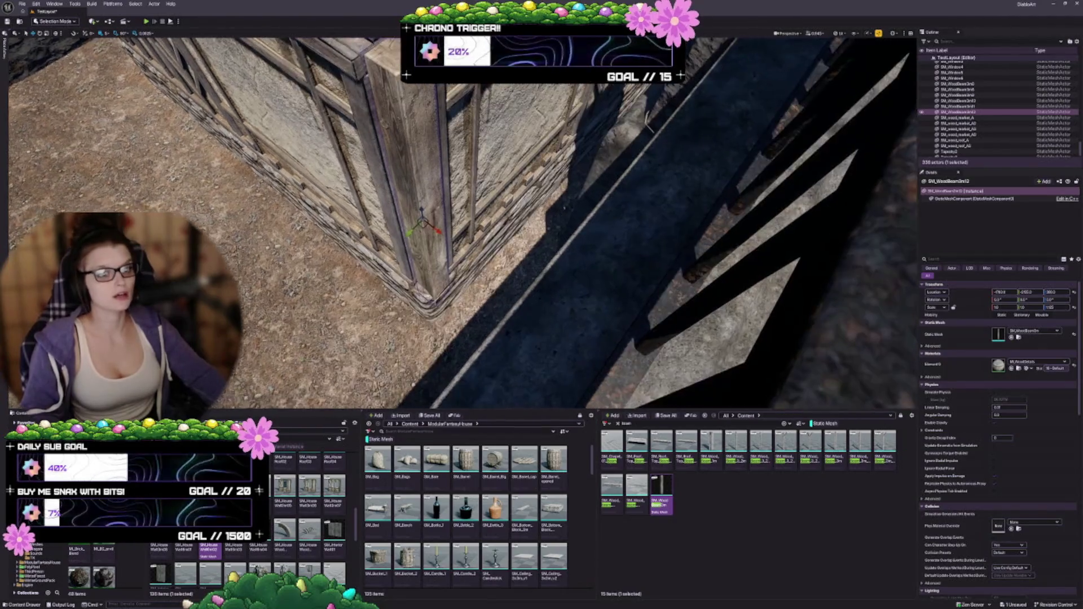
# Step: Widen the corner wood beam leftward to about 1.4375 times its width
pyautogui.press('f')
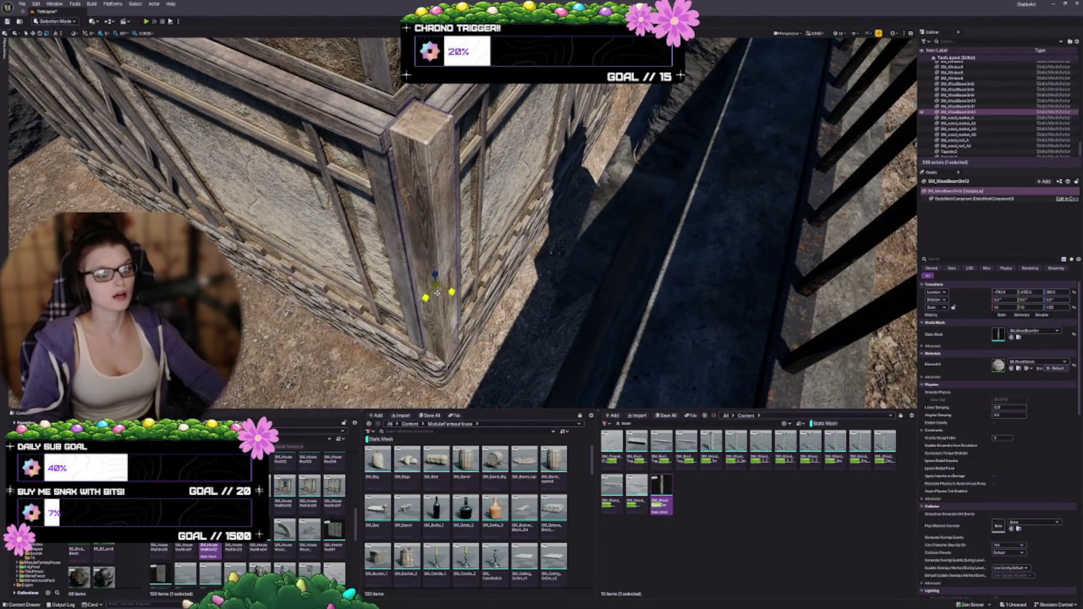
pyautogui.moveTo(437, 293); pyautogui.dragTo(499, 285)
pyautogui.moveTo(439, 271); pyautogui.dragTo(474, 279)
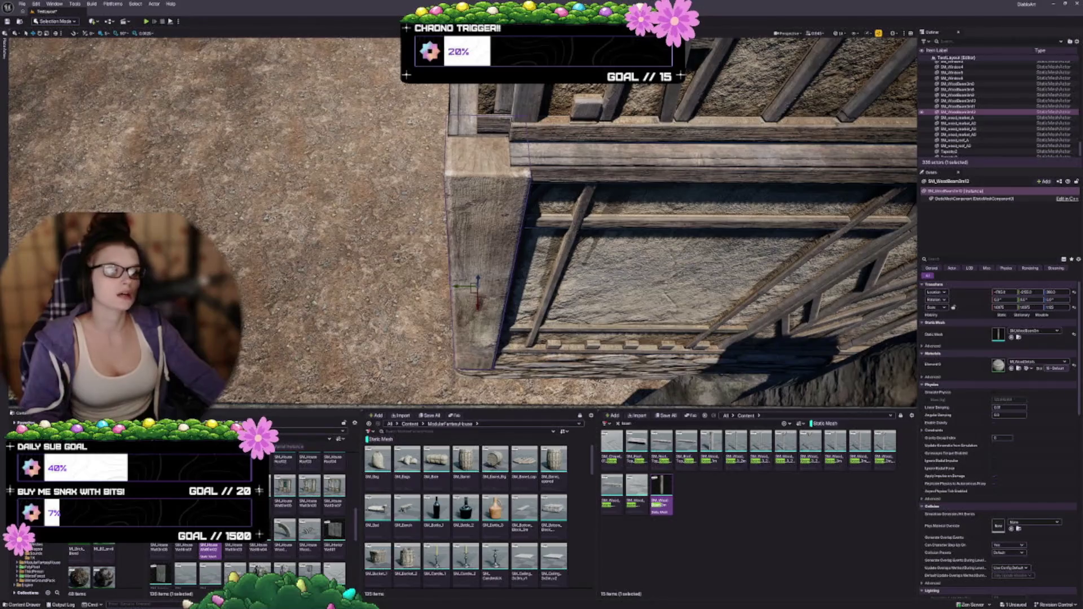
pyautogui.moveTo(458, 286)
pyautogui.mouseDown()
pyautogui.moveTo(507, 279)
pyautogui.moveTo(497, 287)
pyautogui.moveTo(448, 264)
pyautogui.mouseUp()
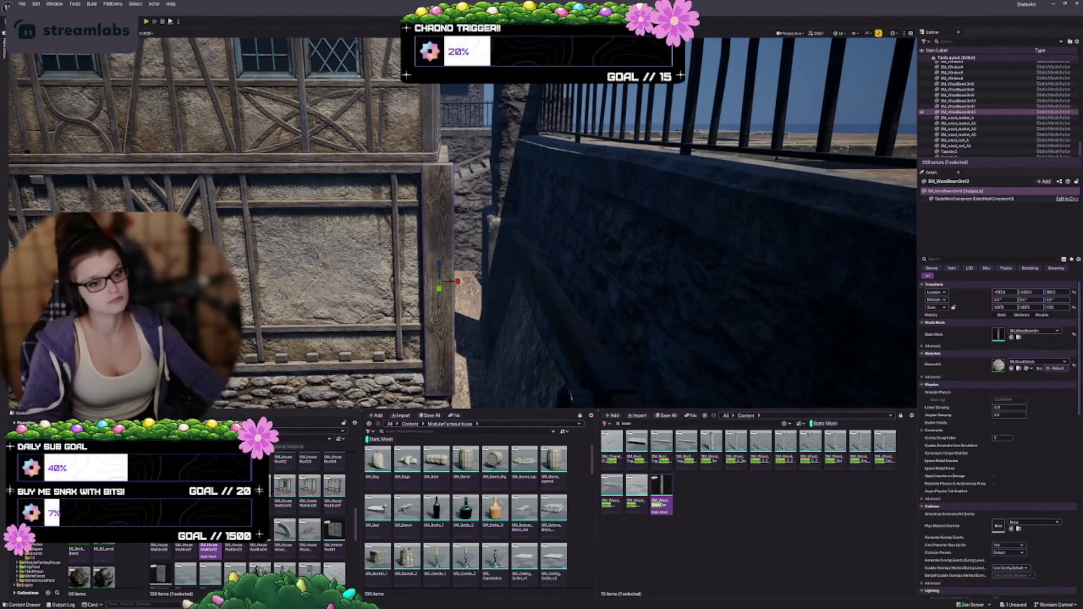
pyautogui.moveTo(440, 202)
pyautogui.mouseDown()
pyautogui.moveTo(446, 189)
pyautogui.moveTo(465, 214)
pyautogui.moveTo(248, 215)
pyautogui.mouseUp()
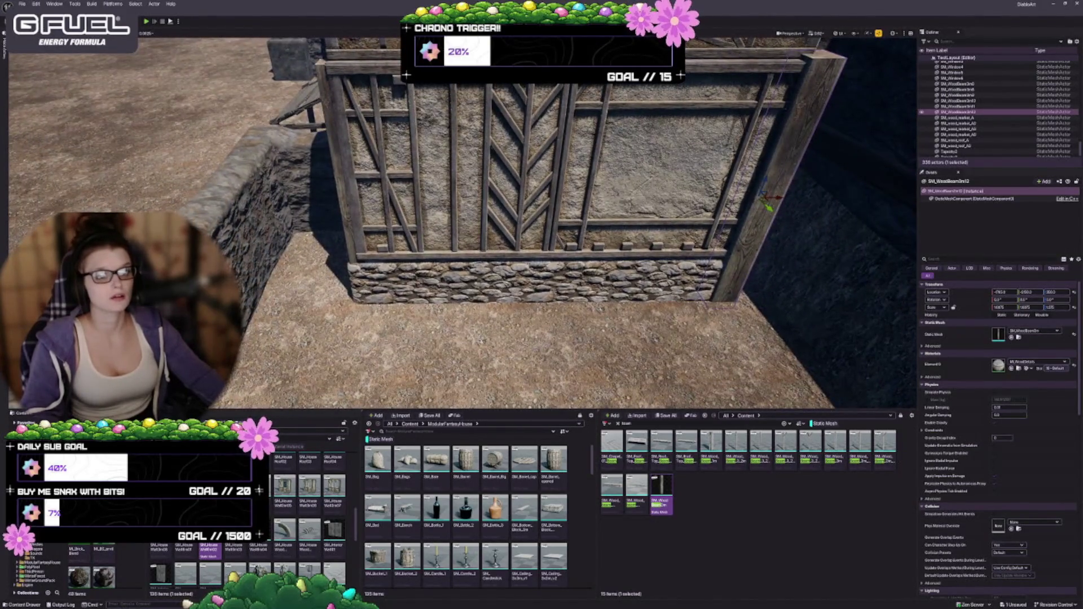
# Step: Delete the old left-end post and Alt-drag a copy of the right-edge beam into its place
pyautogui.press('Delete')
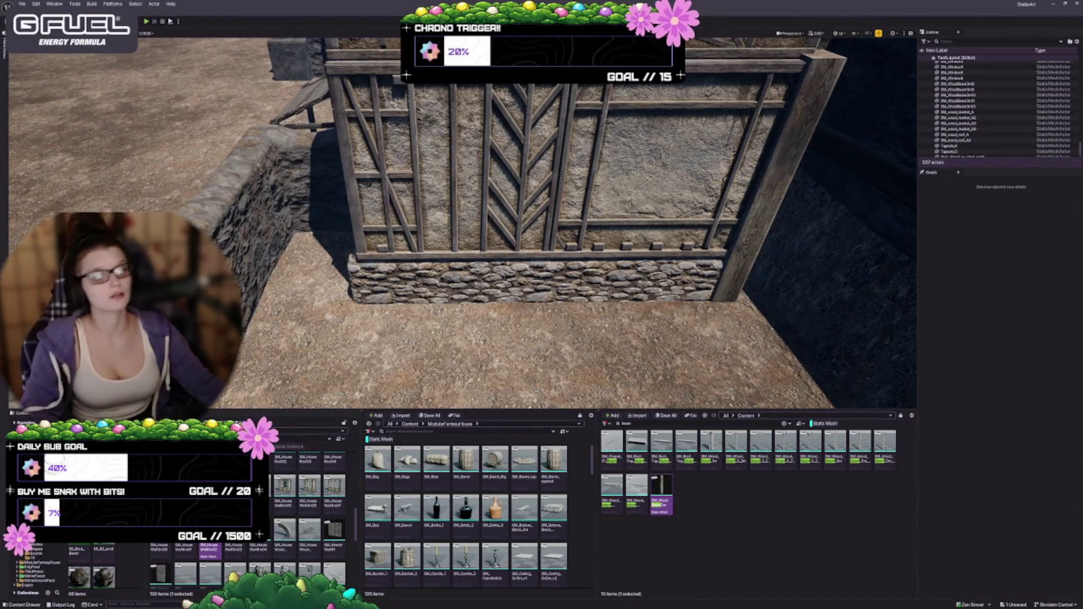
pyautogui.click(776, 199)
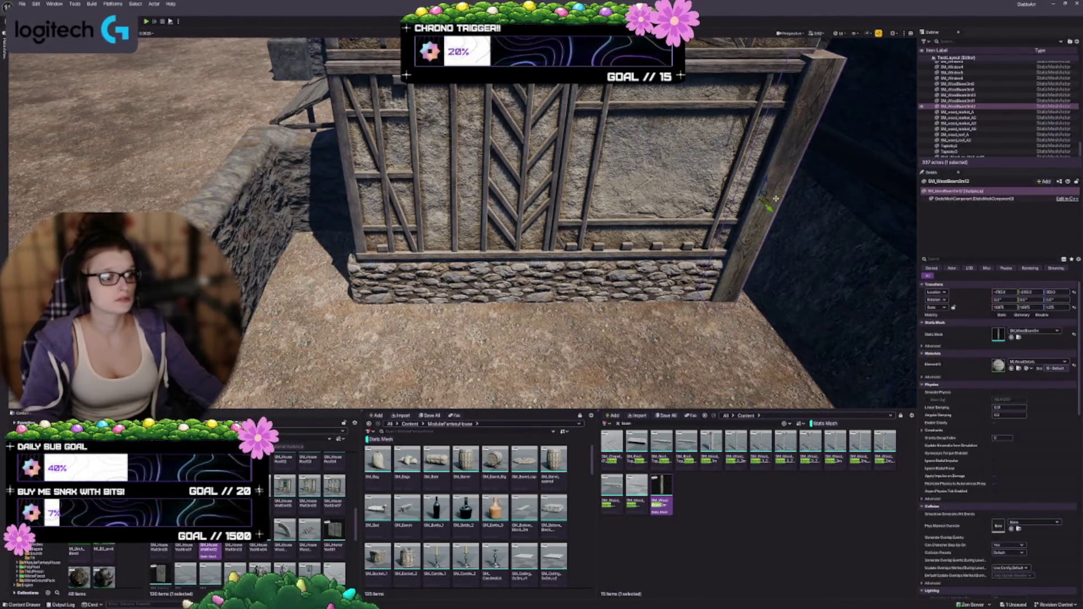
pyautogui.moveTo(776, 198); pyautogui.dragTo(373, 219)
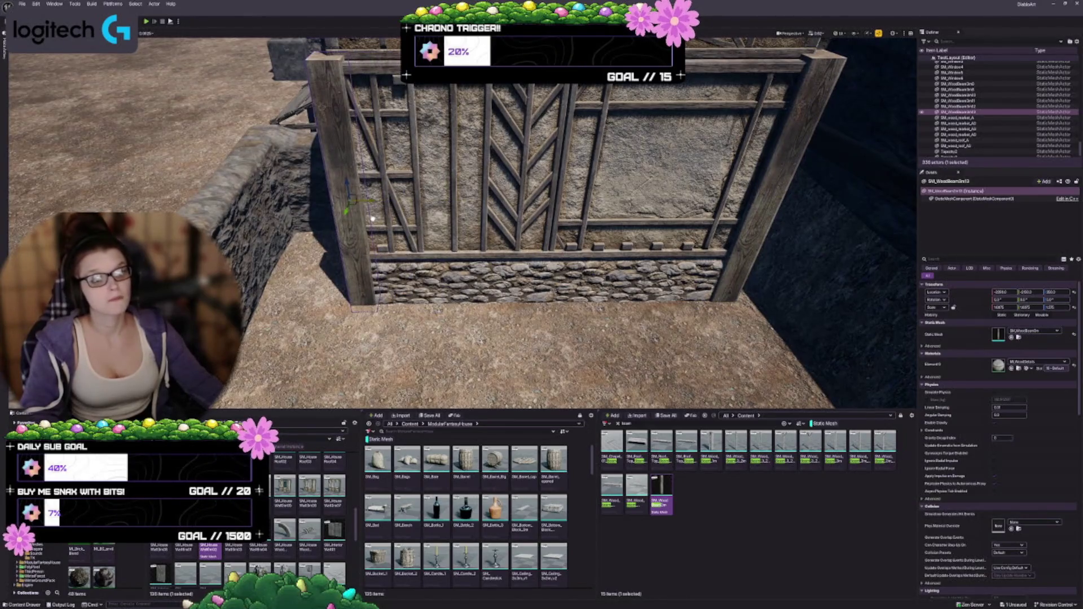
pyautogui.press('f')
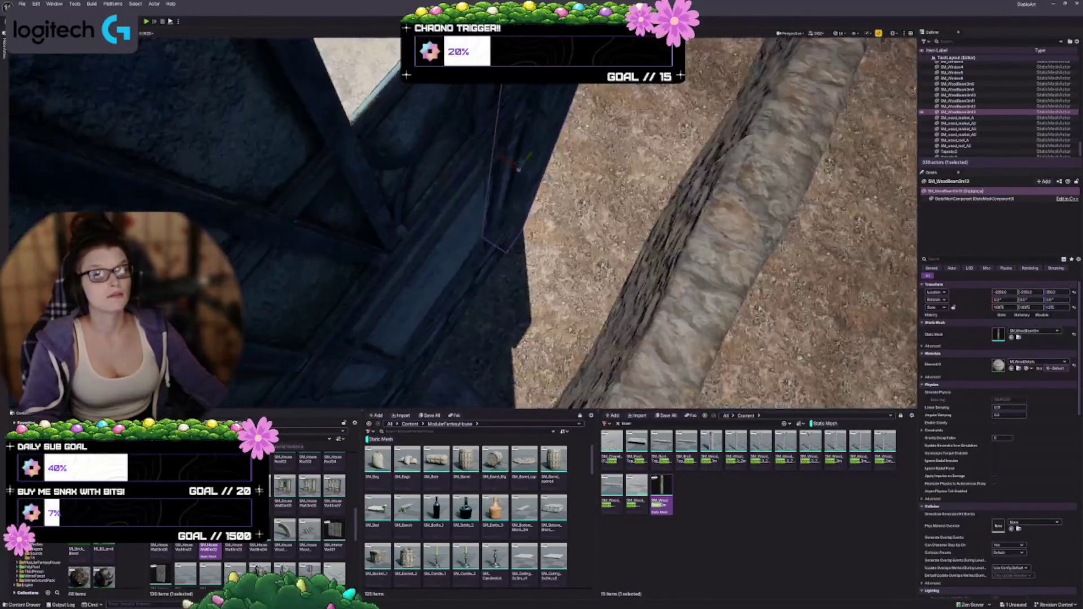
pyautogui.moveTo(455, 232)
pyautogui.mouseDown()
pyautogui.moveTo(445, 226)
pyautogui.moveTo(454, 232)
pyautogui.mouseUp()
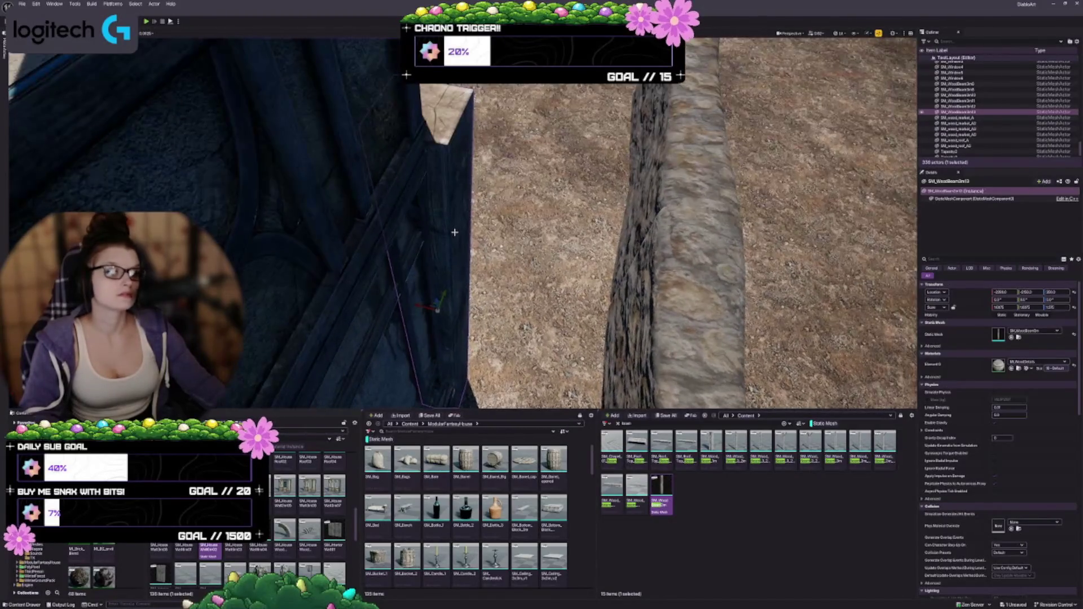
pyautogui.moveTo(419, 306); pyautogui.dragTo(428, 310)
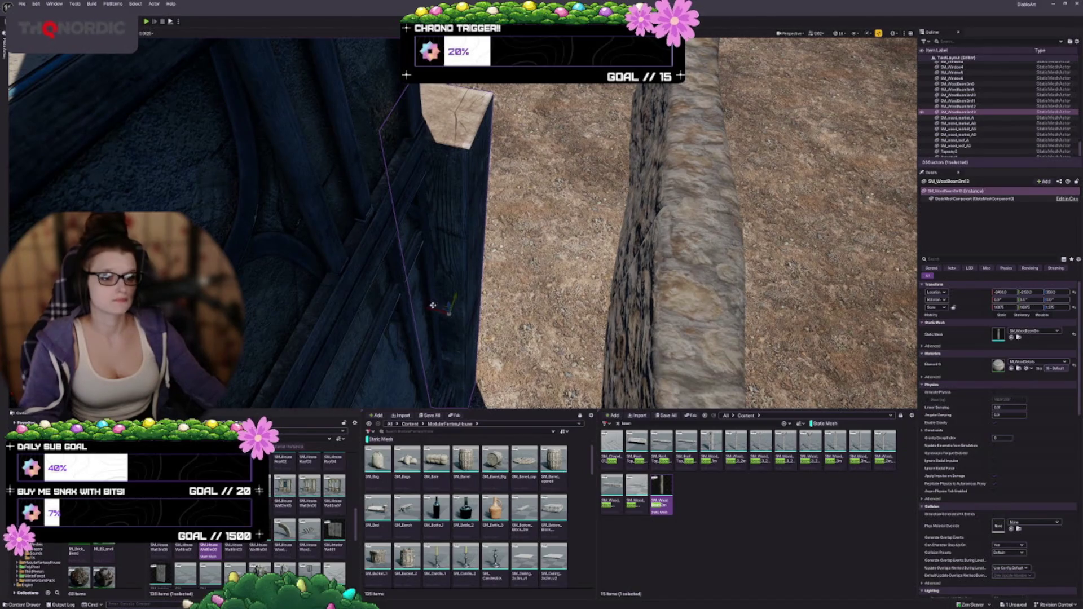
pyautogui.moveTo(427, 308); pyautogui.dragTo(327, 316)
pyautogui.moveTo(489, 254); pyautogui.dragTo(489, 254)
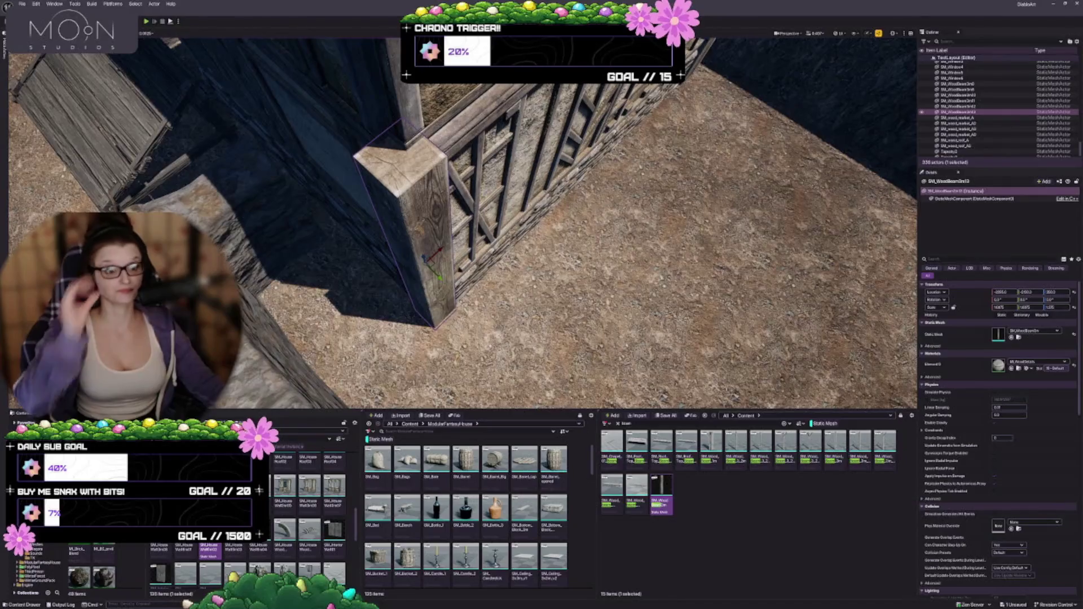
pyautogui.moveTo(478, 191)
pyautogui.mouseDown()
pyautogui.moveTo(445, 191)
pyautogui.moveTo(452, 117)
pyautogui.mouseUp()
# Step: On the next timber wall, delete the old corner beam and copy a widened beam to the corner
pyautogui.click(445, 191)
pyautogui.click(416, 104)
pyautogui.moveTo(323, 92)
pyautogui.mouseDown()
pyautogui.moveTo(363, 113)
pyautogui.moveTo(345, 138)
pyautogui.moveTo(486, 292)
pyautogui.moveTo(299, 261)
pyautogui.mouseUp()
pyautogui.click(295, 248)
pyautogui.press('Delete')
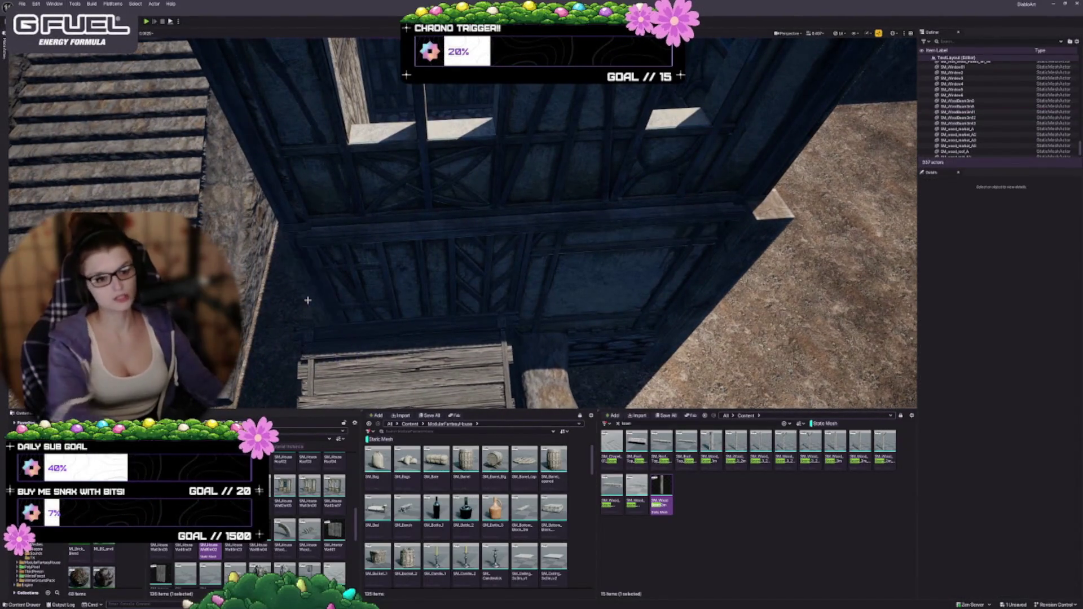
pyautogui.click(760, 245)
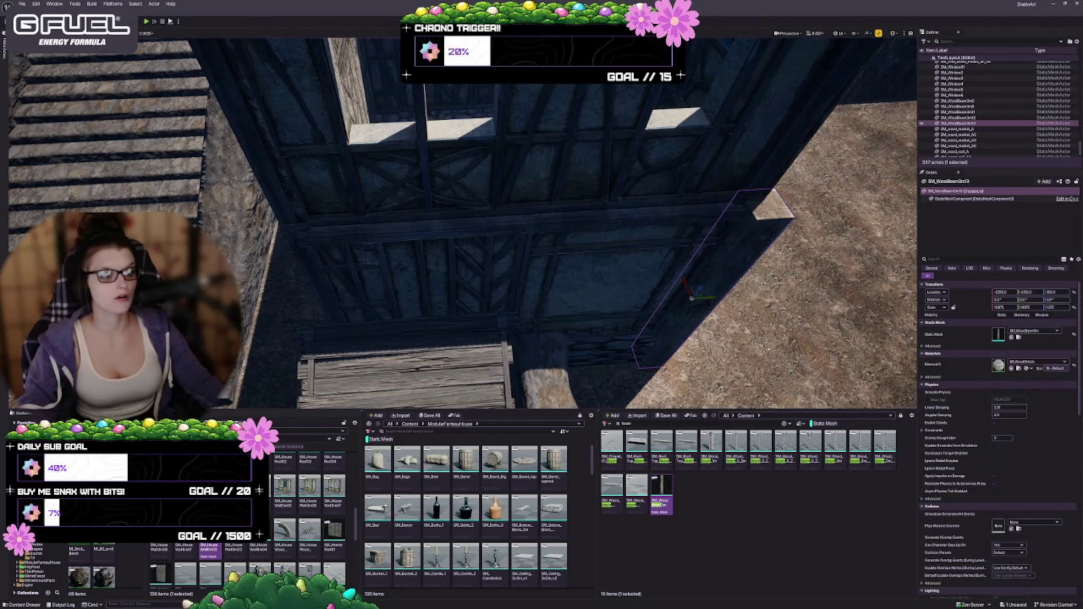
pyautogui.moveTo(713, 297)
pyautogui.mouseDown()
pyautogui.moveTo(350, 310)
pyautogui.moveTo(419, 281)
pyautogui.mouseUp()
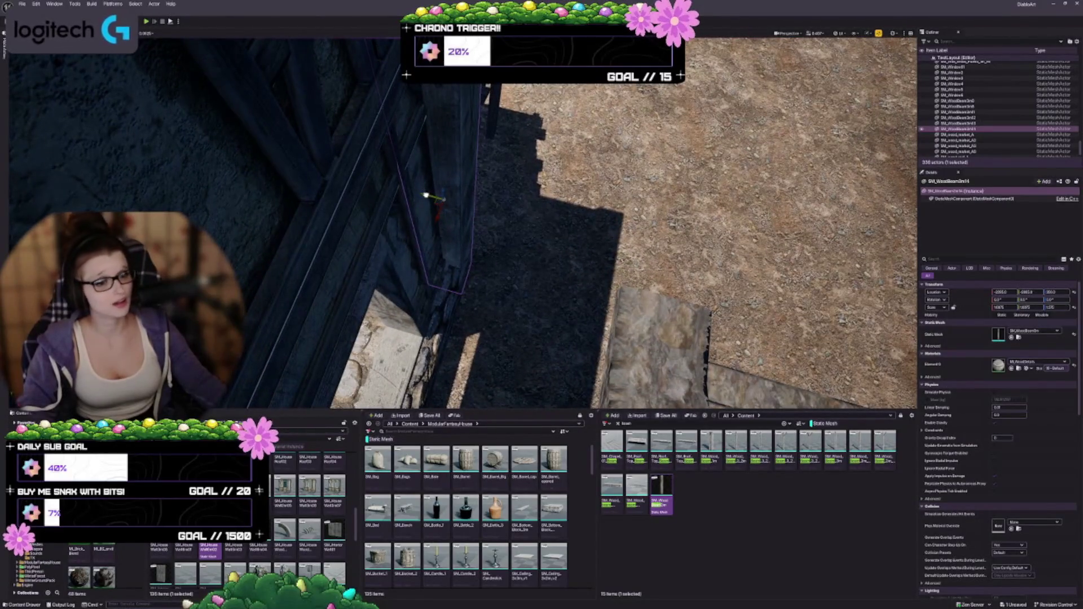
pyautogui.moveTo(463, 225); pyautogui.dragTo(513, 225)
pyautogui.moveTo(589, 212); pyautogui.dragTo(607, 258)
# Step: Flip upper wall panel SM_HouseWall3m9 to a scale of -1.0 so it mirrors the wall below
pyautogui.click(490, 218)
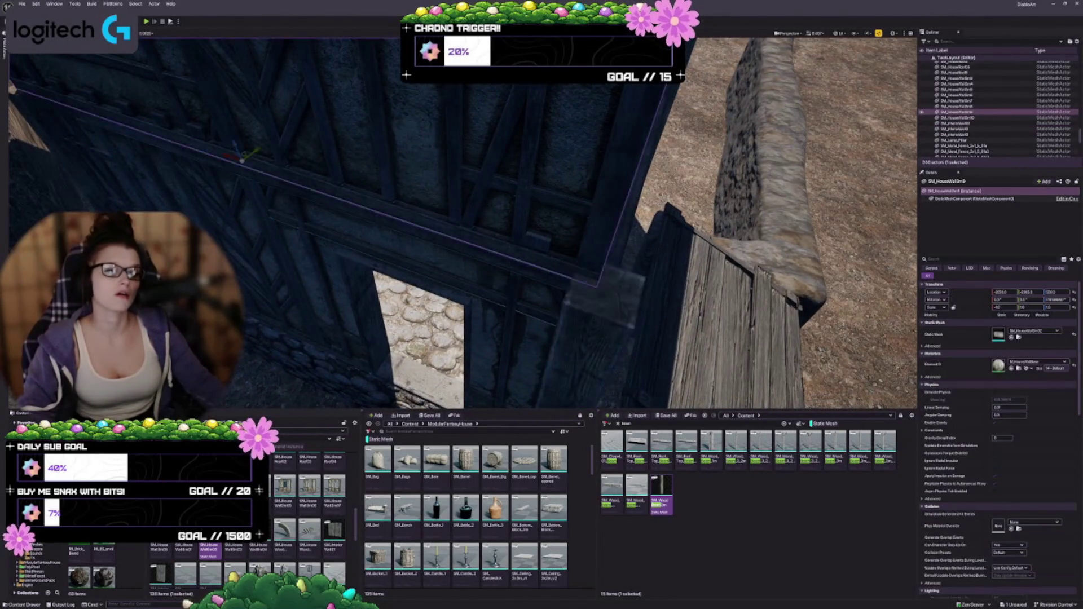
pyautogui.press('f')
pyautogui.moveTo(490, 215)
pyautogui.mouseDown()
pyautogui.moveTo(252, 111)
pyautogui.moveTo(280, 104)
pyautogui.moveTo(265, 130)
pyautogui.moveTo(290, 172)
pyautogui.mouseUp()
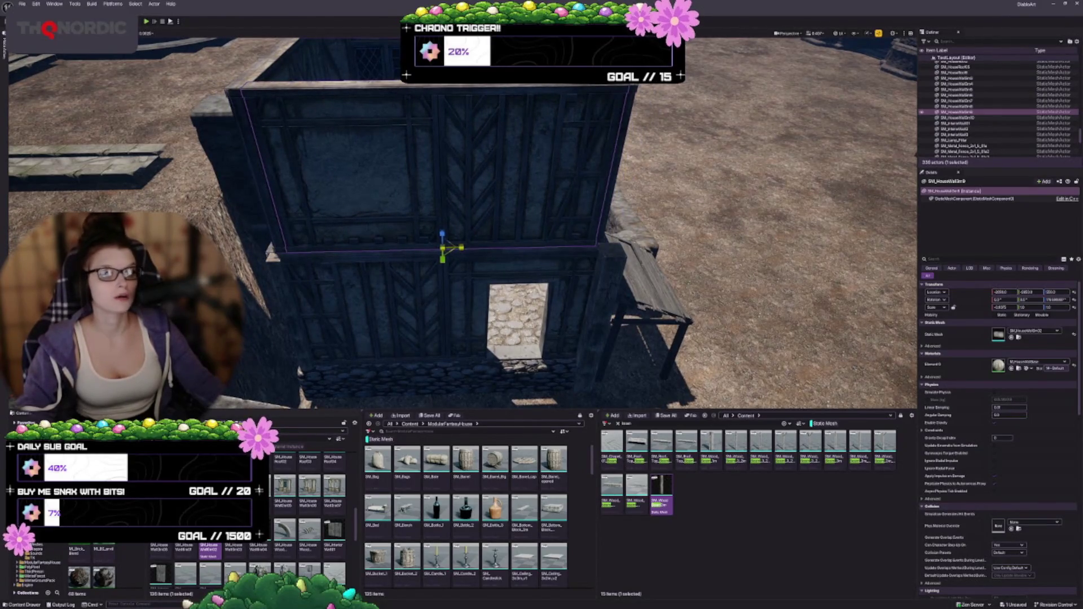
pyautogui.moveTo(461, 248); pyautogui.dragTo(469, 246)
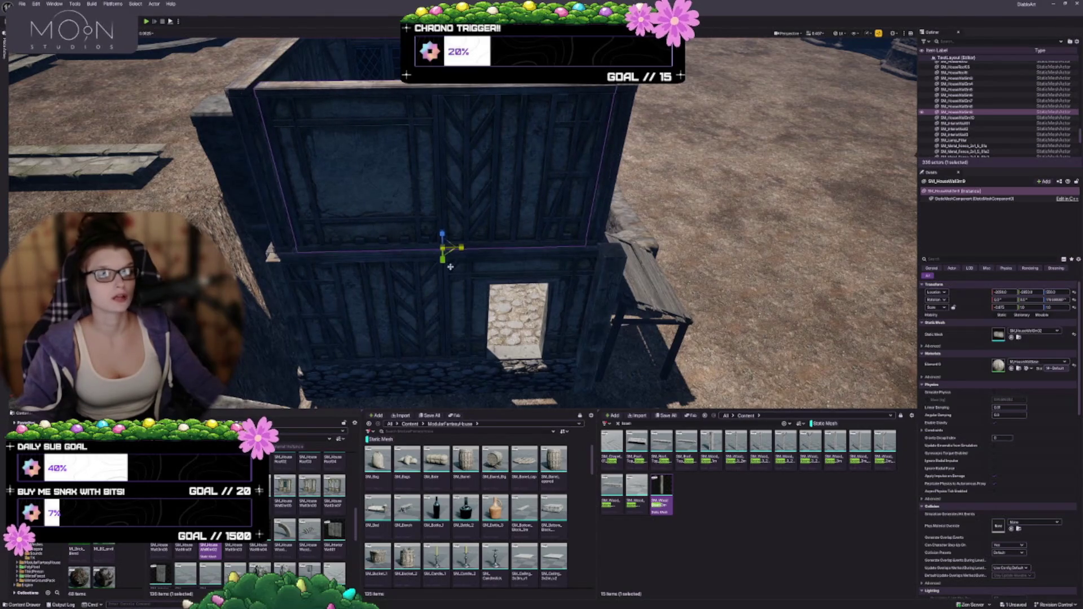
pyautogui.moveTo(502, 280)
pyautogui.mouseDown()
pyautogui.moveTo(438, 318)
pyautogui.moveTo(425, 293)
pyautogui.moveTo(384, 309)
pyautogui.mouseUp()
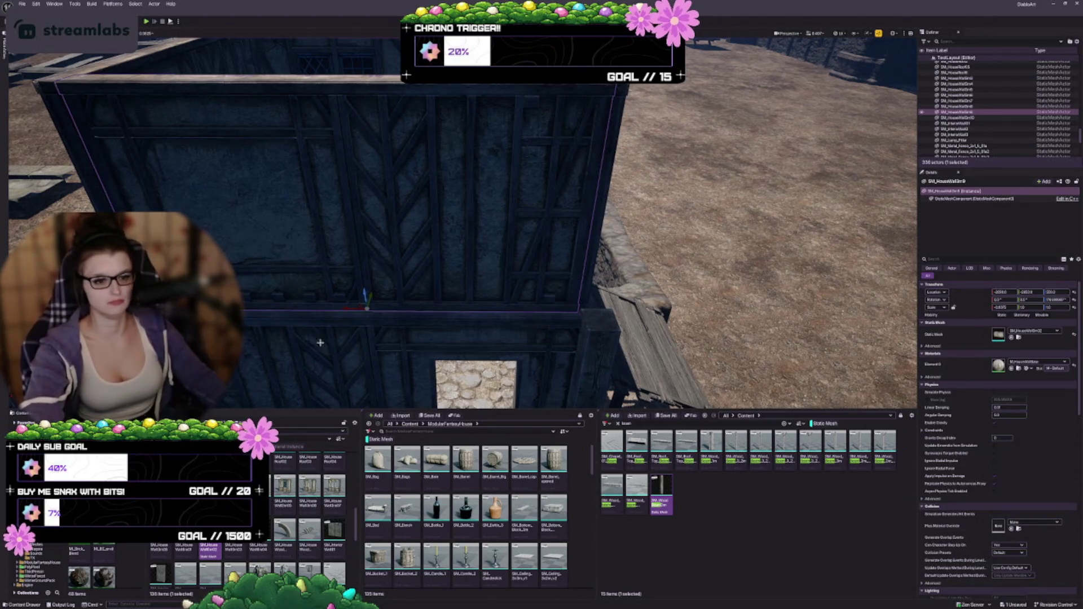
pyautogui.scroll(-5, 520, 290)
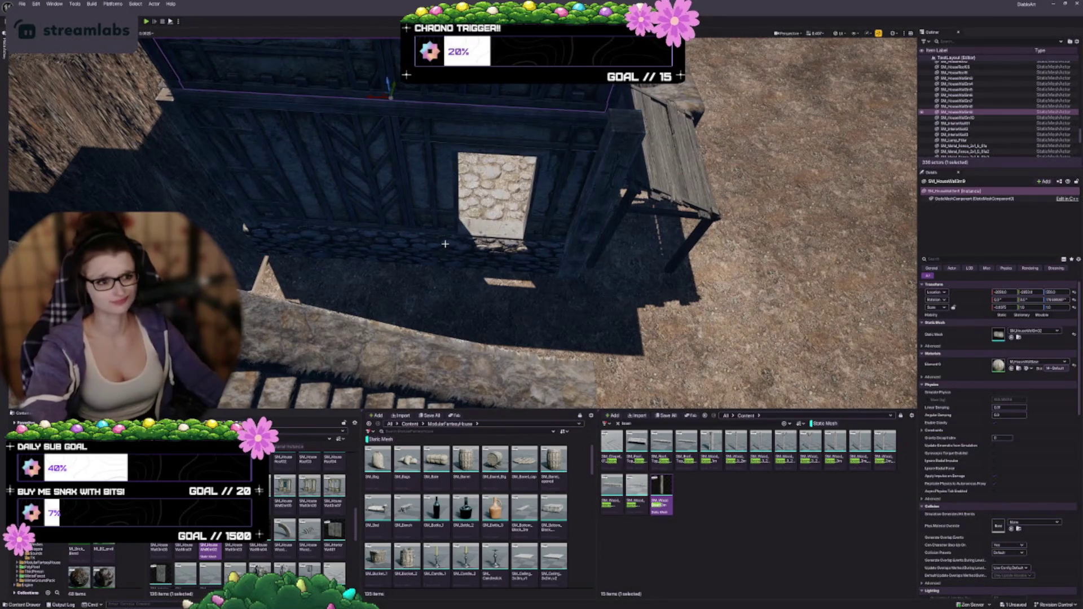
pyautogui.scroll(5, 348, 237)
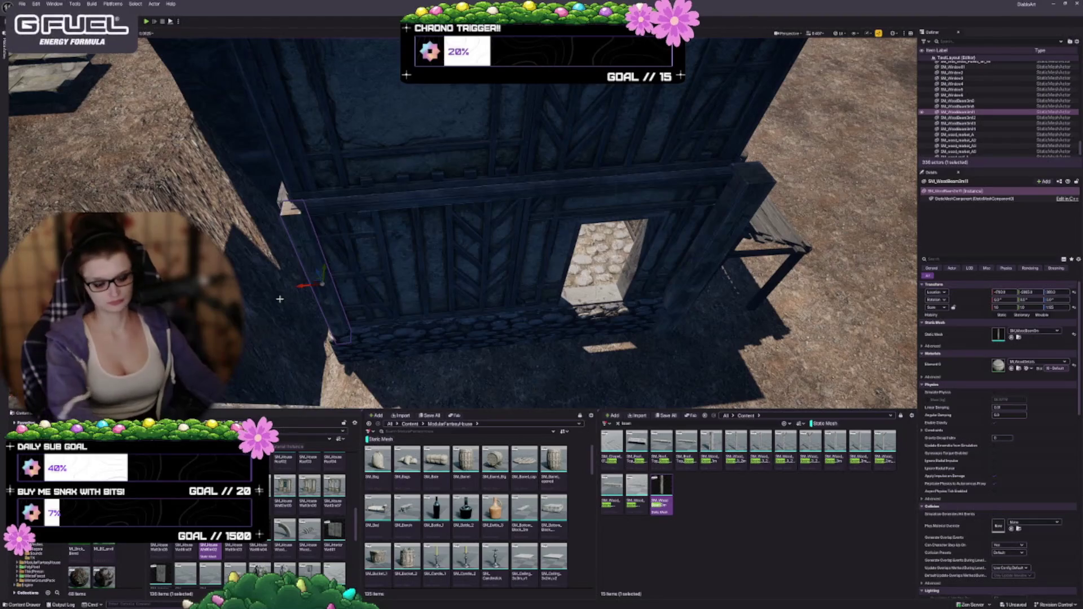
# Step: Alt-drag a copy of the vertical wooden beam to the wall's left corner
pyautogui.press('Escape')
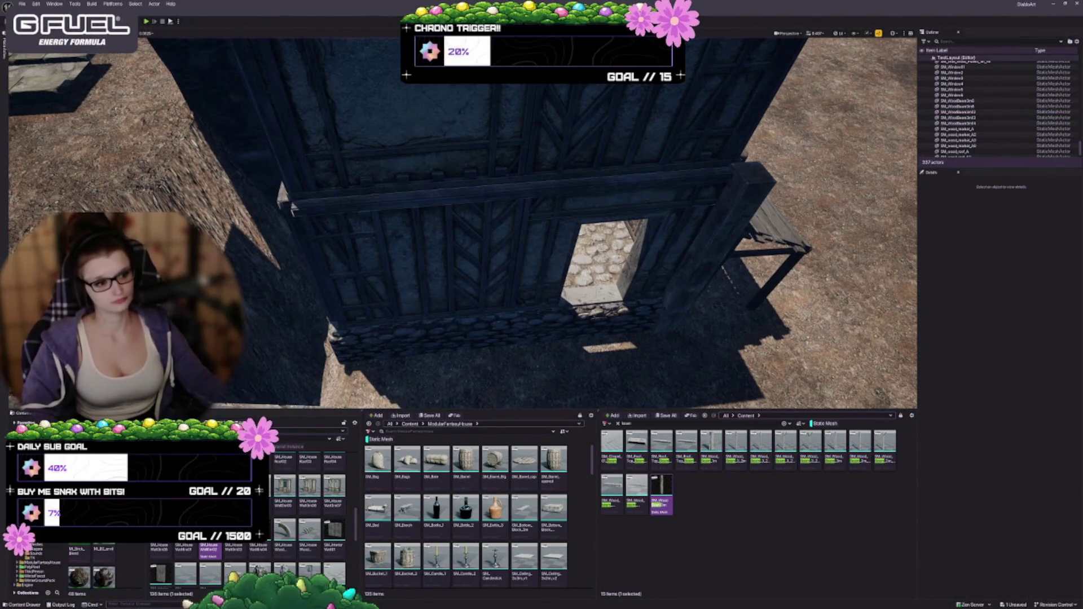
pyautogui.click(717, 262)
pyautogui.moveTo(673, 269); pyautogui.dragTo(299, 303)
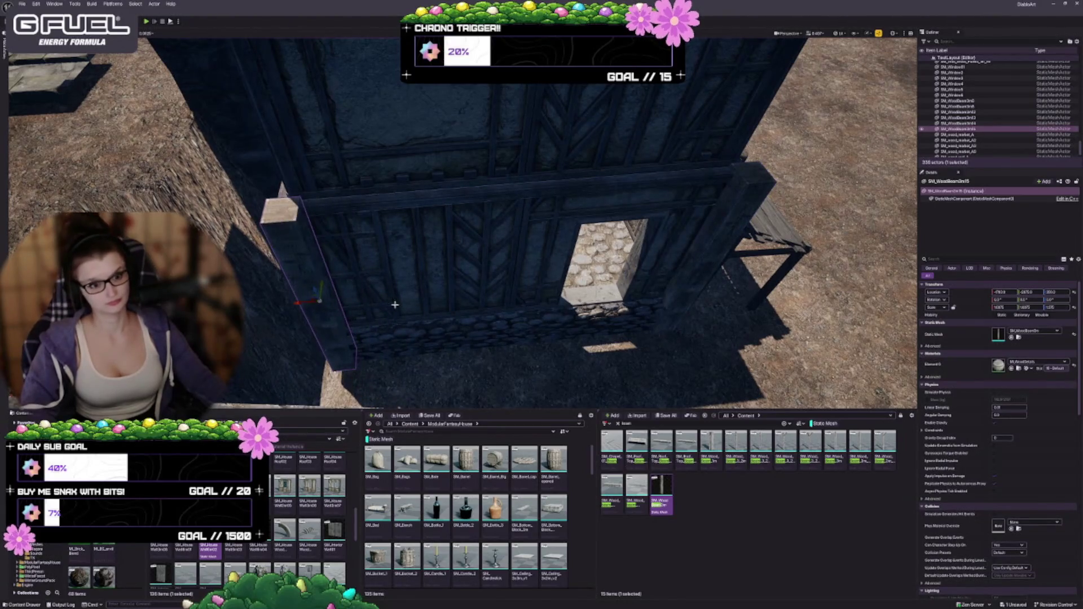
pyautogui.moveTo(395, 305)
pyautogui.mouseDown()
pyautogui.moveTo(383, 265)
pyautogui.moveTo(381, 279)
pyautogui.mouseUp()
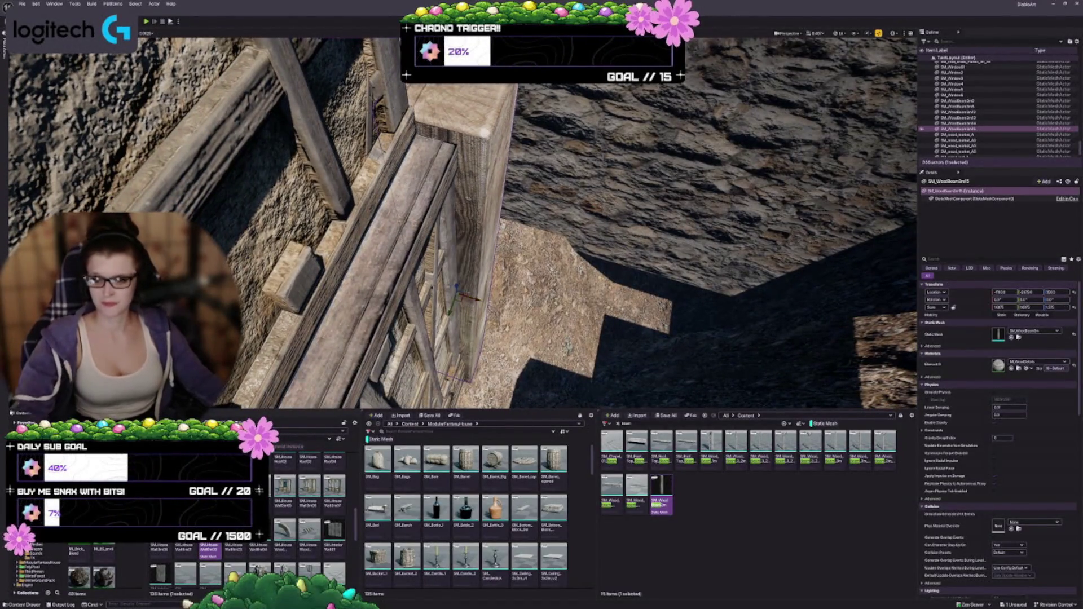
pyautogui.moveTo(474, 316)
pyautogui.mouseDown()
pyautogui.moveTo(463, 341)
pyautogui.moveTo(592, 266)
pyautogui.moveTo(593, 288)
pyautogui.moveTo(561, 248)
pyautogui.mouseUp()
# Step: Check the timber wall from above and save the level with Ctrl+S
pyautogui.press('Escape')
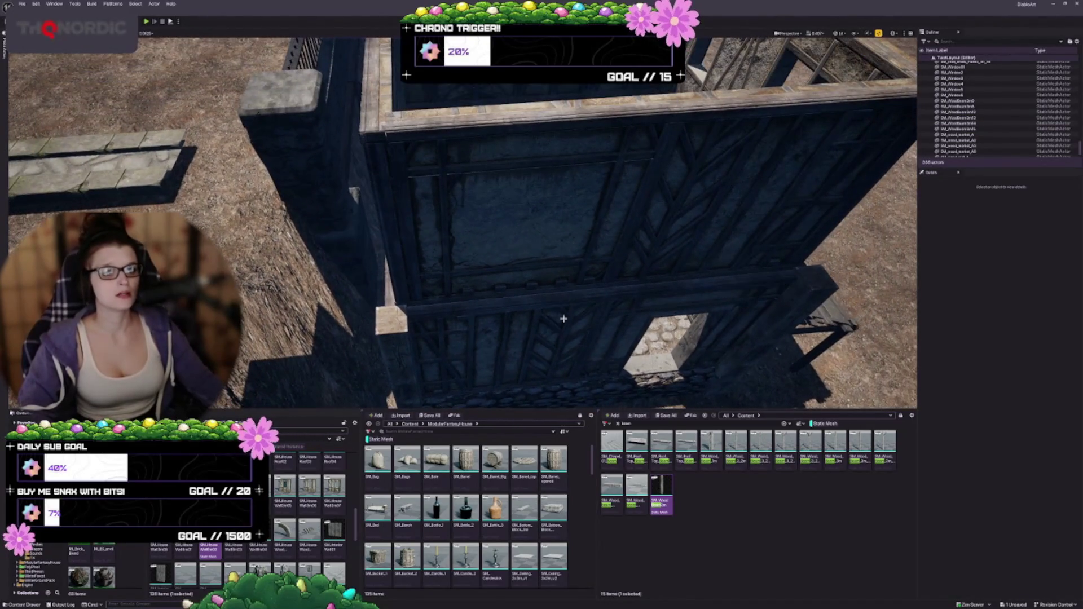
pyautogui.click(520, 307)
pyautogui.moveTo(519, 307)
pyautogui.mouseDown()
pyautogui.moveTo(519, 282)
pyautogui.moveTo(503, 316)
pyautogui.mouseUp()
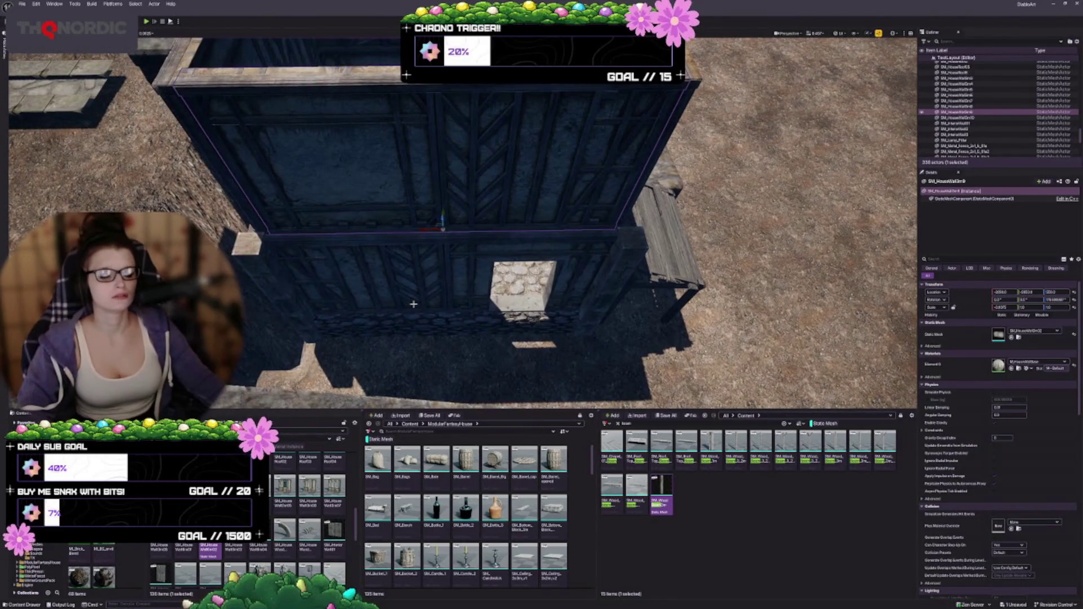
pyautogui.moveTo(503, 316)
pyautogui.mouseDown()
pyautogui.moveTo(410, 327)
pyautogui.moveTo(351, 357)
pyautogui.mouseUp()
pyautogui.hotkey('ctrl', 's')
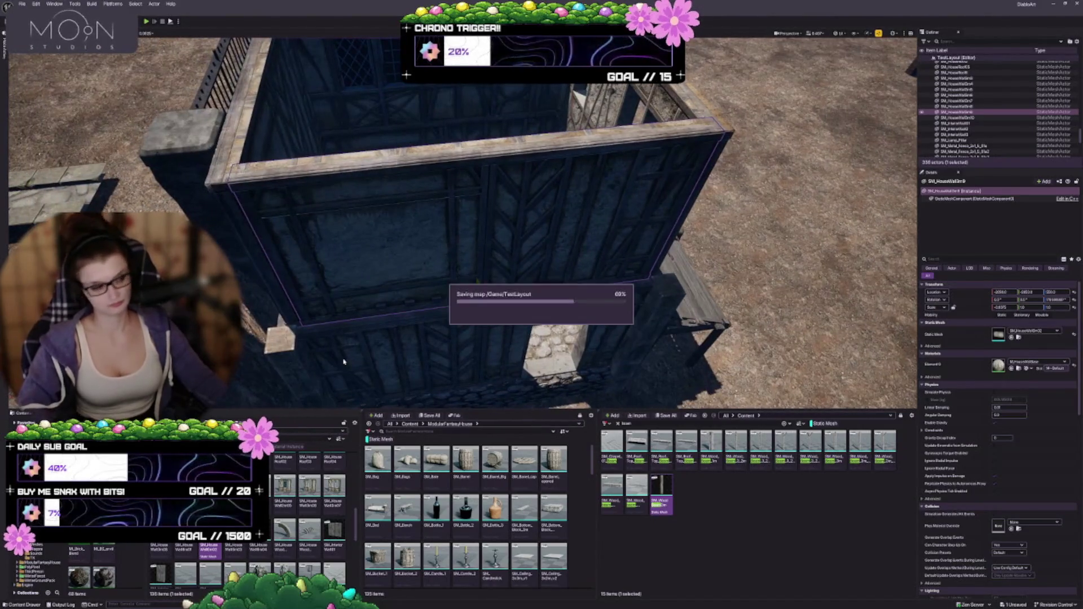
pyautogui.moveTo(279, 353); pyautogui.dragTo(376, 354)
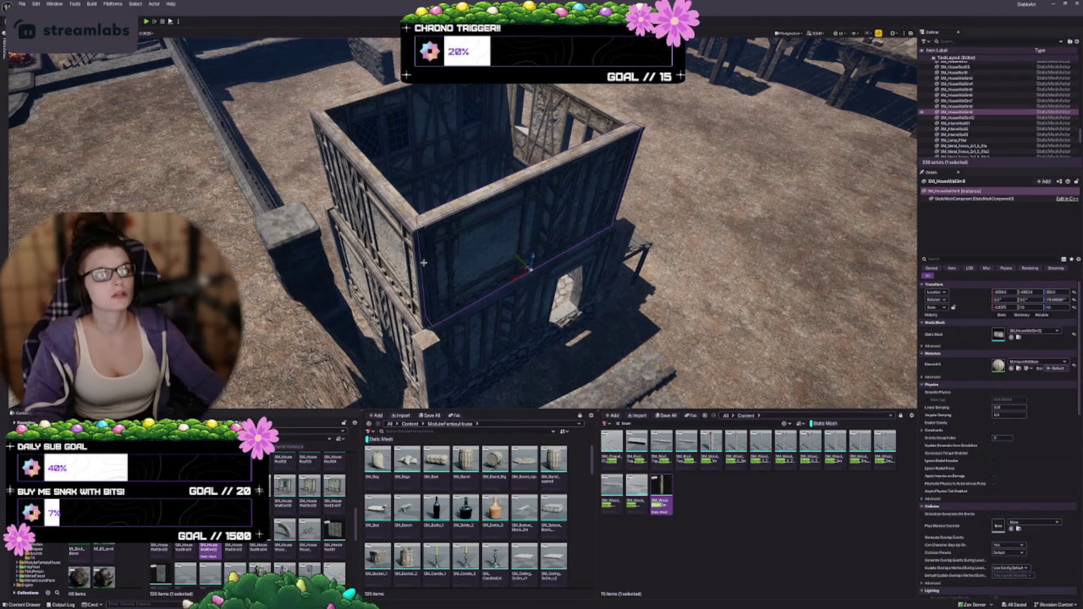
# Step: Select the wooden beam at the lower wall's right and Ctrl-add a second beam
pyautogui.press('f')
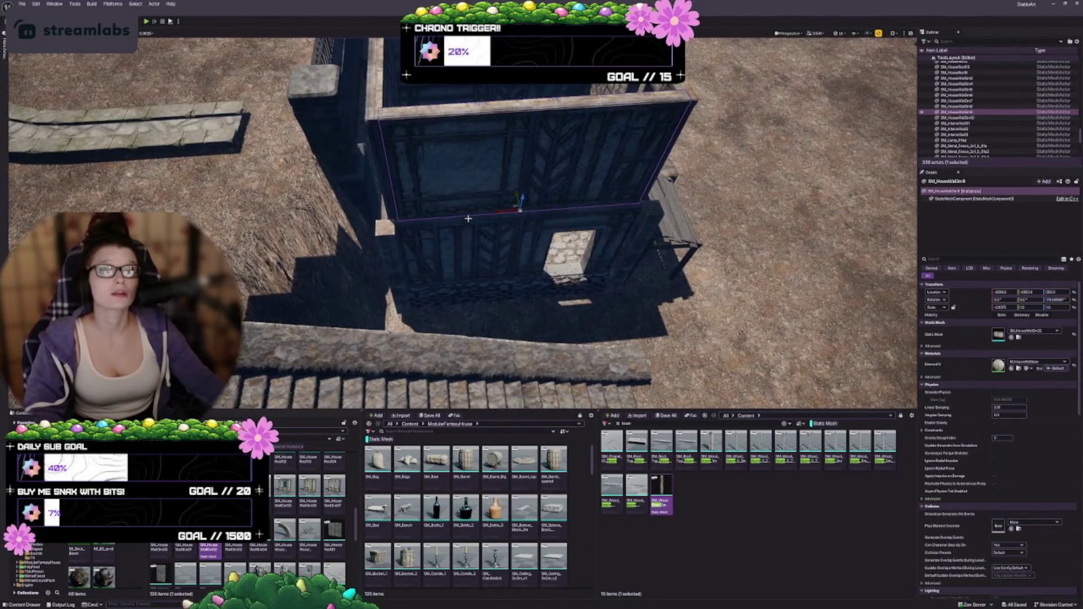
pyautogui.moveTo(474, 271)
pyautogui.mouseDown()
pyautogui.moveTo(463, 237)
pyautogui.moveTo(678, 339)
pyautogui.mouseUp()
pyautogui.click(663, 265)
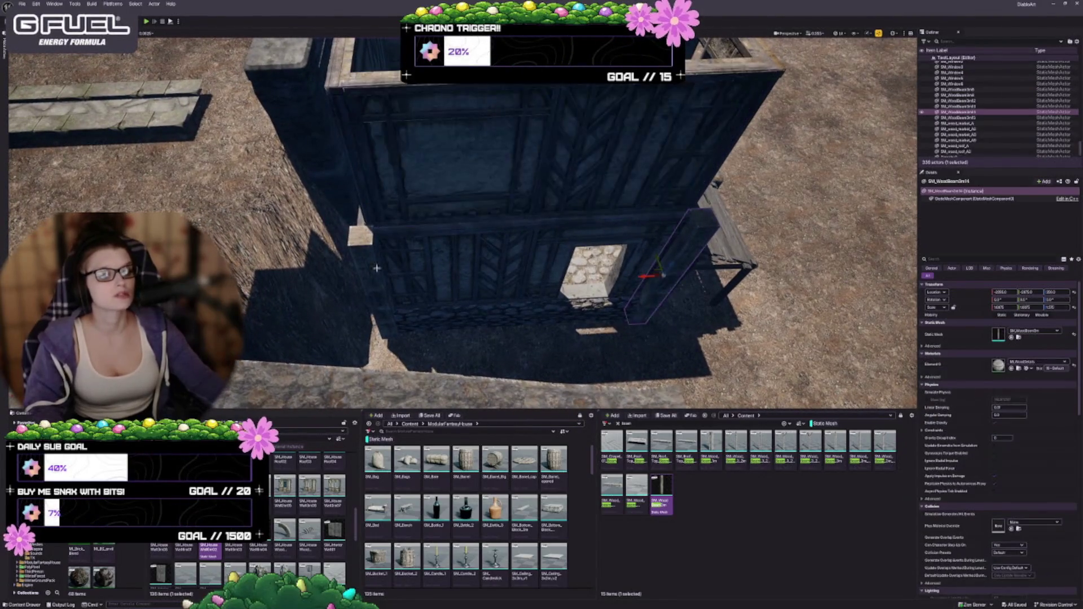
pyautogui.keyDown('ctrl'); pyautogui.click(369, 255); pyautogui.keyUp('ctrl')
pyautogui.moveTo(369, 255); pyautogui.dragTo(316, 195)
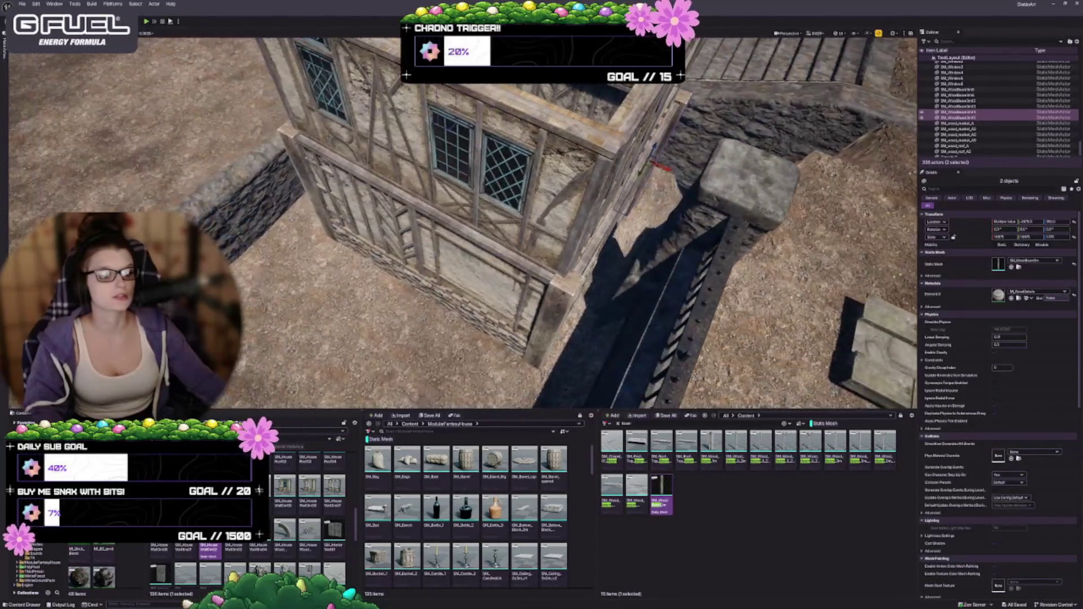
# Step: Add the corner beam and a fourth beam, then duplicate all four up onto the upper-storey wall
pyautogui.keyDown('ctrl'); pyautogui.click(553, 315); pyautogui.keyUp('ctrl')
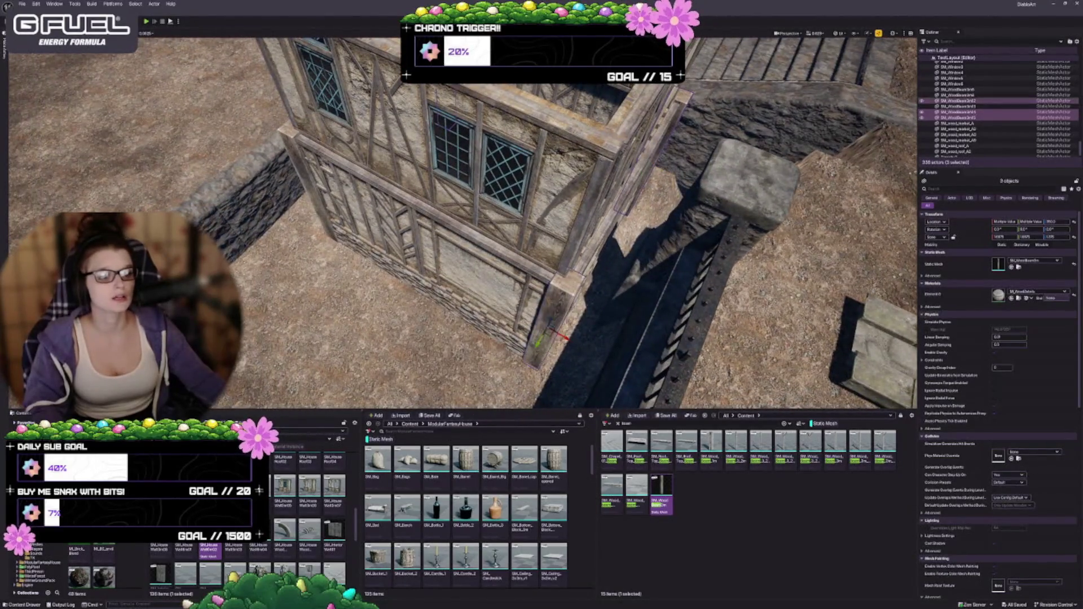
pyautogui.keyDown('ctrl'); pyautogui.click(291, 141); pyautogui.keyUp('ctrl')
pyautogui.moveTo(292, 141); pyautogui.dragTo(338, 175)
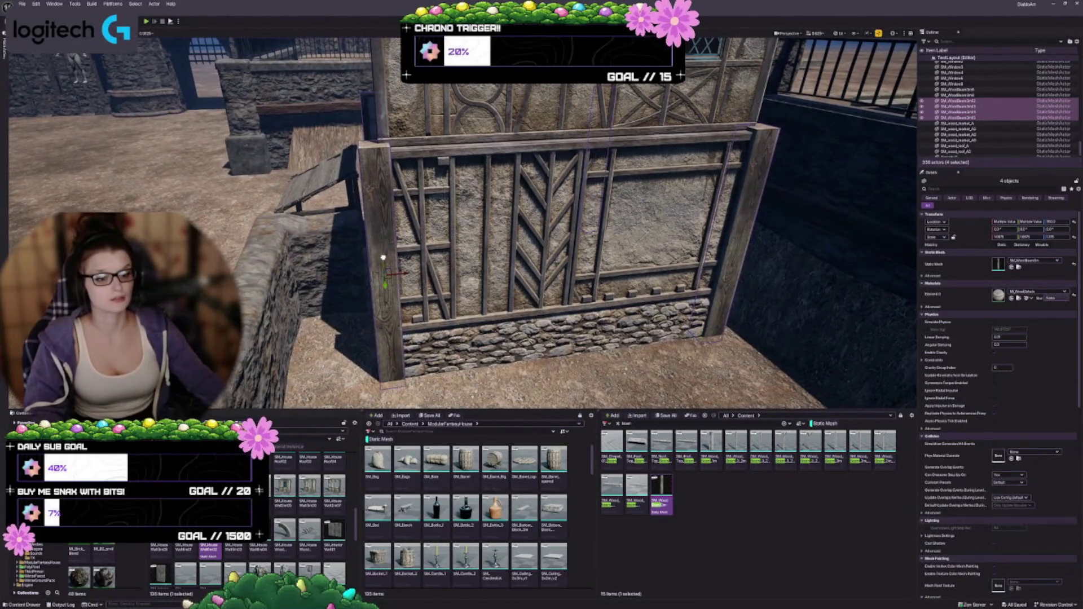
pyautogui.hotkey('ctrl', 'd')
pyautogui.moveTo(383, 257); pyautogui.dragTo(397, 169)
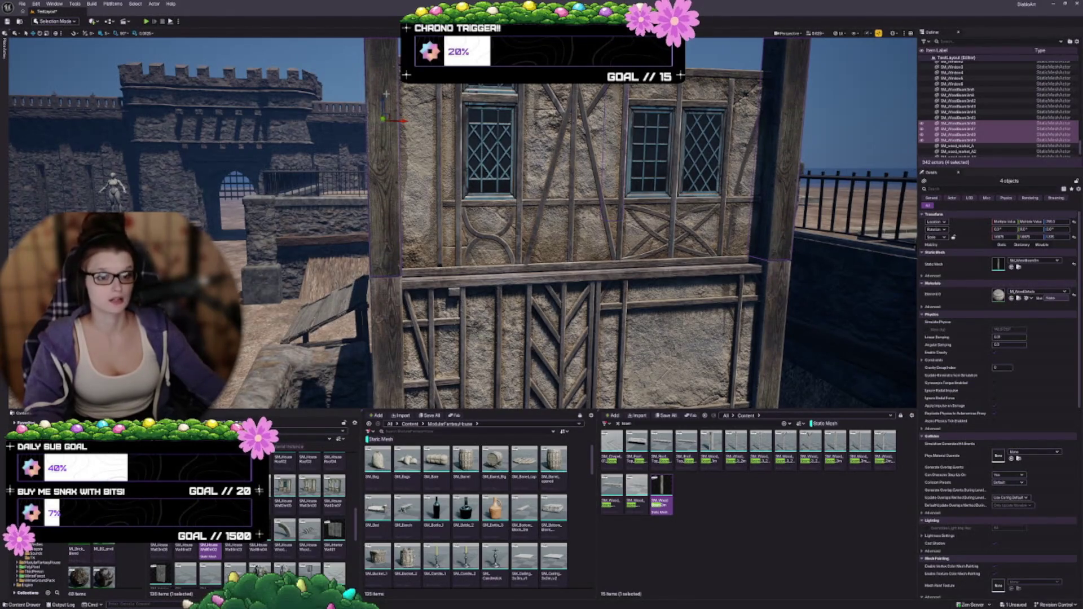
pyautogui.moveTo(542, 225)
pyautogui.mouseDown()
pyautogui.moveTo(541, 192)
pyautogui.moveTo(541, 260)
pyautogui.moveTo(534, 237)
pyautogui.moveTo(541, 248)
pyautogui.mouseUp()
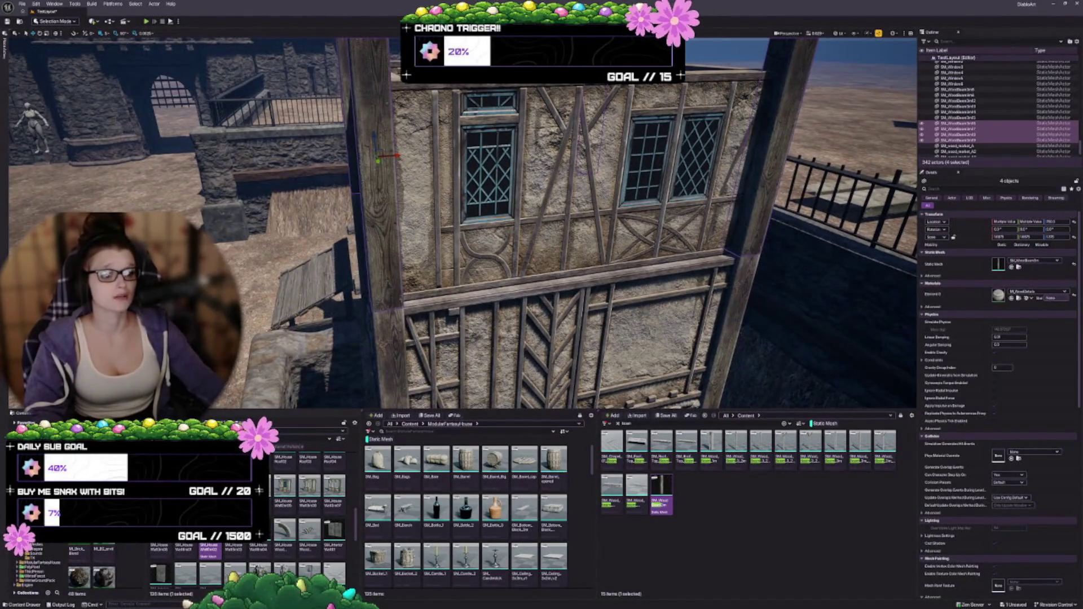
pyautogui.moveTo(357, 152)
pyautogui.mouseDown()
pyautogui.moveTo(374, 173)
pyautogui.moveTo(376, 215)
pyautogui.mouseUp()
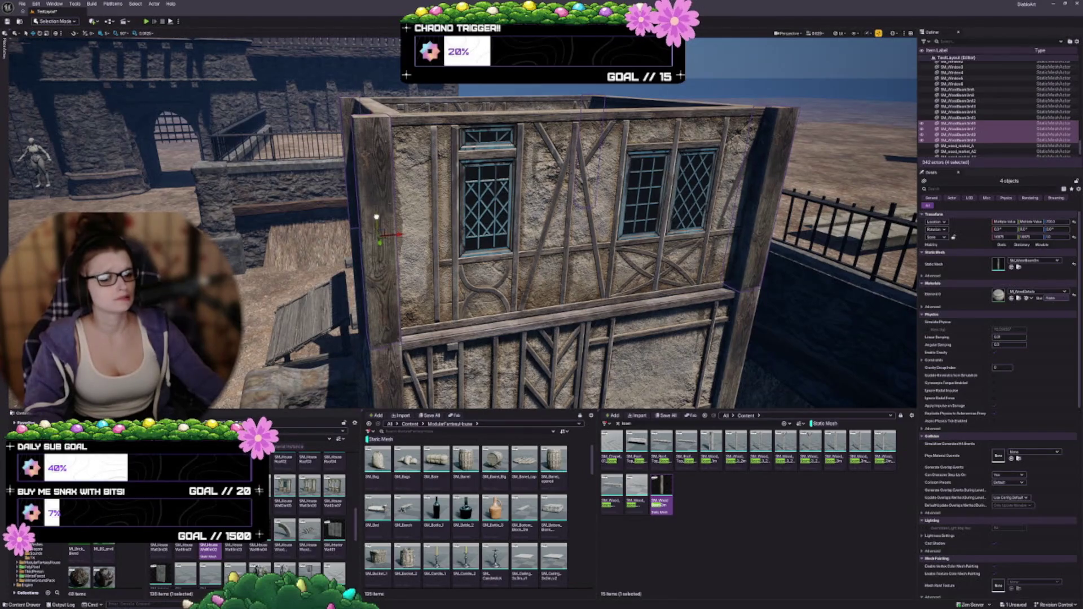
pyautogui.scroll(-5, 462, 226)
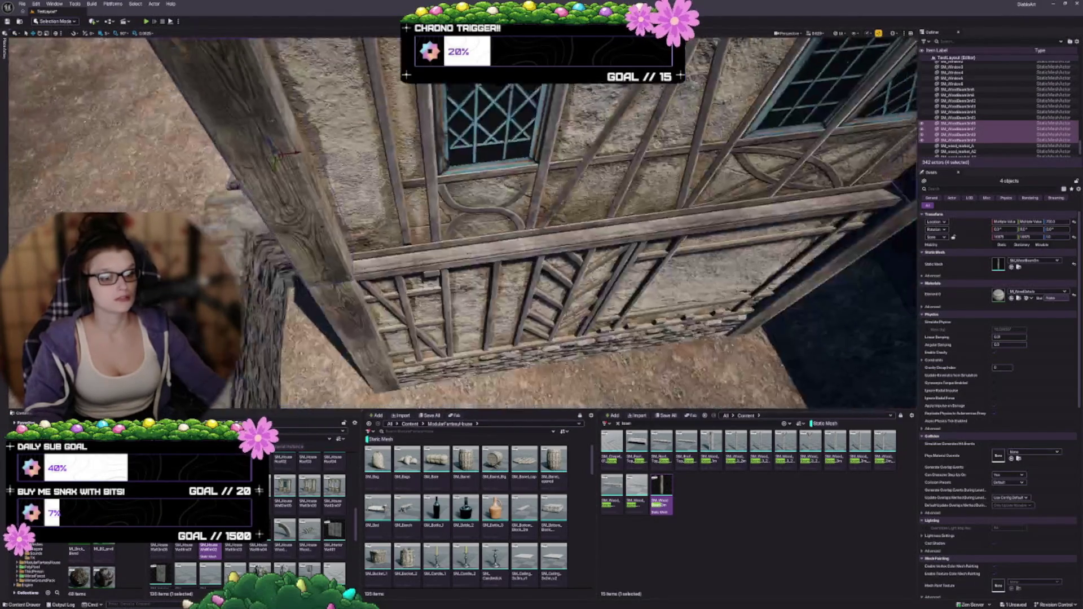
pyautogui.scroll(6, 463, 226)
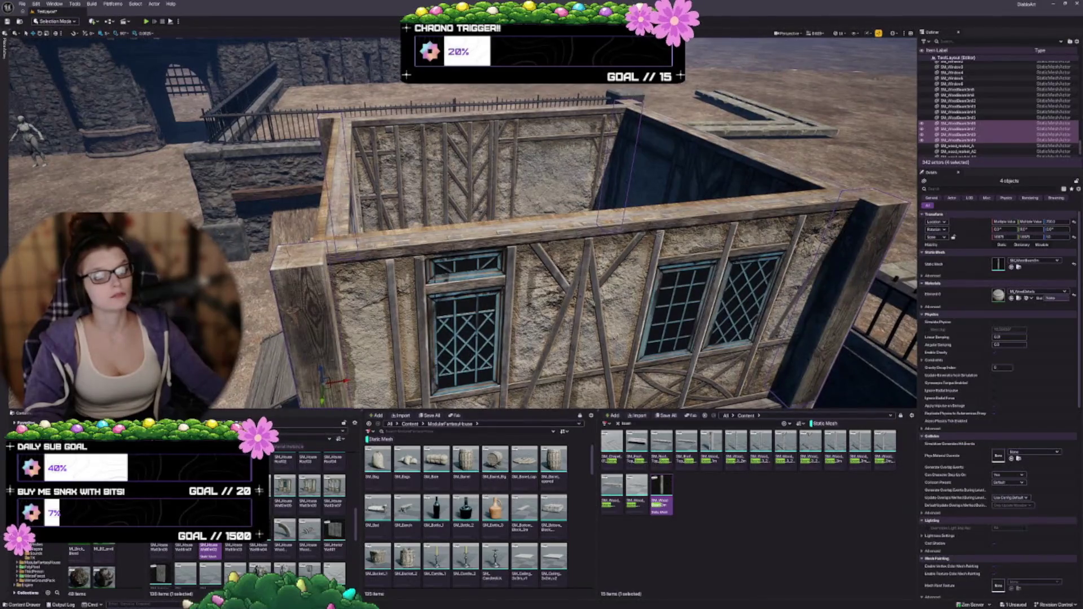
# Step: Select the left corner beam on the upper wall and reposition it slightly
pyautogui.click(564, 316)
pyautogui.press('f')
pyautogui.click(333, 239)
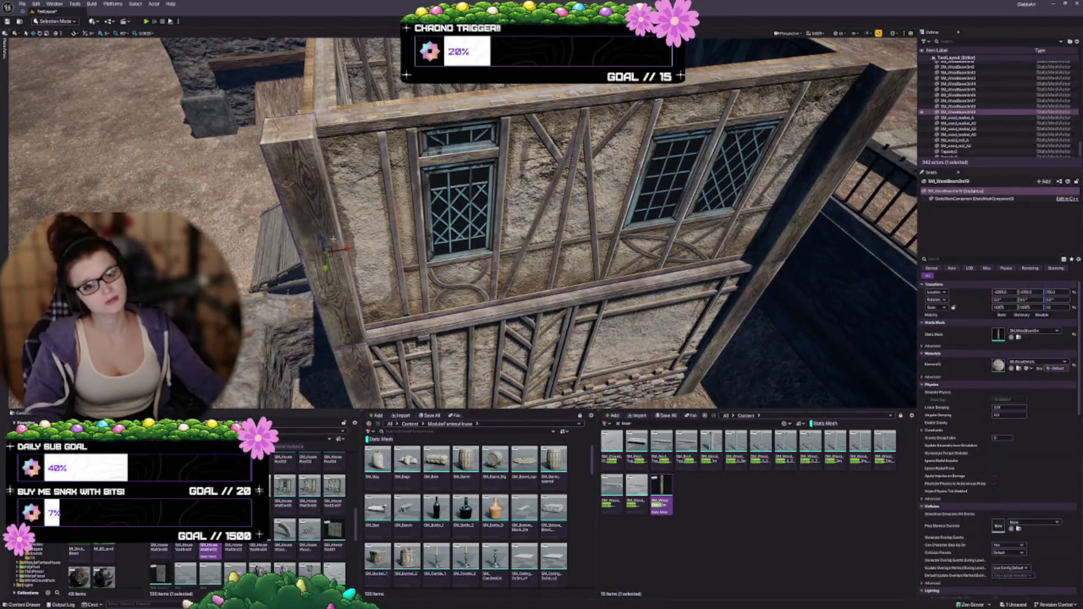
pyautogui.moveTo(331, 257); pyautogui.dragTo(343, 250)
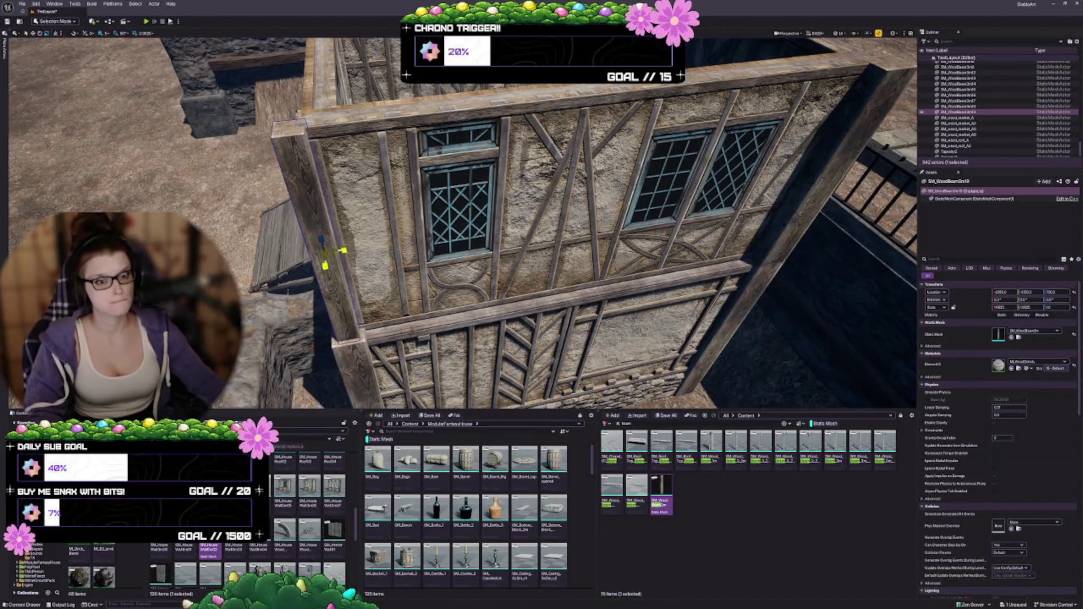
pyautogui.press('w')
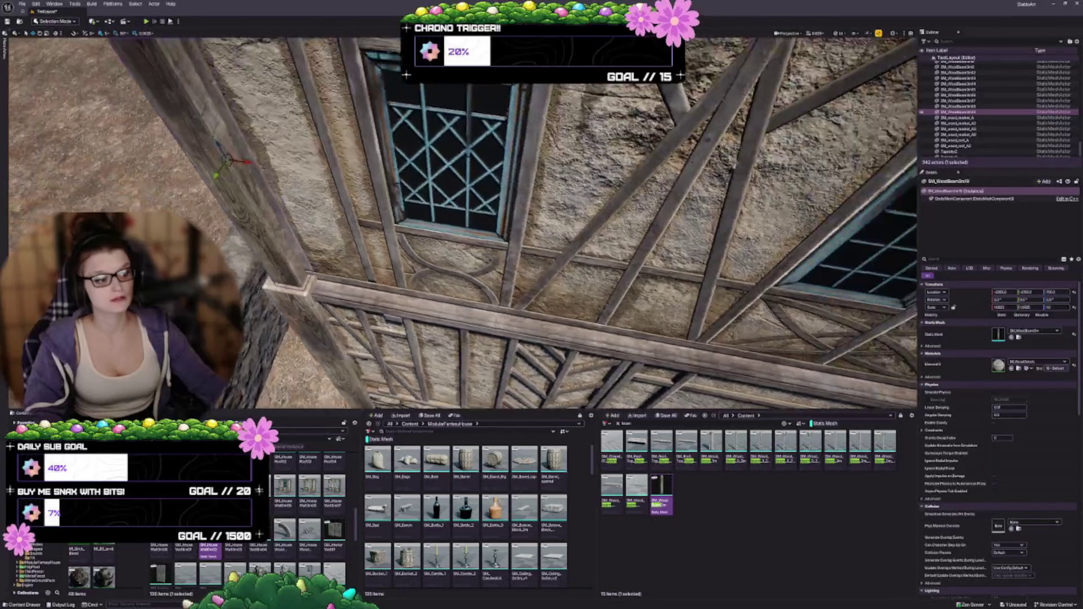
pyautogui.press('w')
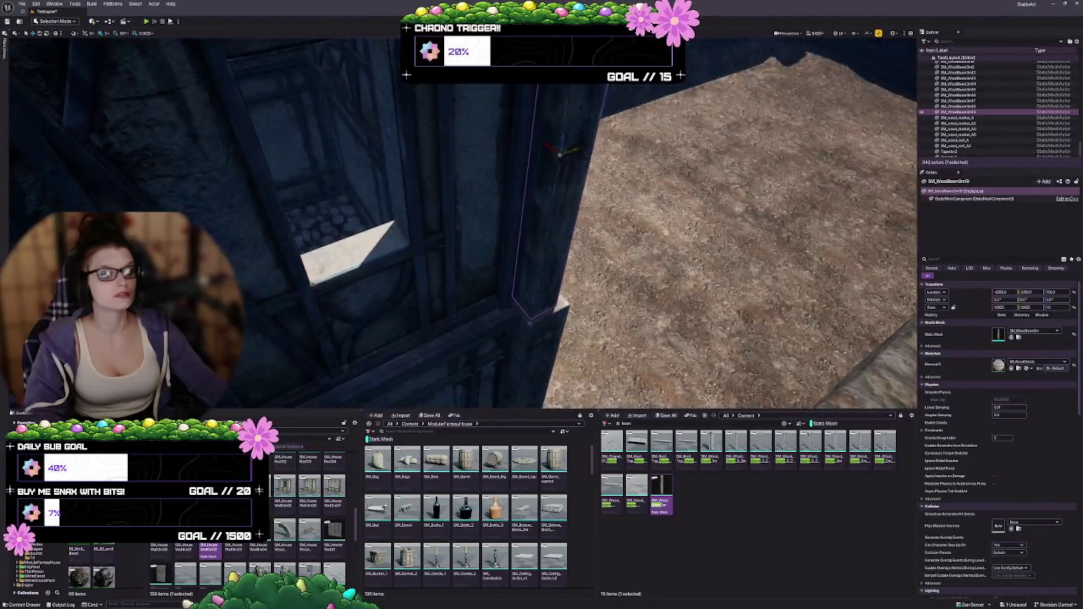
pyautogui.press('s')
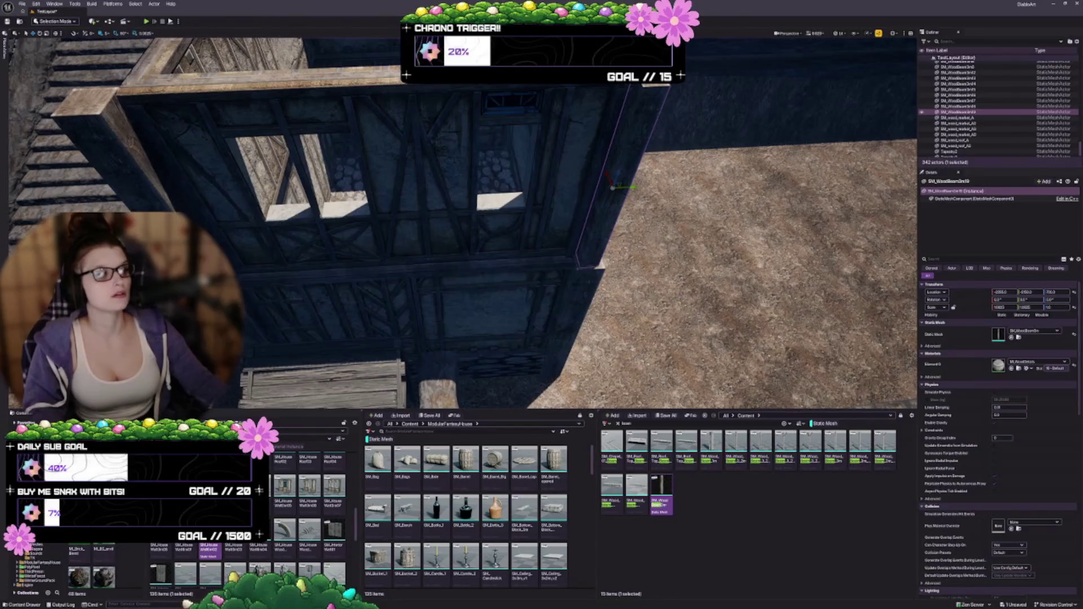
# Step: Copy the beam's transform and paste its scale onto the left vertical beam
pyautogui.rightClick(966, 311)
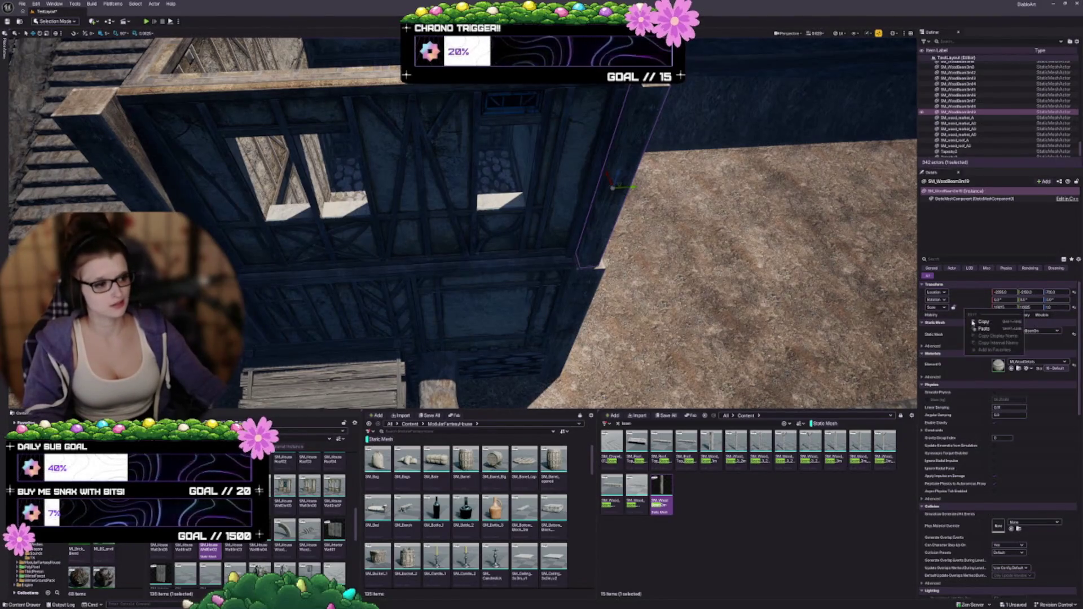
pyautogui.click(984, 323)
pyautogui.press('s')
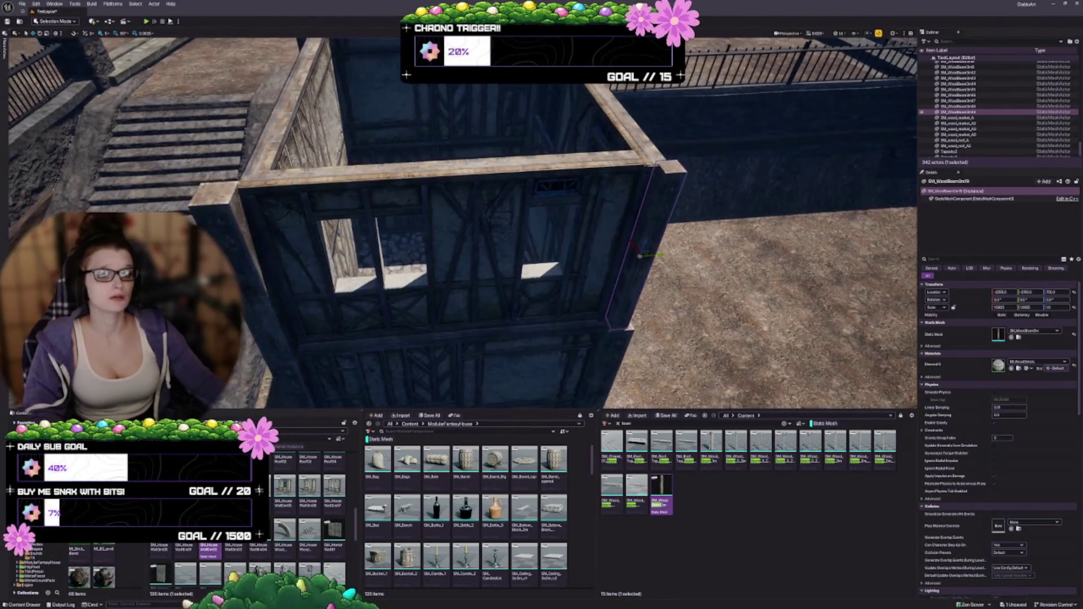
pyautogui.click(227, 208)
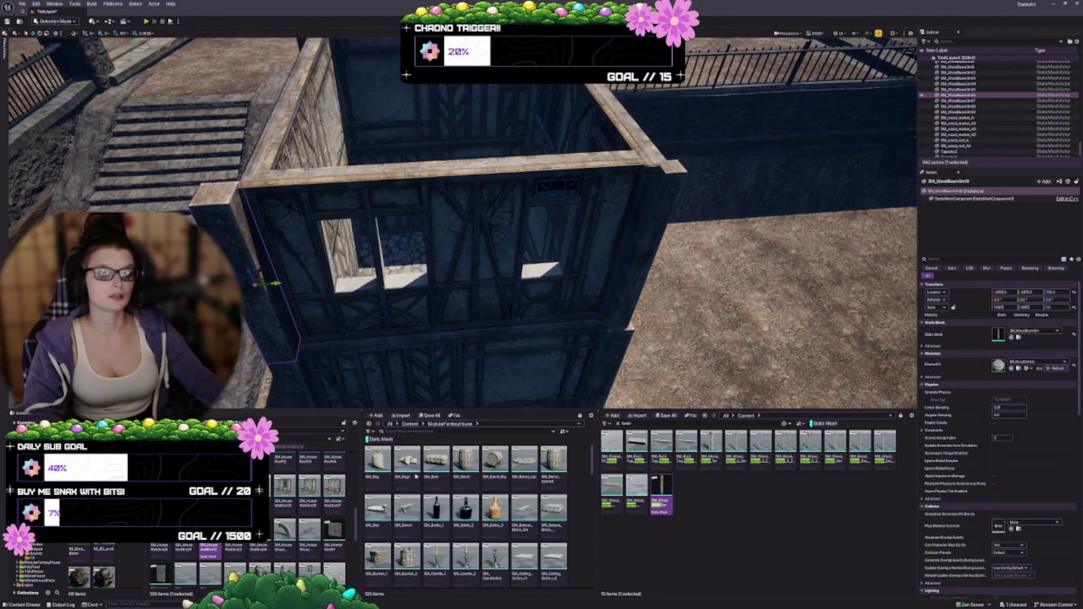
pyautogui.rightClick(969, 310)
pyautogui.click(989, 330)
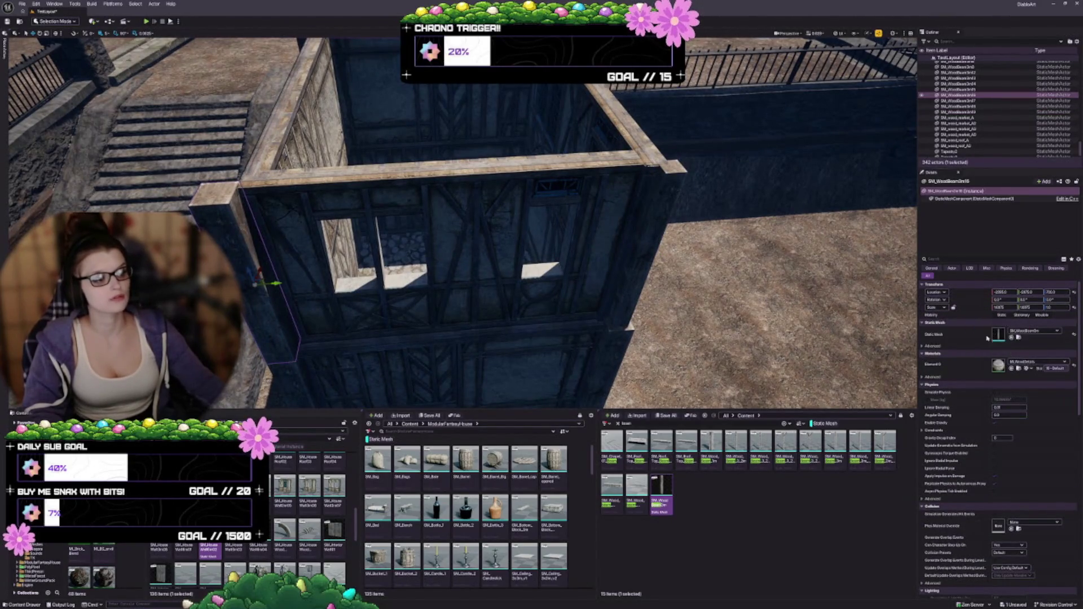
# Step: Try sliding the beam into line along one axis, then undo that move
pyautogui.scroll(5, 425, 332)
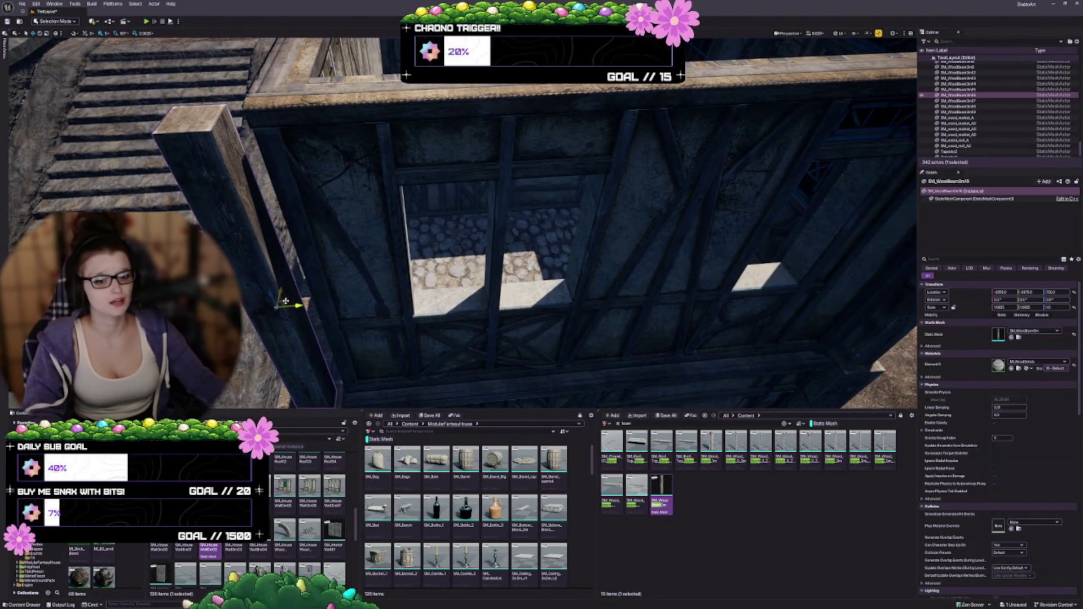
pyautogui.moveTo(296, 304); pyautogui.dragTo(317, 293)
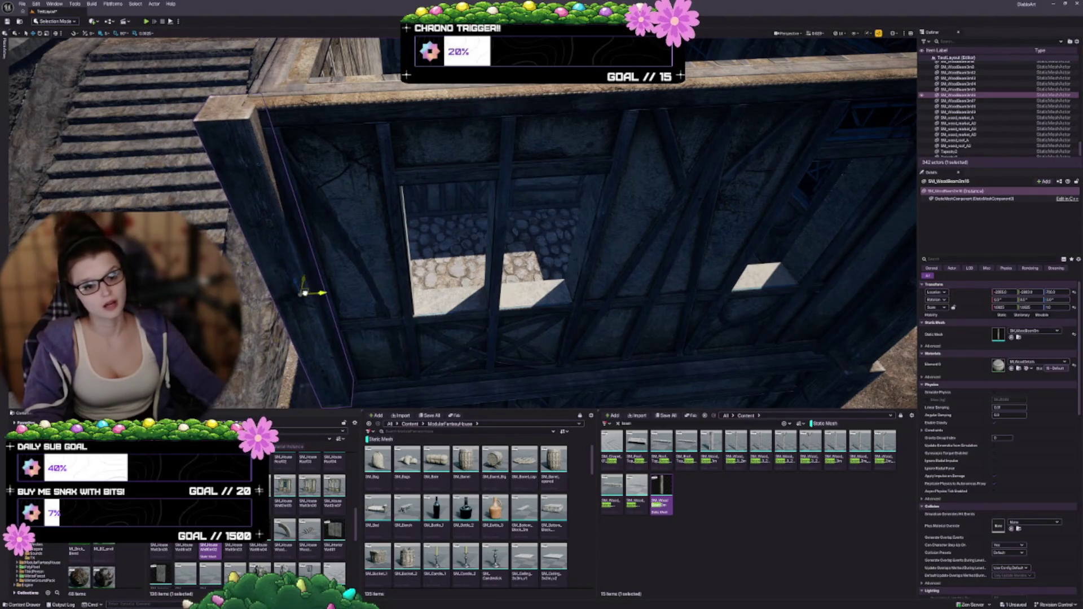
pyautogui.moveTo(429, 310); pyautogui.dragTo(451, 321)
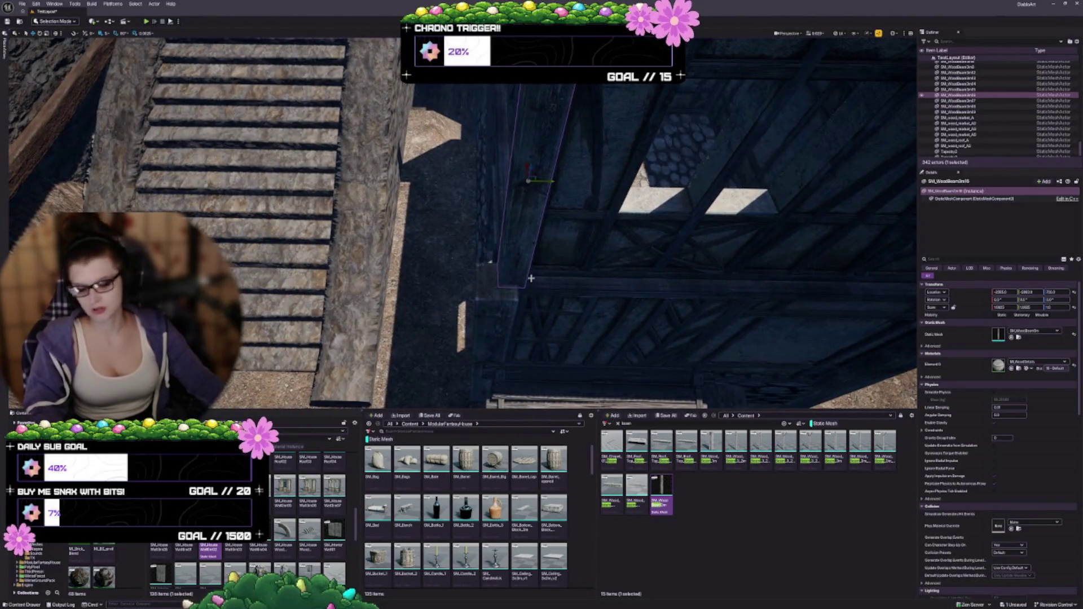
pyautogui.hotkey('ctrl', 'z')
pyautogui.moveTo(605, 309); pyautogui.dragTo(625, 318)
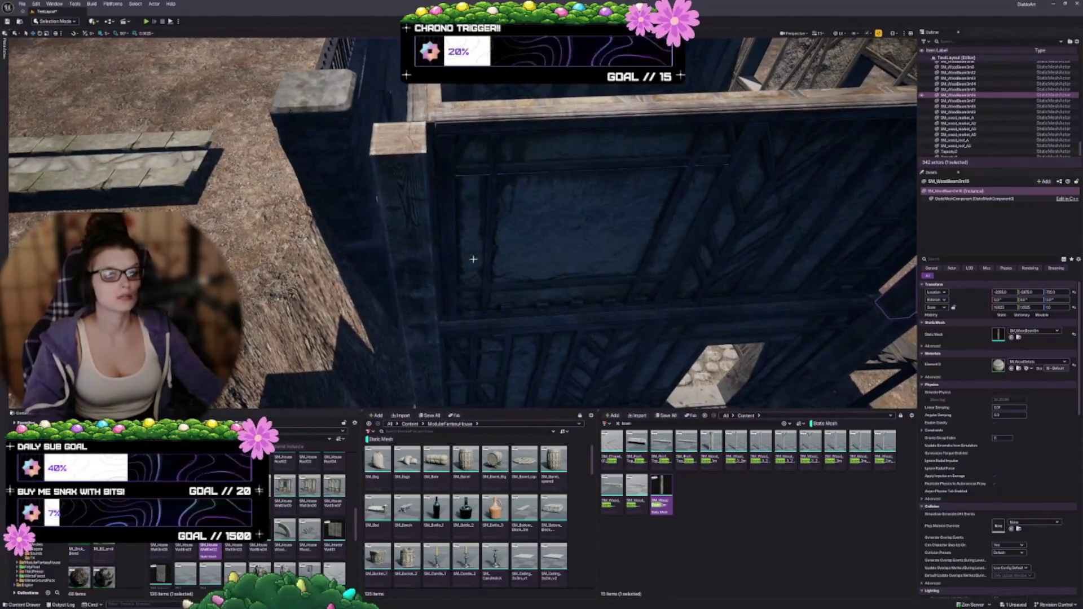
# Step: Copy SM_WoodBeam3m17's scale and paste it onto the next beam, SM_WoodBeam3m18
pyautogui.click(426, 237)
pyautogui.moveTo(426, 237); pyautogui.dragTo(431, 242)
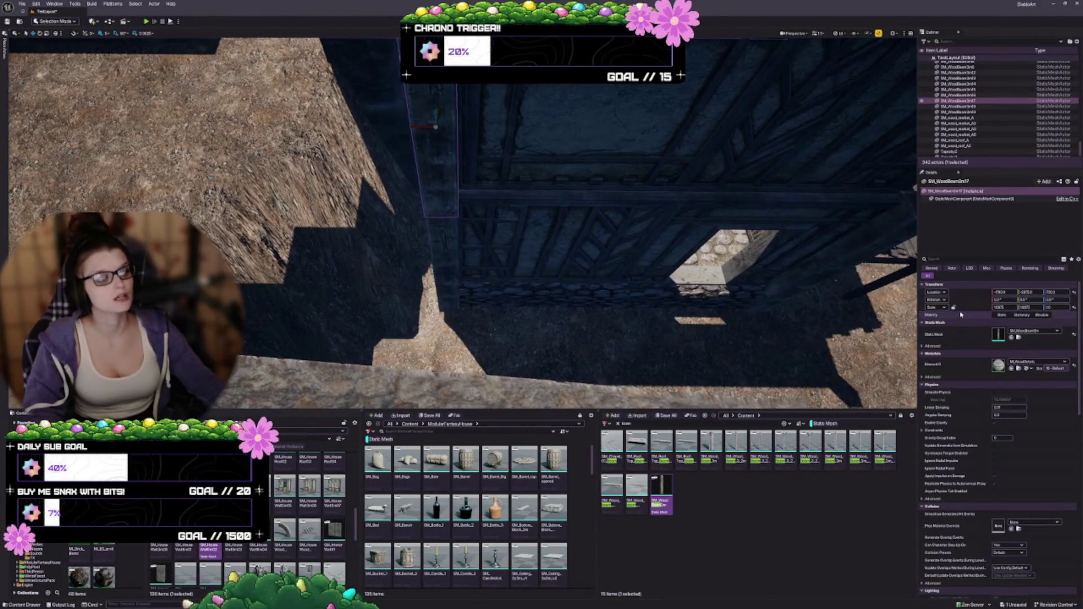
pyautogui.rightClick(963, 309)
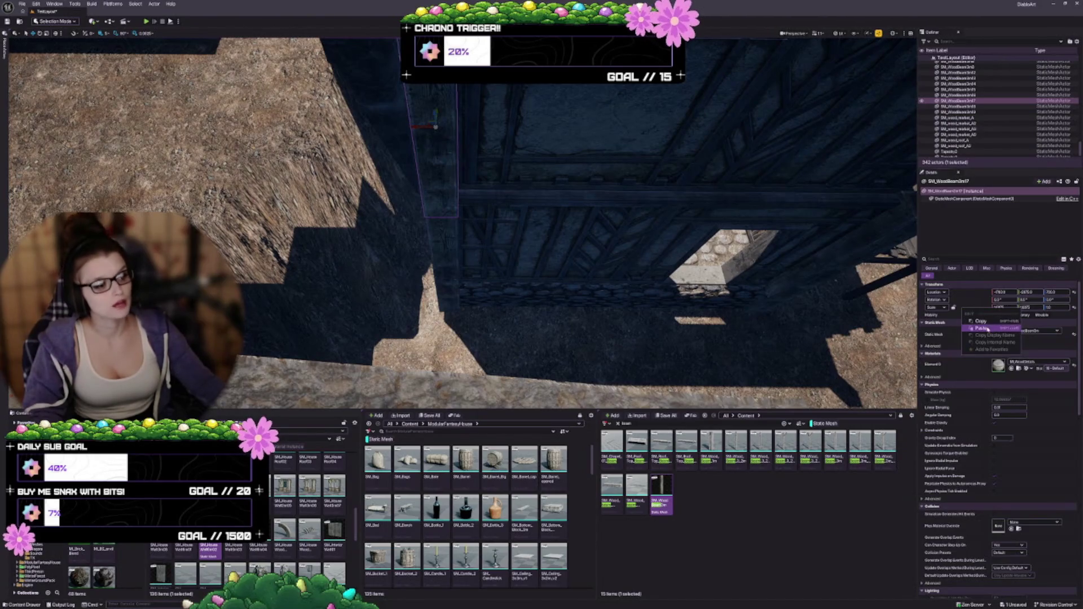
pyautogui.click(970, 321)
pyautogui.moveTo(507, 253); pyautogui.dragTo(485, 243)
pyautogui.doubleClick(957, 106)
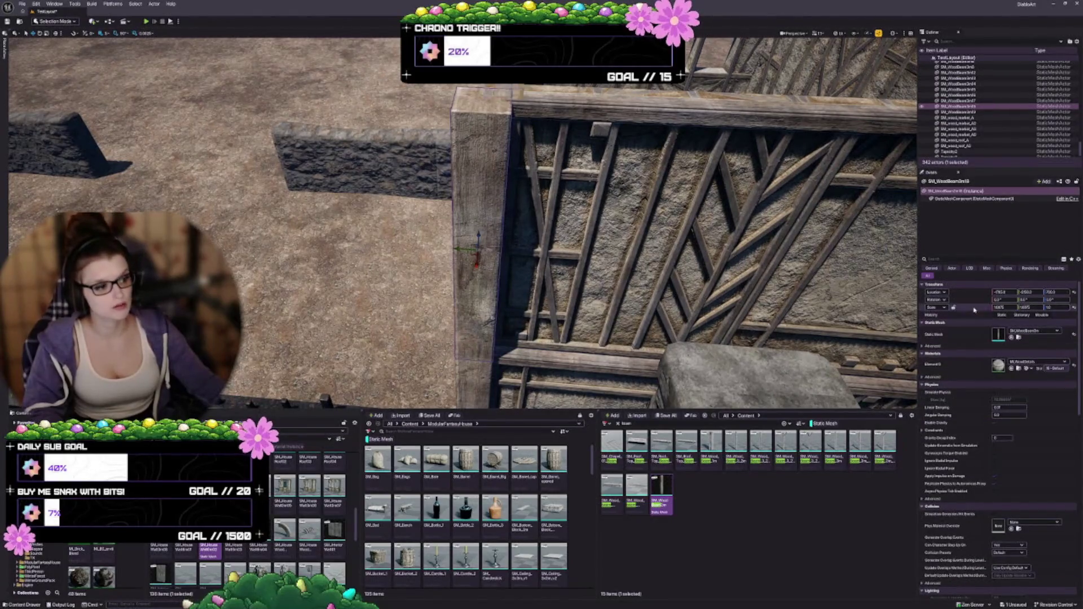
pyautogui.rightClick(974, 309)
pyautogui.click(992, 328)
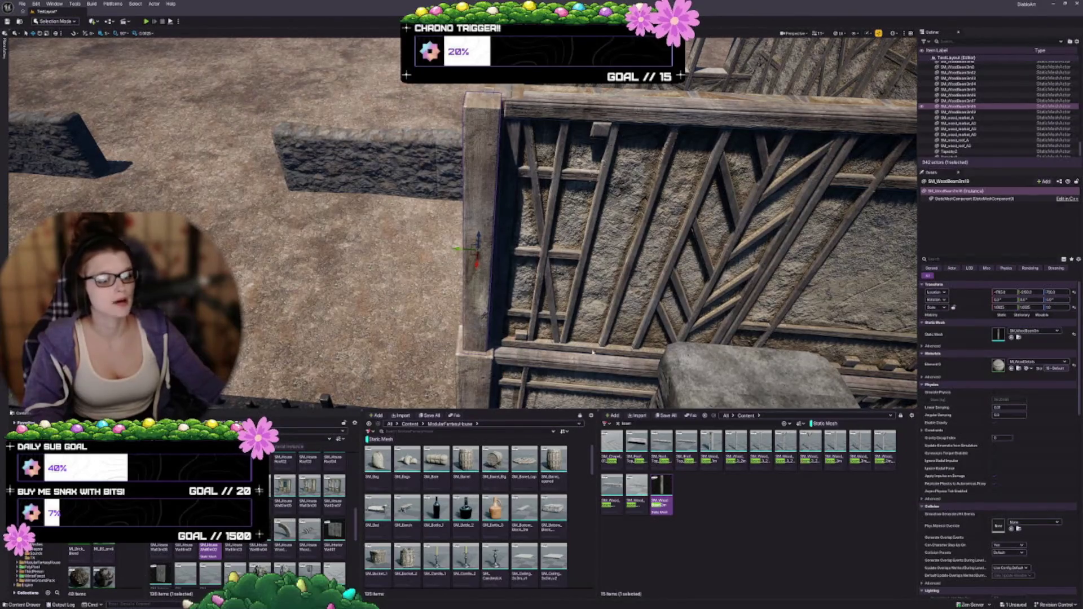
pyautogui.moveTo(592, 352); pyautogui.dragTo(538, 218)
# Step: Inspect the timber wall piece and the wooden post at its corner
pyautogui.press('Escape')
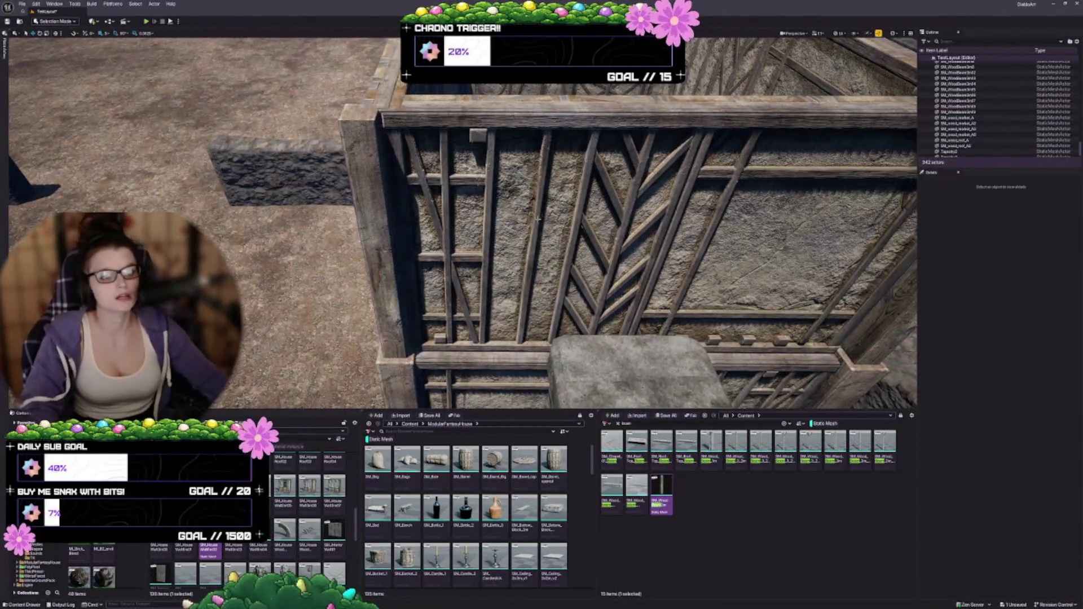
pyautogui.click(538, 219)
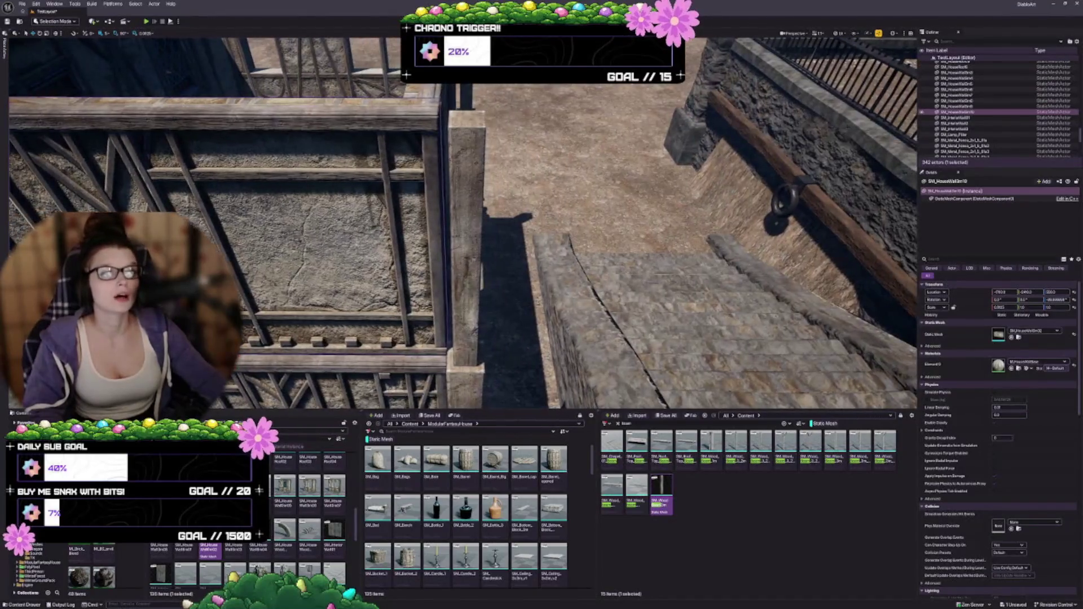
pyautogui.press('f')
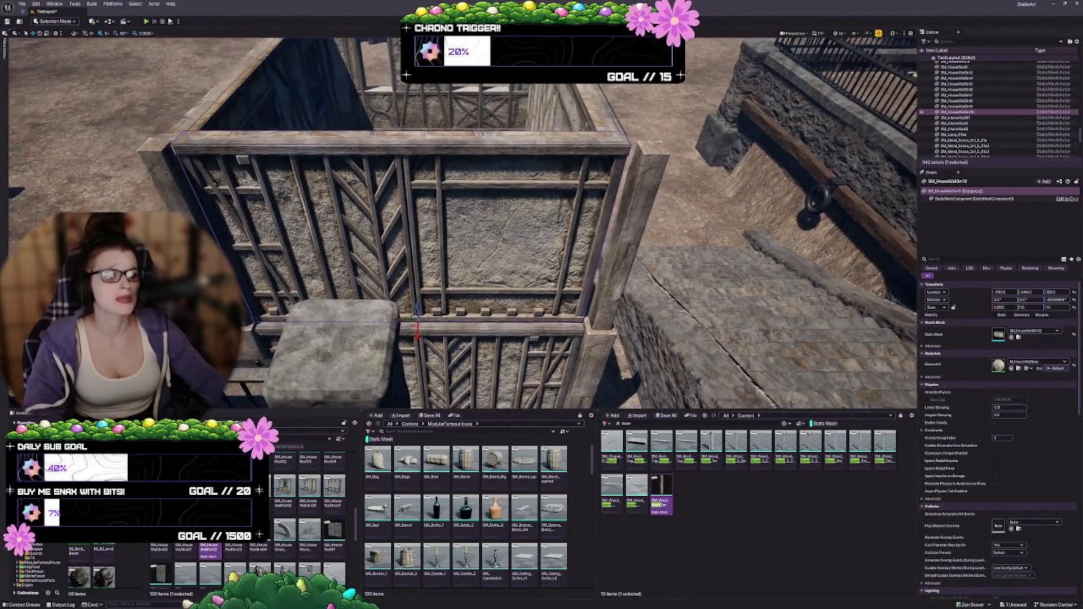
pyautogui.moveTo(462, 226)
pyautogui.mouseDown()
pyautogui.moveTo(564, 220)
pyautogui.moveTo(485, 228)
pyautogui.moveTo(476, 258)
pyautogui.moveTo(482, 236)
pyautogui.mouseUp()
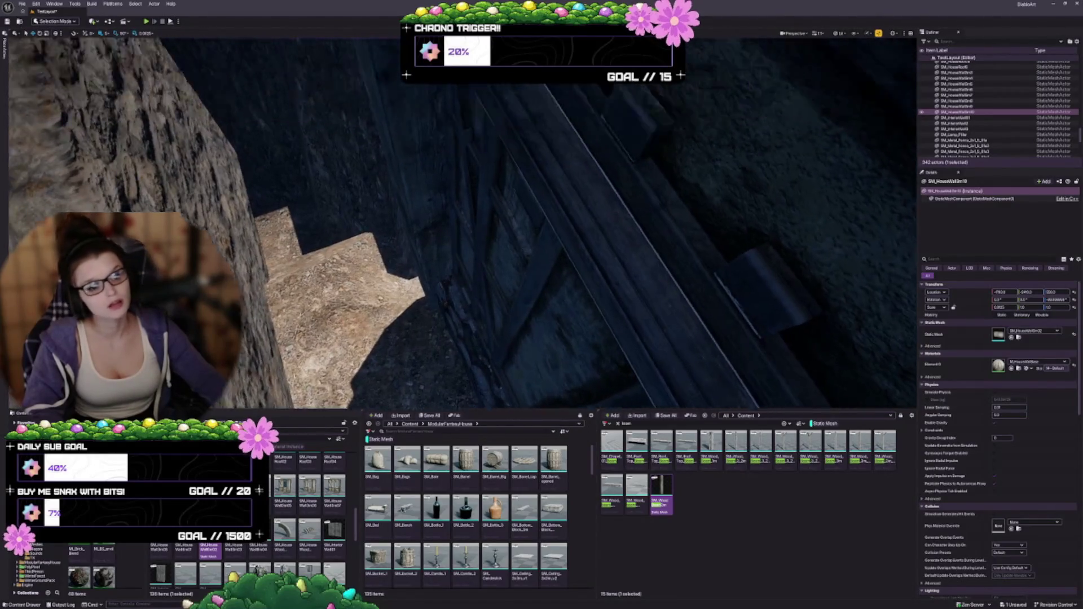
pyautogui.click(428, 121)
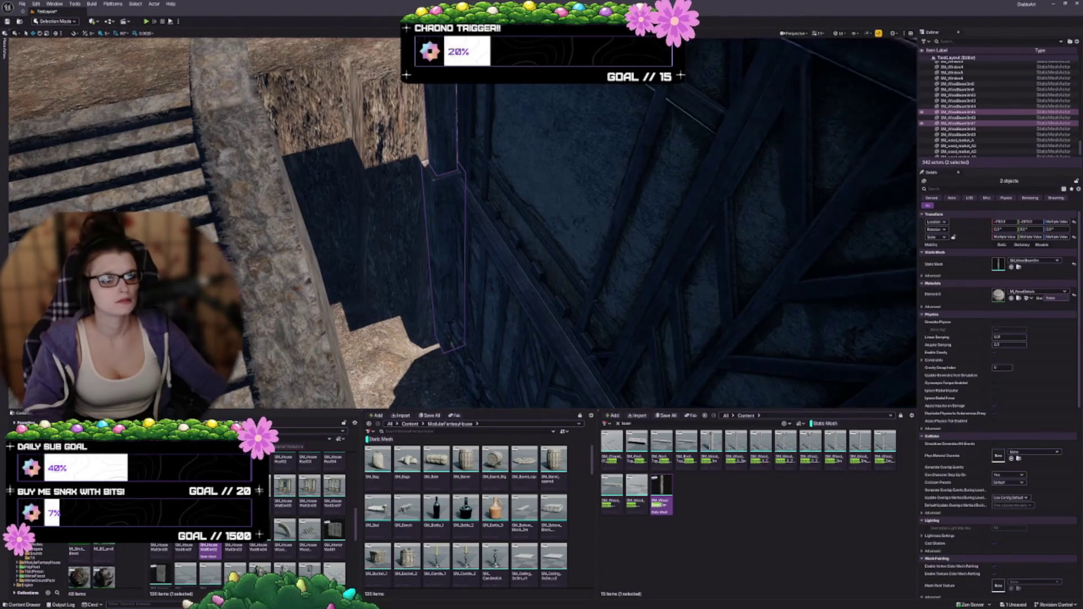
pyautogui.press('s')
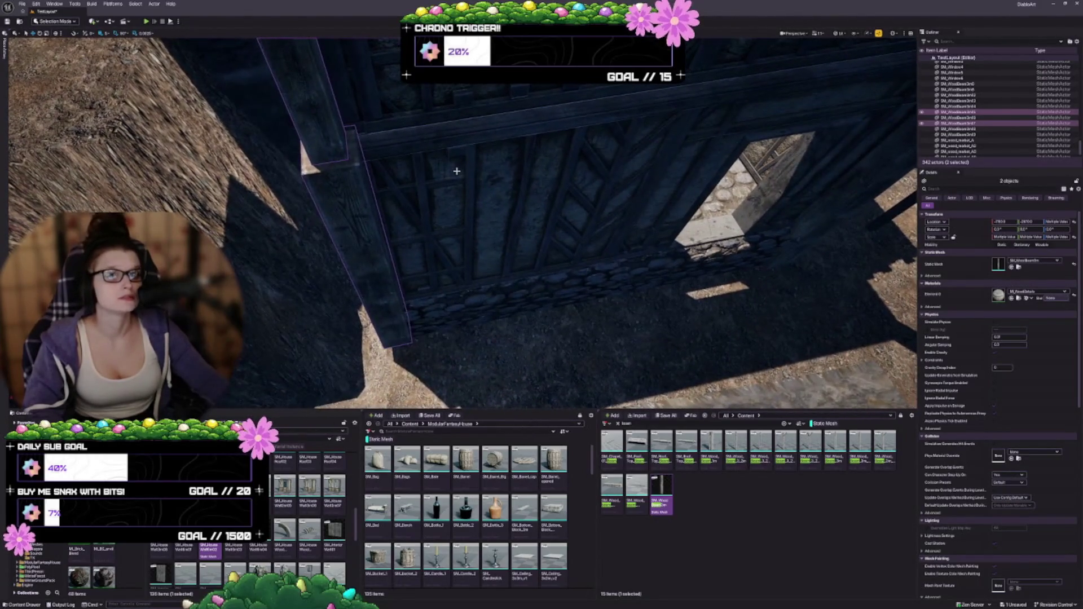
# Step: Check wall pieces SM_HouseWall3m4 and SM_HouseWall3m10, then save the TestLayout level
pyautogui.click(488, 220)
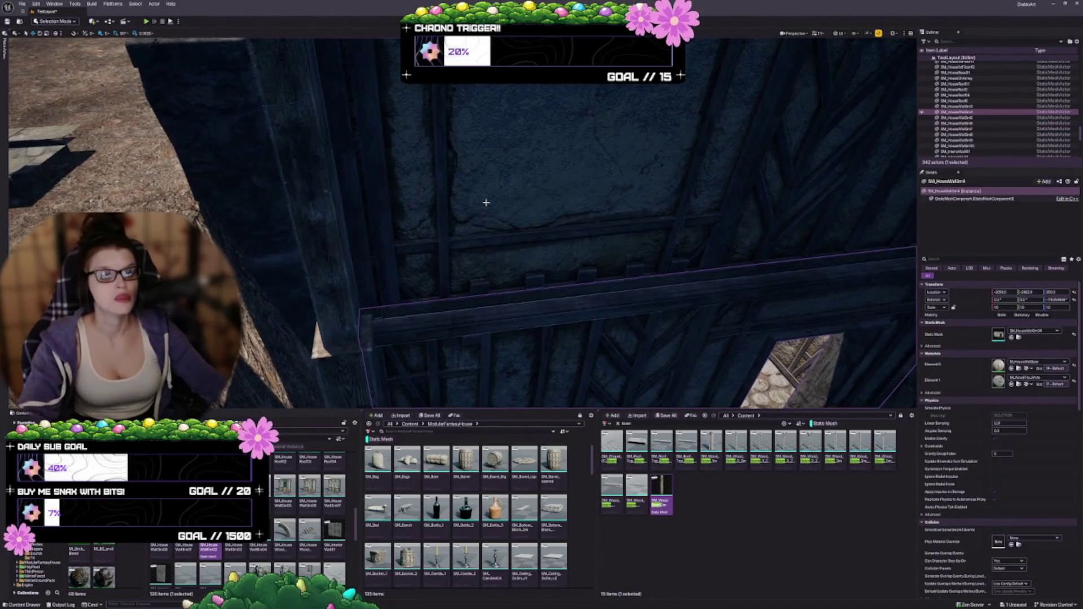
pyautogui.moveTo(485, 202)
pyautogui.mouseDown()
pyautogui.moveTo(437, 292)
pyautogui.moveTo(450, 311)
pyautogui.mouseUp()
pyautogui.press('Escape')
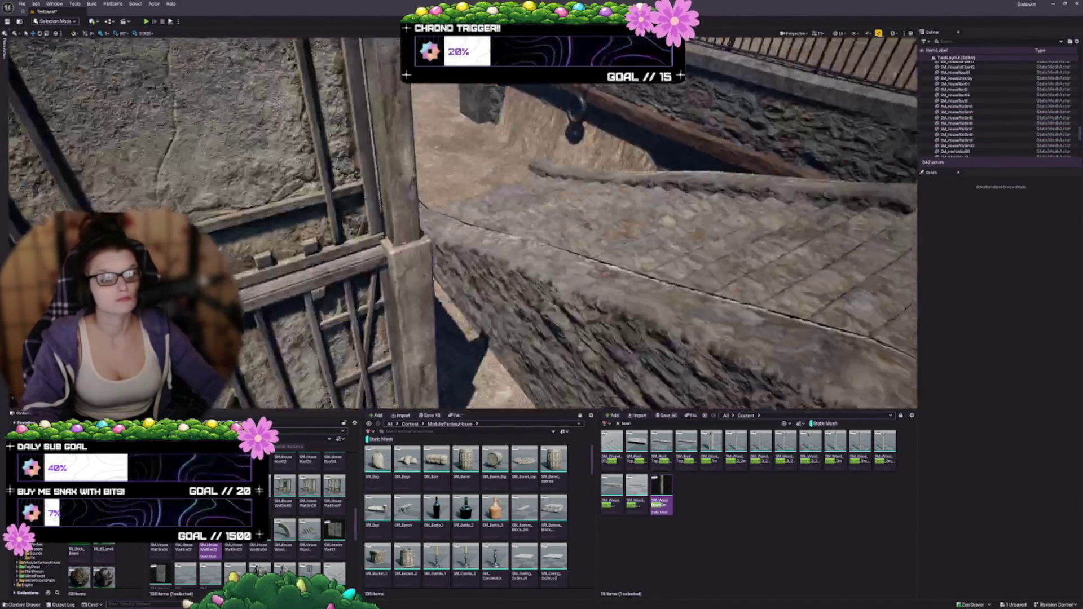
pyautogui.press('s')
pyautogui.click(421, 330)
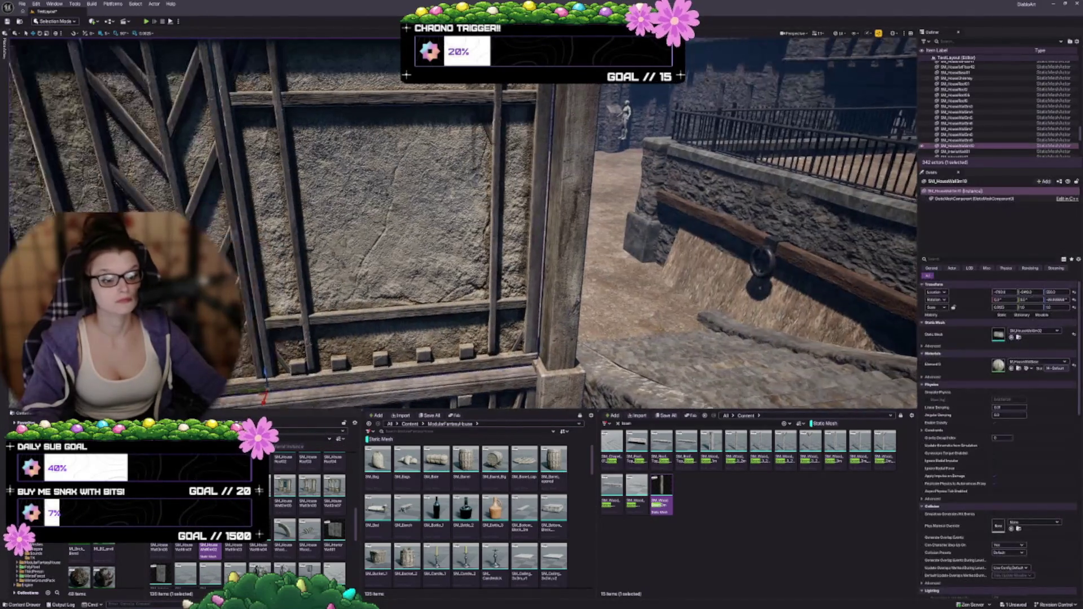
pyautogui.press('f')
pyautogui.press('w')
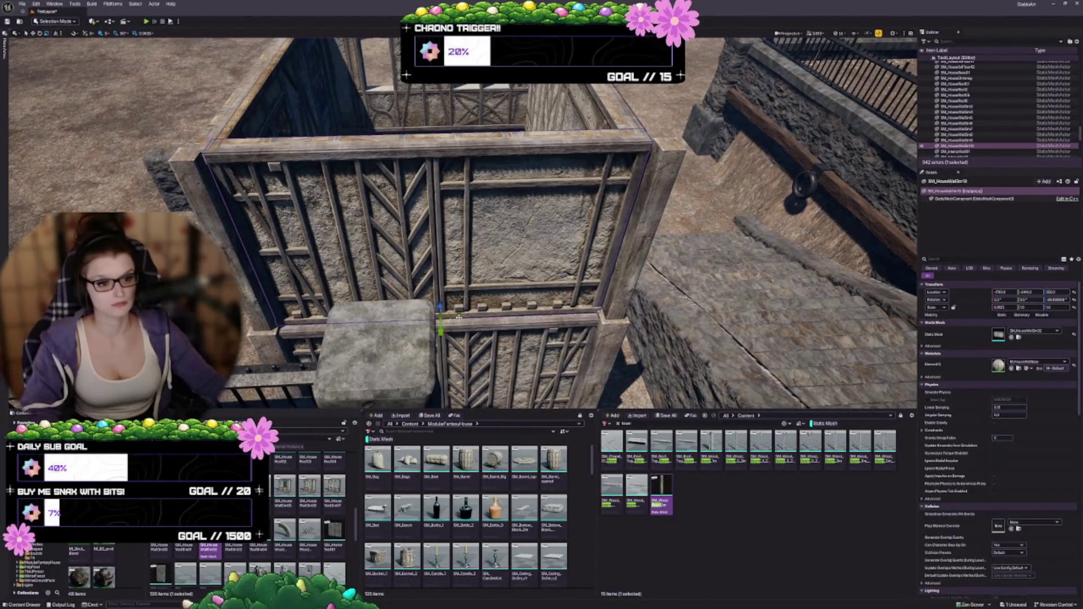
pyautogui.press('w')
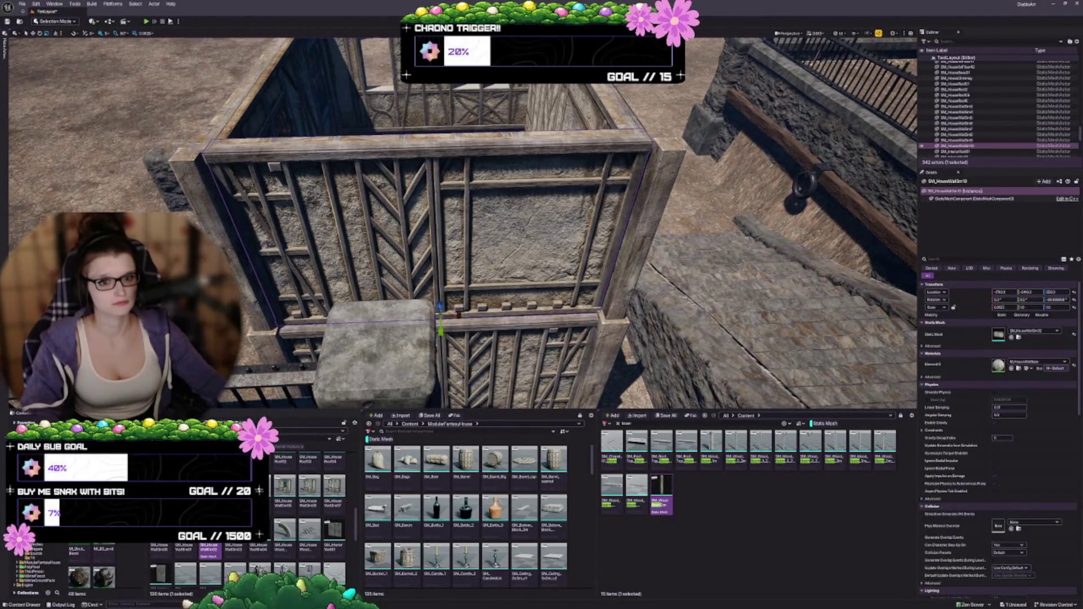
pyautogui.press('Escape')
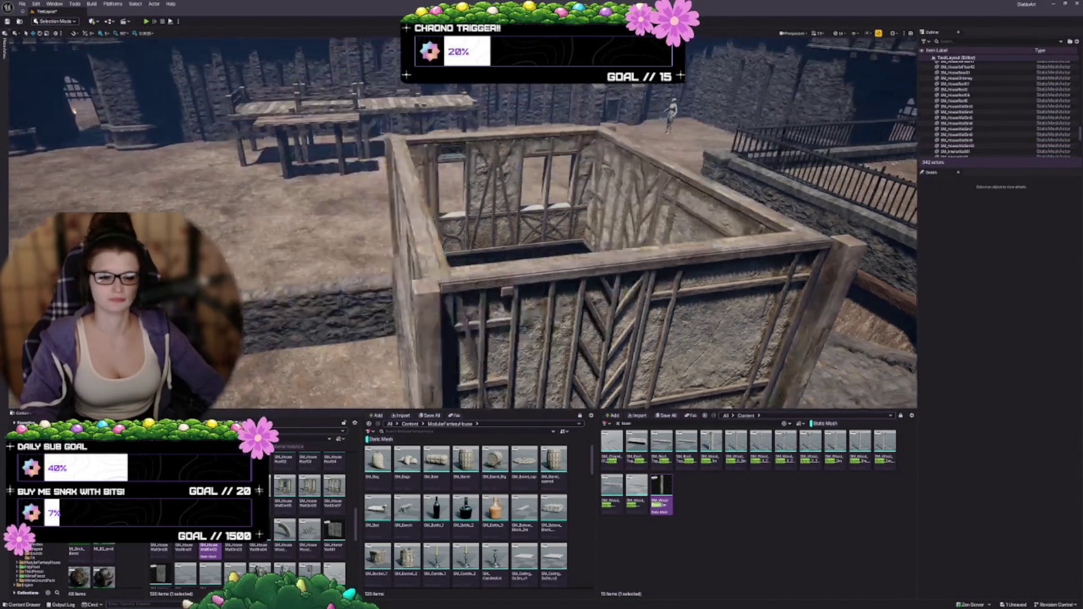
pyautogui.hotkey('ctrl', 's')
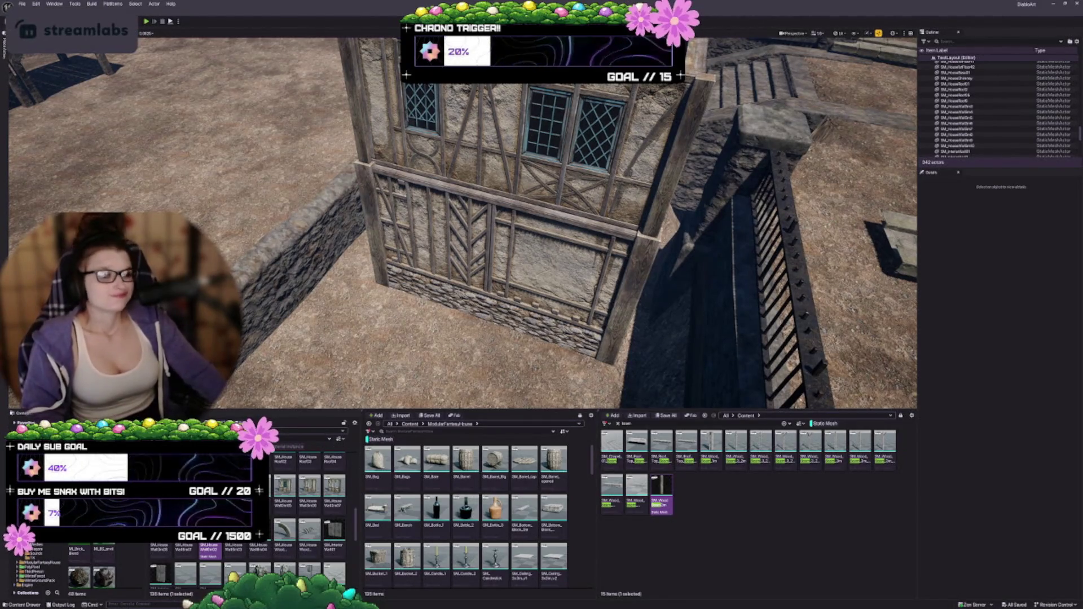
pyautogui.moveTo(507, 226)
pyautogui.mouseDown()
pyautogui.moveTo(394, 226)
pyautogui.moveTo(423, 194)
pyautogui.moveTo(413, 196)
pyautogui.moveTo(397, 241)
pyautogui.moveTo(451, 276)
pyautogui.mouseUp()
pyautogui.click(456, 278)
pyautogui.scroll(-5, 456, 278)
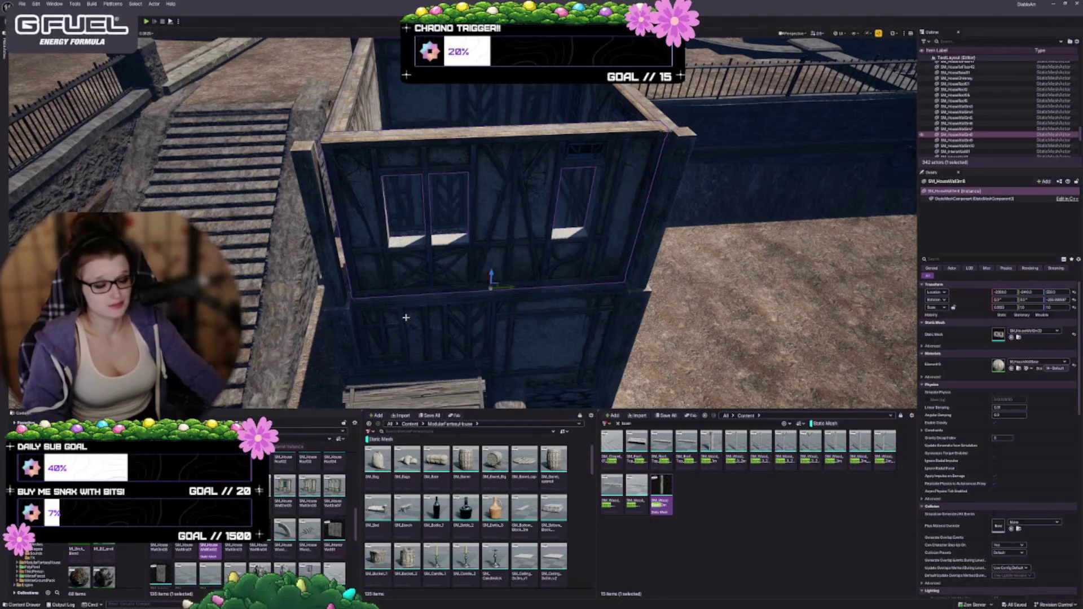
pyautogui.moveTo(409, 301)
pyautogui.mouseDown()
pyautogui.moveTo(400, 293)
pyautogui.moveTo(422, 295)
pyautogui.moveTo(411, 314)
pyautogui.moveTo(380, 297)
pyautogui.moveTo(455, 304)
pyautogui.mouseUp()
pyautogui.keyDown('ctrl'); pyautogui.click(412, 160); pyautogui.keyUp('ctrl')
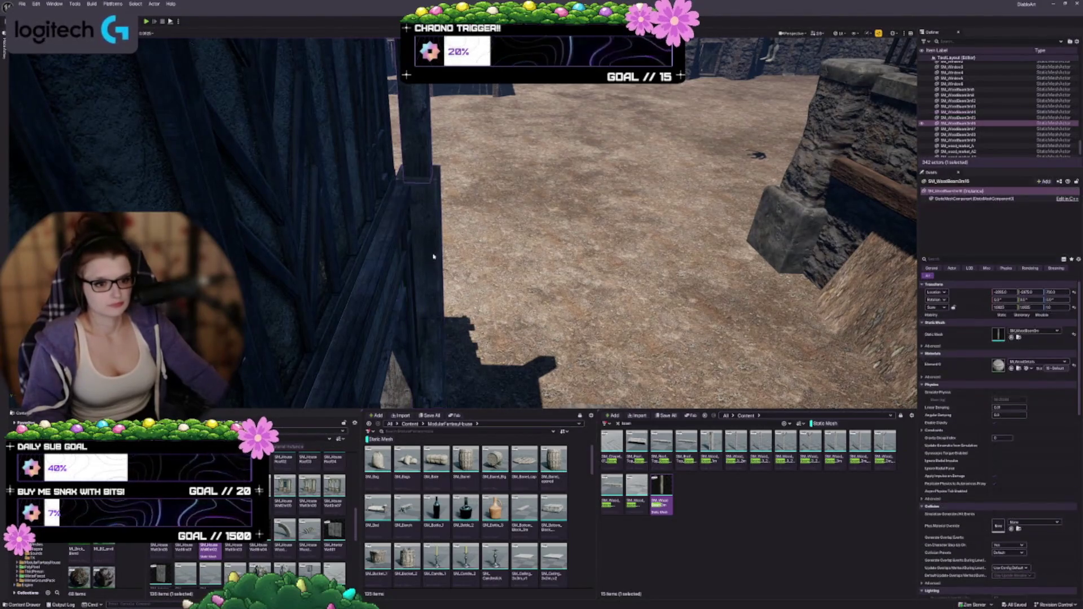
pyautogui.moveTo(406, 327); pyautogui.dragTo(407, 327)
pyautogui.moveTo(427, 267); pyautogui.dragTo(420, 276)
pyautogui.press('Escape')
pyautogui.click(421, 275)
pyautogui.moveTo(461, 334); pyautogui.dragTo(461, 333)
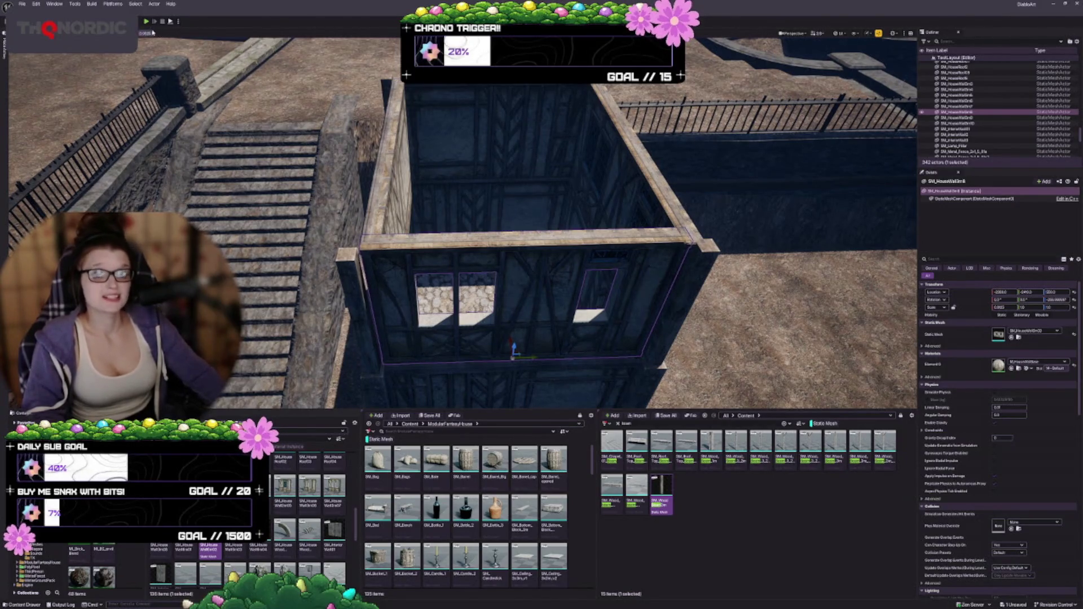
# Step: Stretch the upper half-timbered wall panel along X with the Scale gizmo, then reselect it
pyautogui.moveTo(152, 32); pyautogui.dragTo(152, 33)
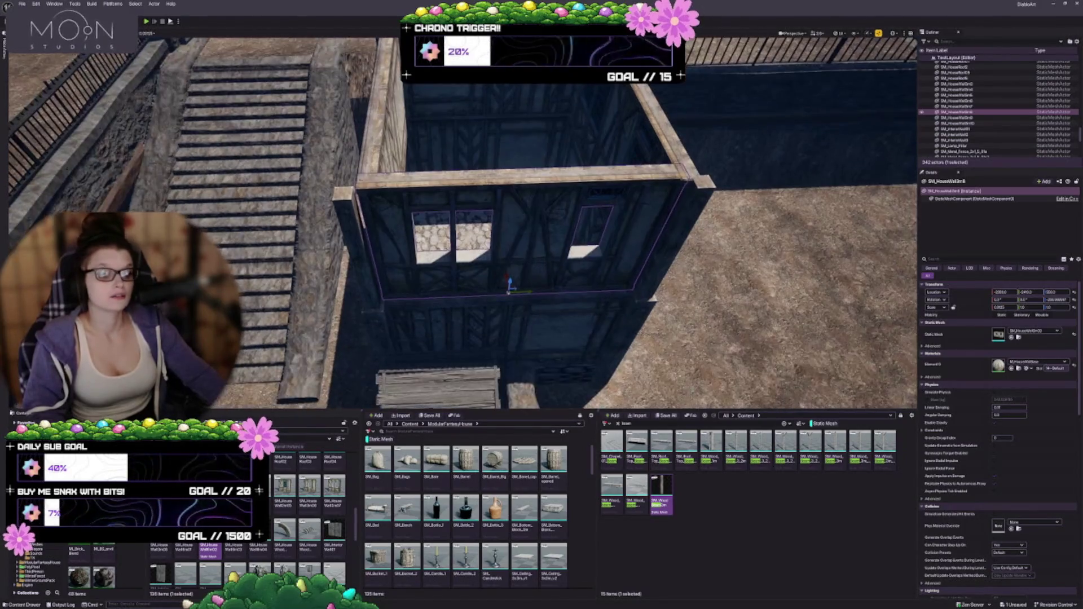
pyautogui.moveTo(1007, 307); pyautogui.dragTo(1006, 307)
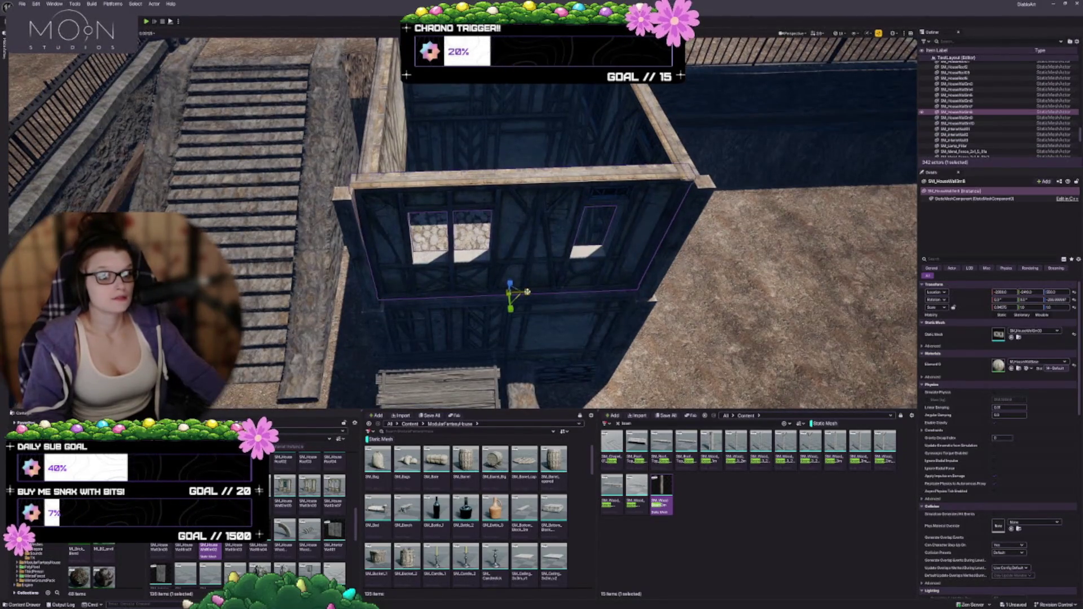
pyautogui.moveTo(548, 305); pyautogui.dragTo(535, 321)
pyautogui.press('Escape')
pyautogui.click(370, 223)
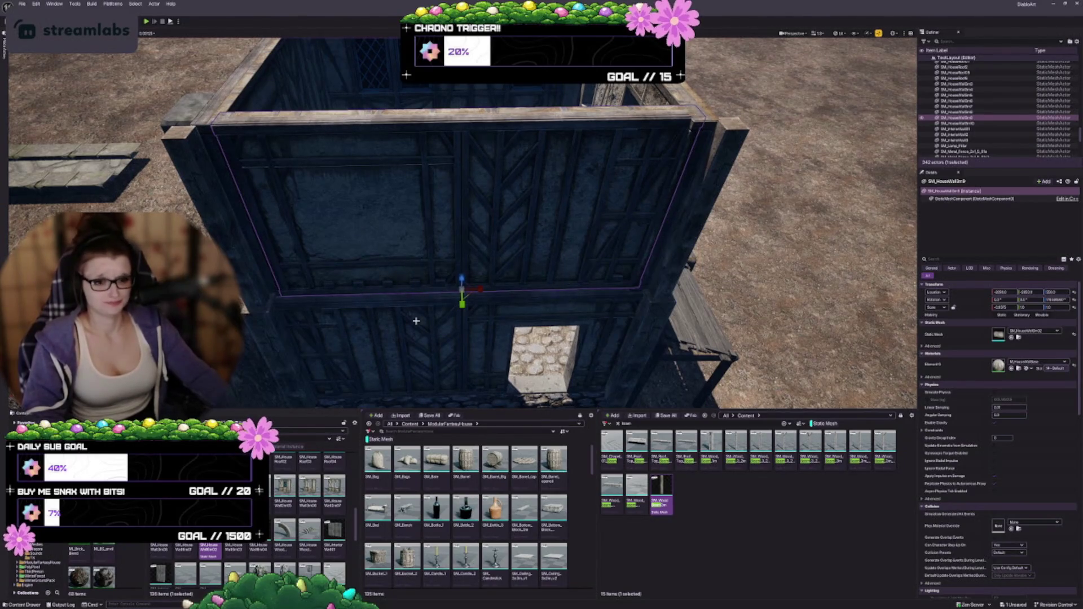
# Step: Widen the wall panel further along X until it spans the gap
pyautogui.moveTo(416, 320); pyautogui.dragTo(416, 321)
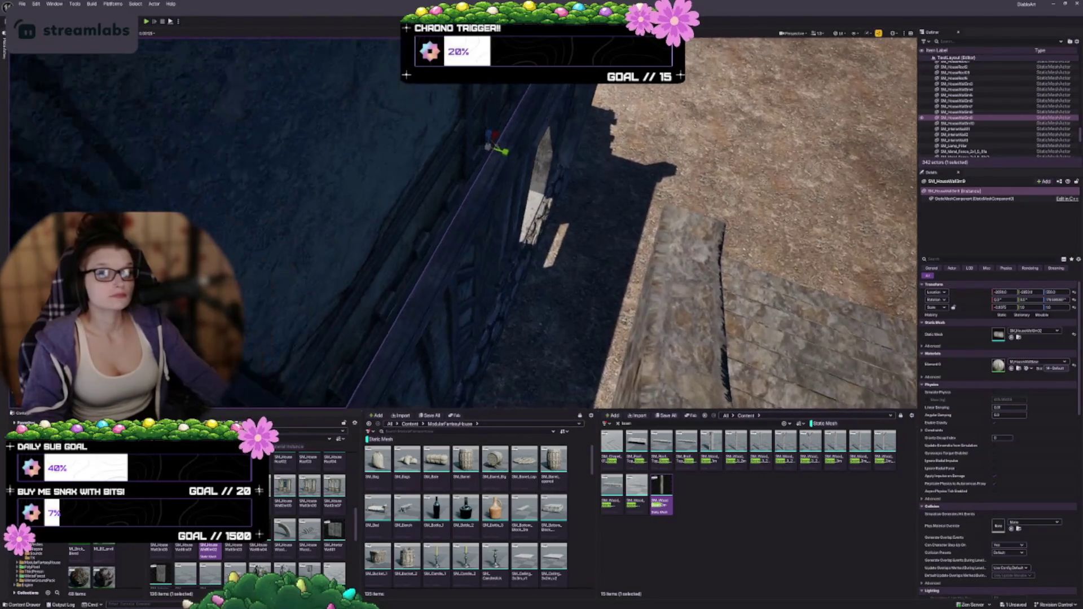
pyautogui.moveTo(472, 240); pyautogui.dragTo(471, 240)
pyautogui.moveTo(492, 141); pyautogui.dragTo(492, 141)
pyautogui.moveTo(495, 232); pyautogui.dragTo(495, 231)
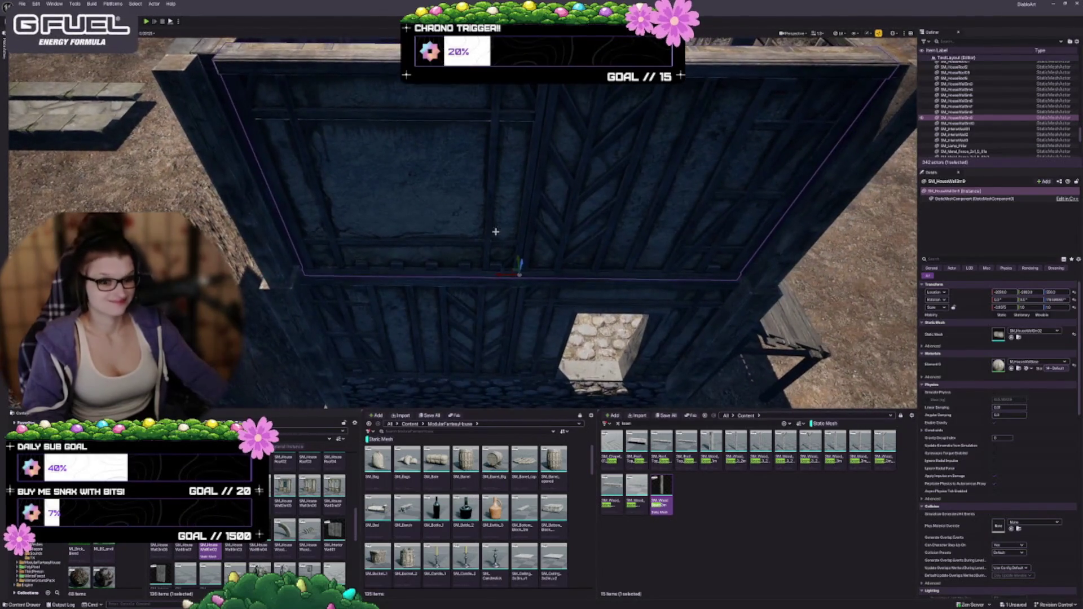
pyautogui.scroll(3, 538, 275)
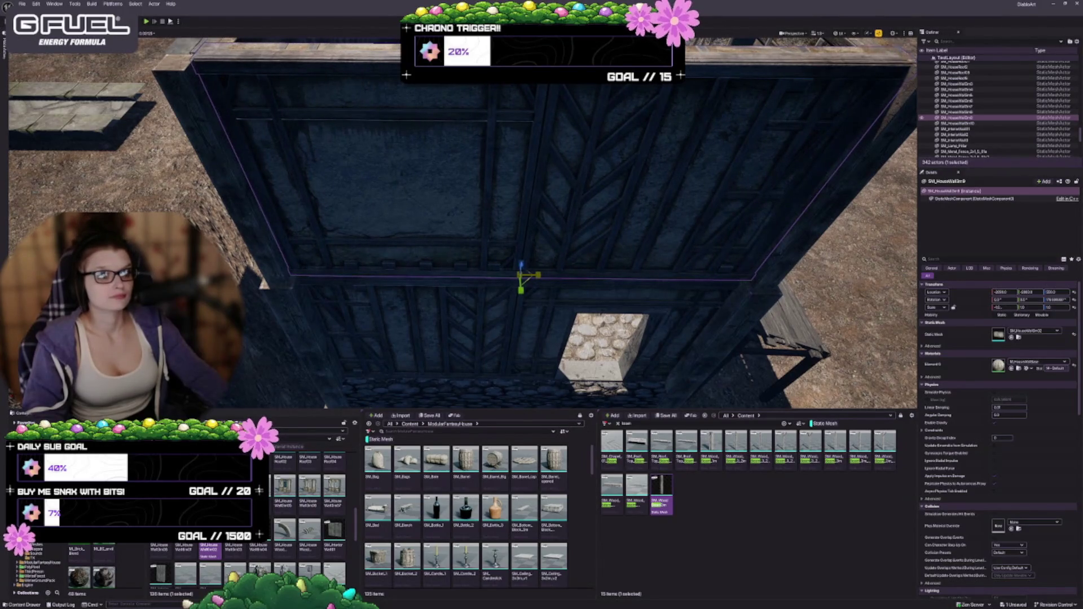
pyautogui.moveTo(539, 274); pyautogui.dragTo(543, 294)
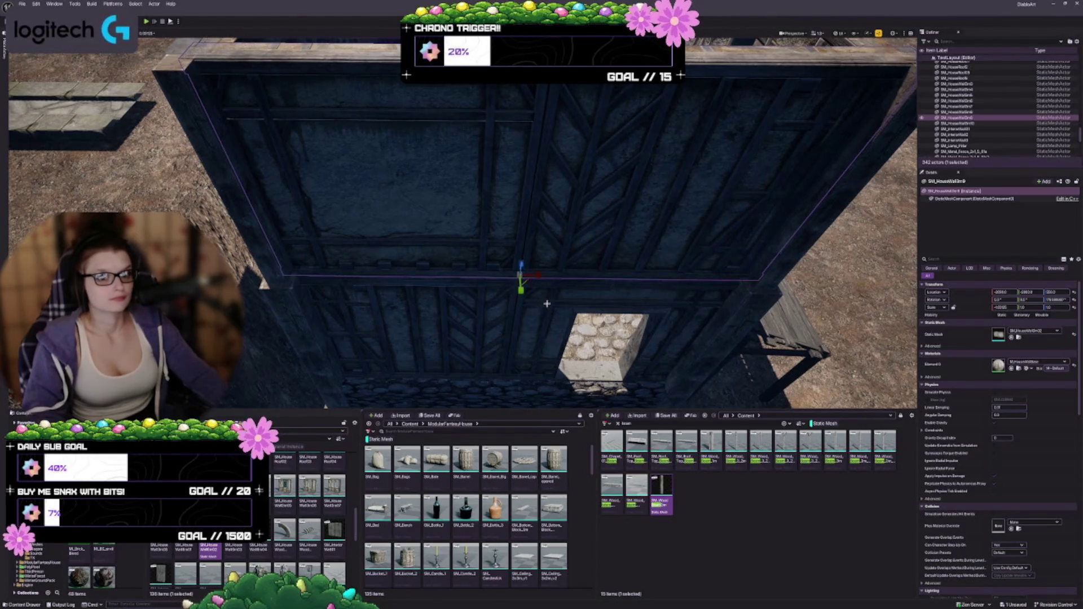
pyautogui.scroll(-4, 547, 304)
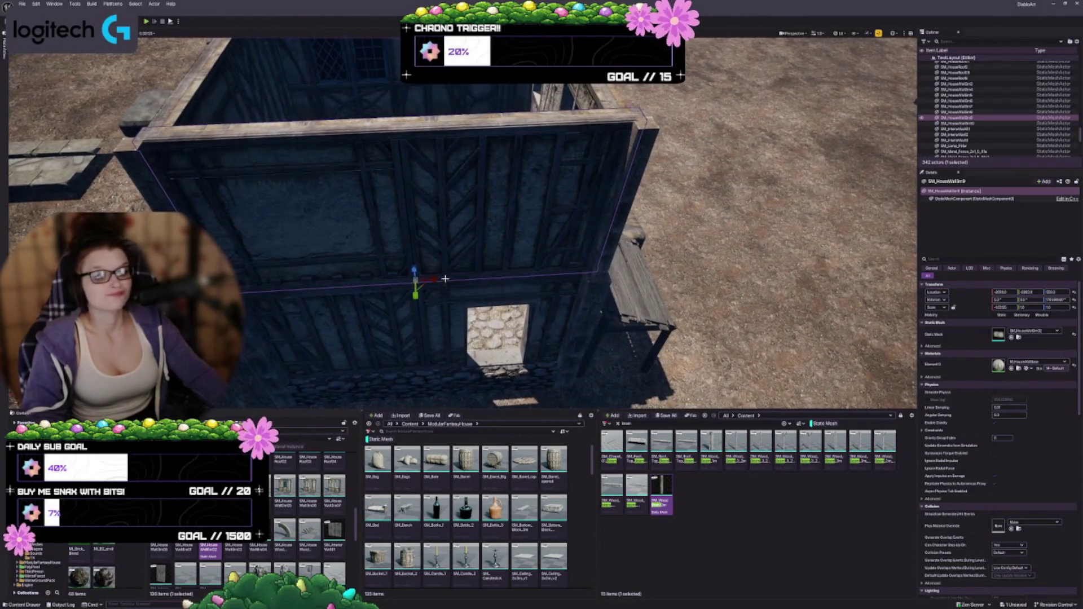
pyautogui.moveTo(433, 279); pyautogui.dragTo(362, 244)
# Step: Select the neighbouring wall piece and check the fit from above and the other side
pyautogui.click(363, 245)
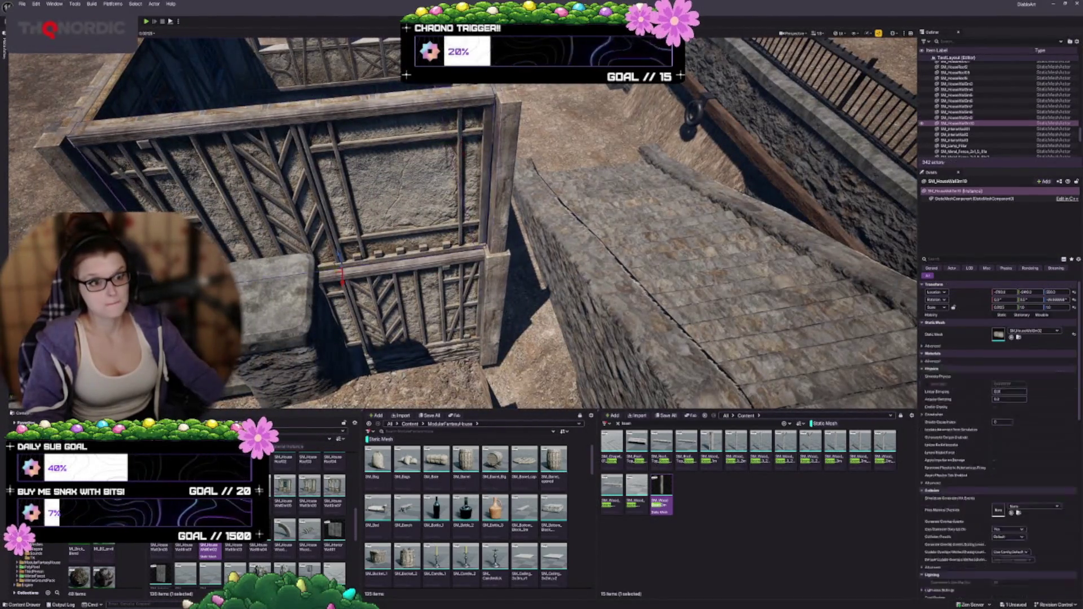
pyautogui.scroll(2, 363, 244)
pyautogui.moveTo(362, 244); pyautogui.dragTo(427, 242)
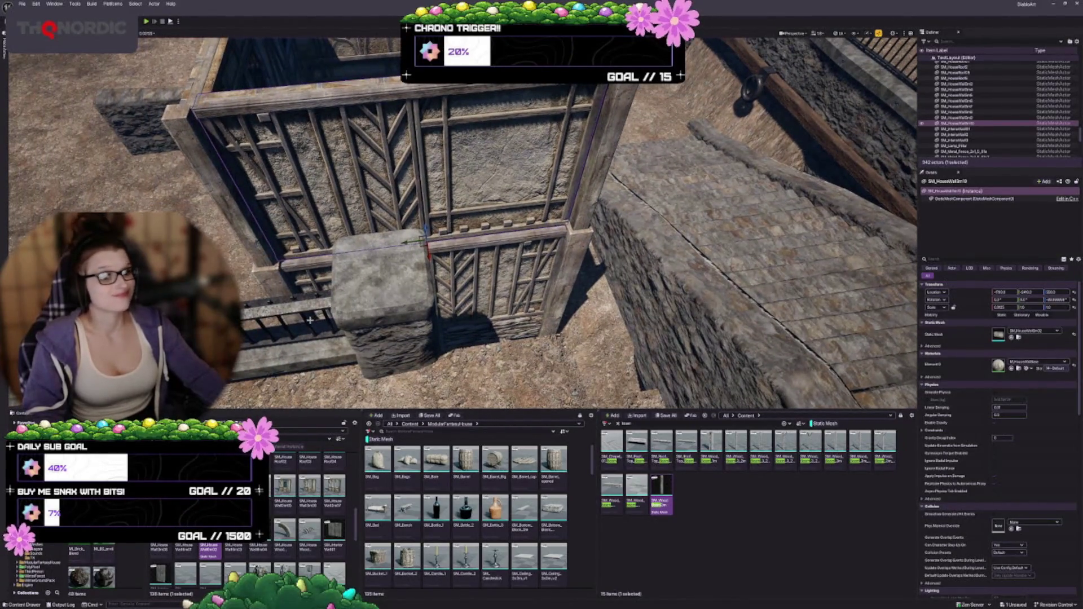
pyautogui.moveTo(316, 318); pyautogui.dragTo(324, 271)
pyautogui.moveTo(363, 311); pyautogui.dragTo(363, 311)
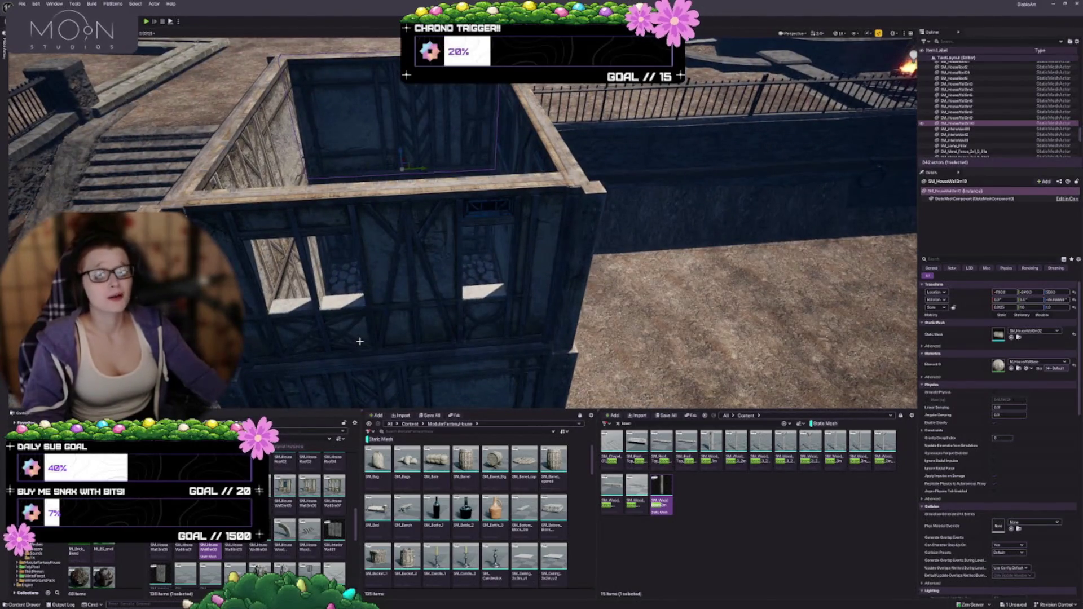
# Step: Save the level with Ctrl+S
pyautogui.hotkey('ctrl', 's')
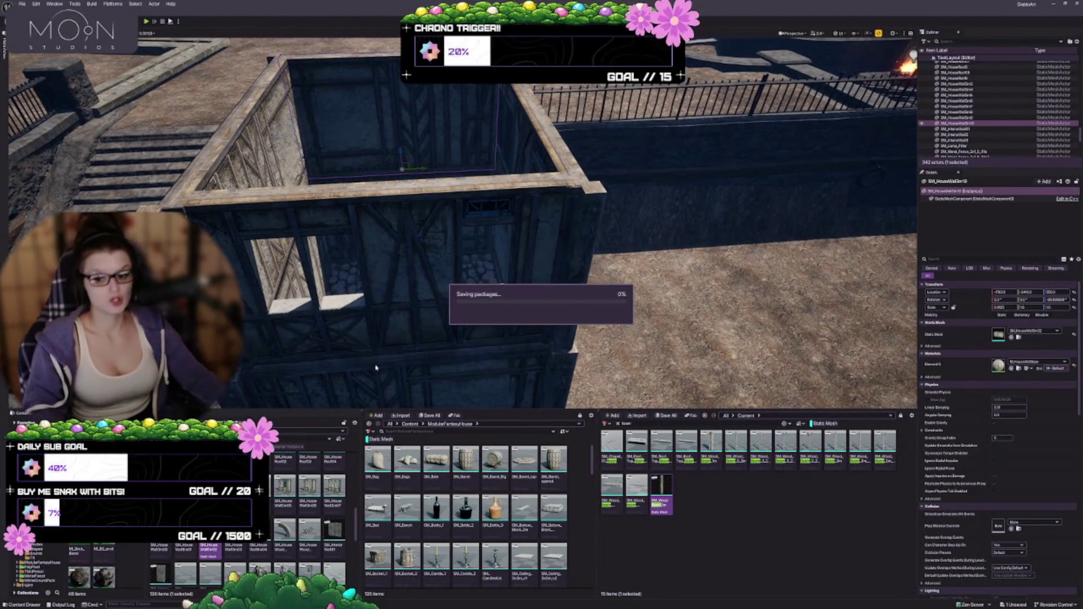
pyautogui.moveTo(501, 250); pyautogui.dragTo(502, 250)
pyautogui.moveTo(399, 259); pyautogui.dragTo(398, 259)
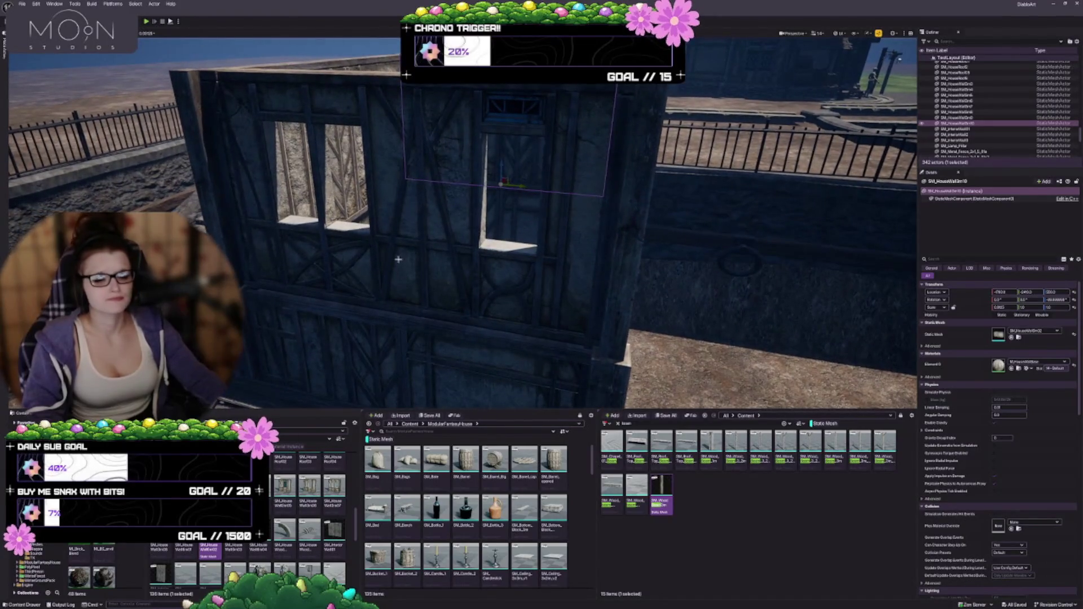
# Step: Alt-drag a copy of the large windowed wall upward along Z over its openings
pyautogui.click(409, 260)
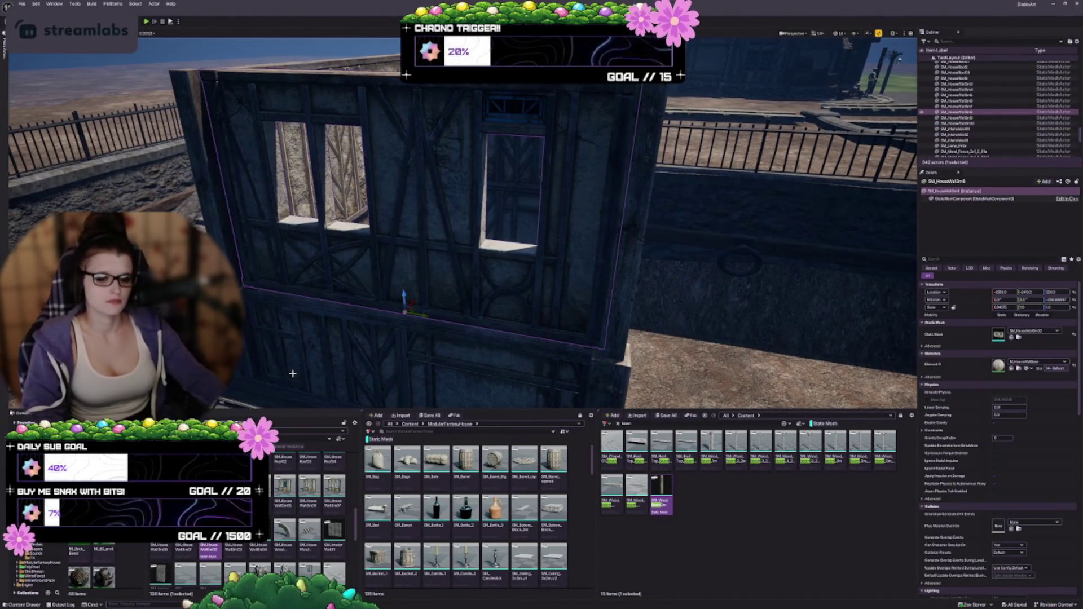
pyautogui.scroll(-5, 285, 467)
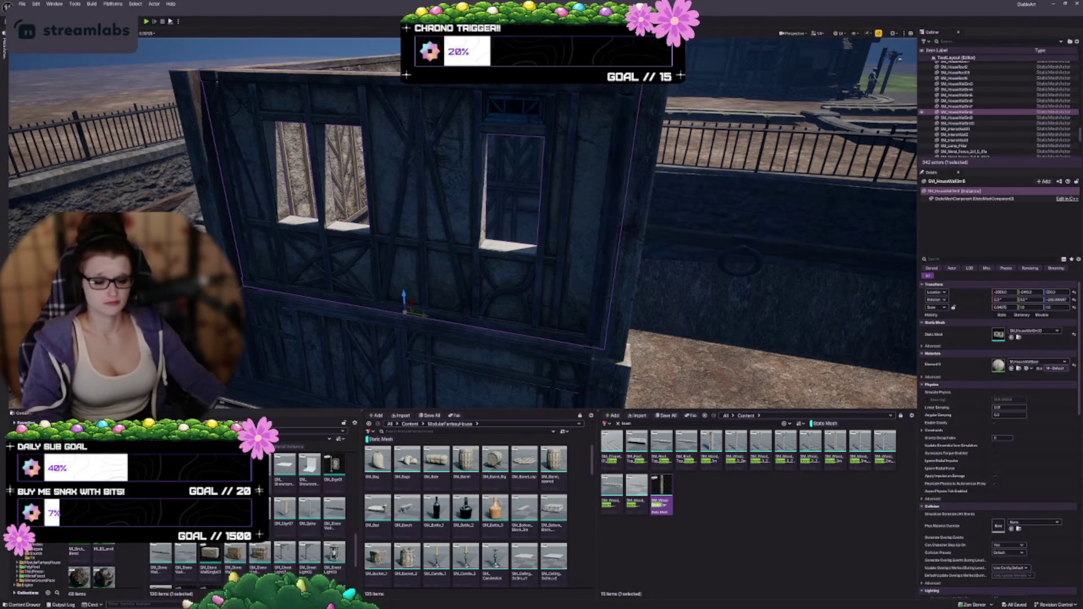
pyautogui.scroll(-5, 285, 467)
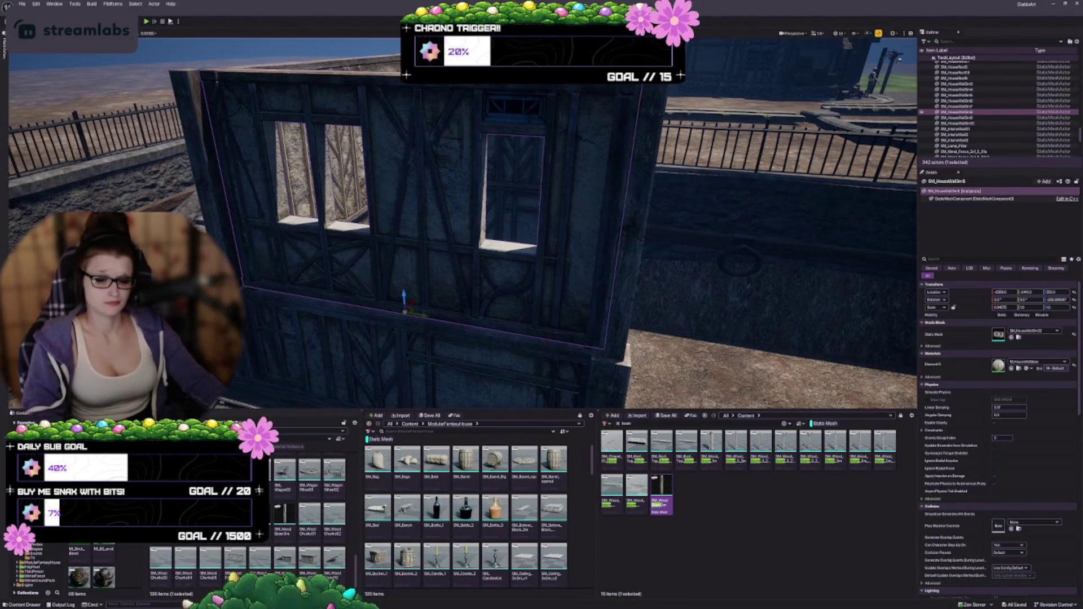
pyautogui.moveTo(493, 308); pyautogui.dragTo(503, 276)
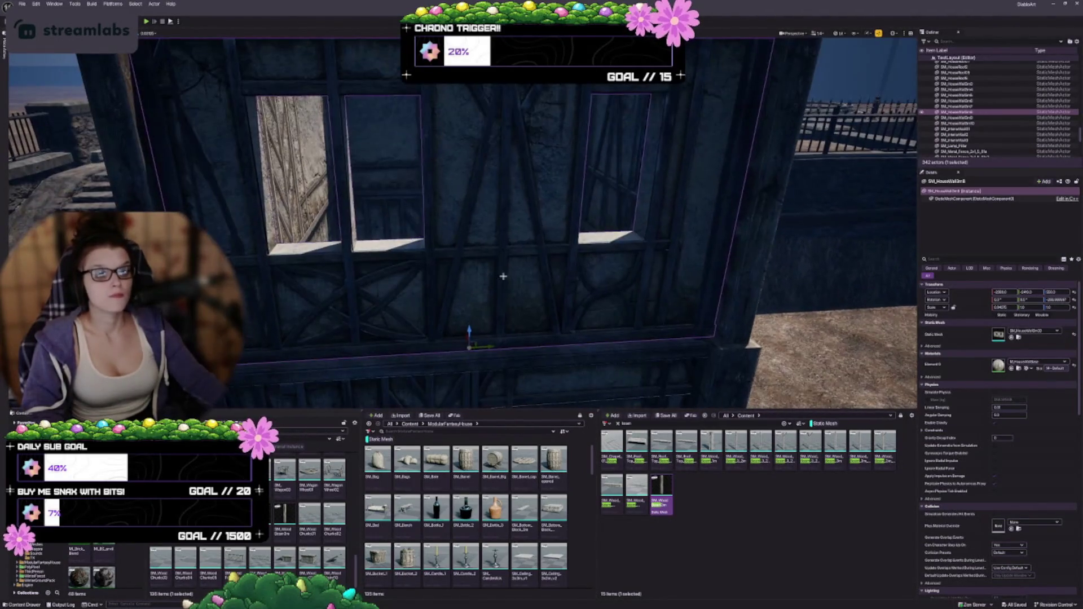
pyautogui.keyDown('alt'); pyautogui.moveTo(468, 329); pyautogui.dragTo(476, 242); pyautogui.keyUp('alt')
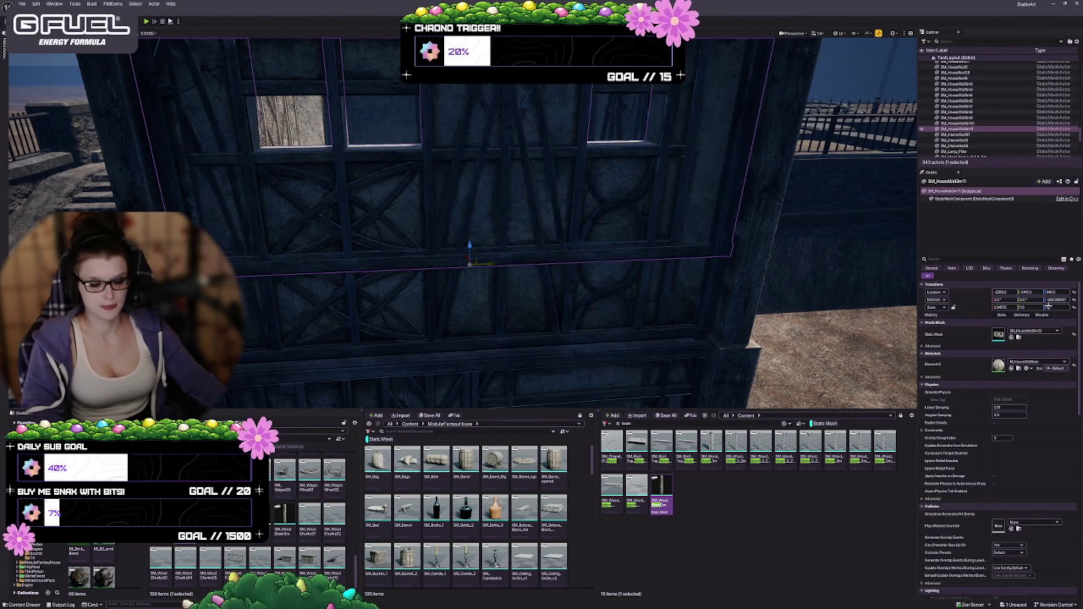
# Step: Assign the lattice window mesh to the wall copy and fit it into the first opening
pyautogui.click(1011, 337)
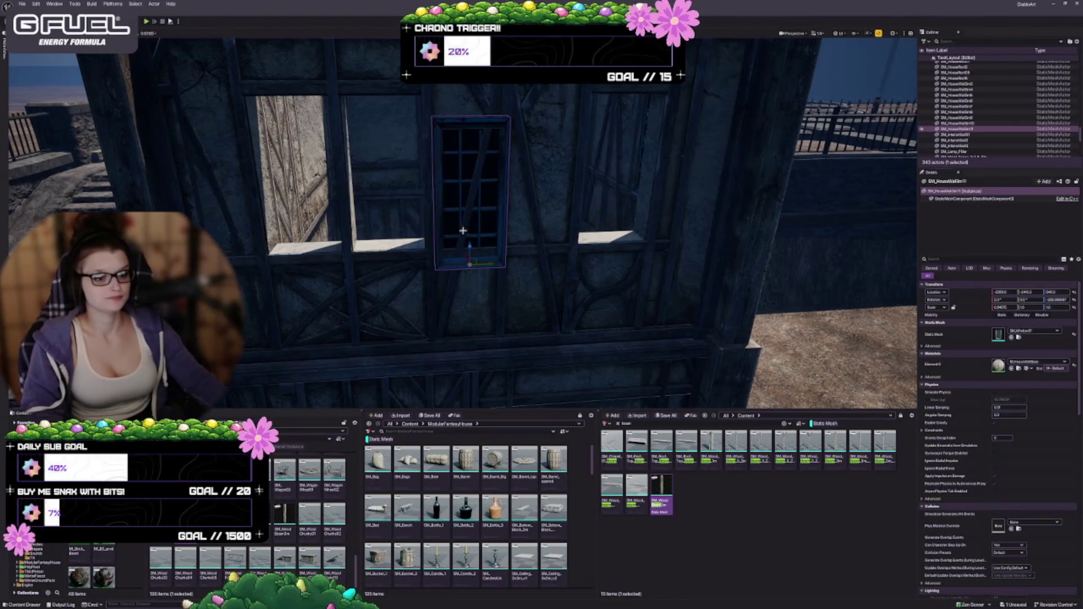
pyautogui.moveTo(475, 258)
pyautogui.mouseDown()
pyautogui.moveTo(399, 242)
pyautogui.moveTo(454, 219)
pyautogui.moveTo(479, 240)
pyautogui.moveTo(632, 215)
pyautogui.mouseUp()
pyautogui.moveTo(511, 180)
pyautogui.mouseDown()
pyautogui.moveTo(465, 260)
pyautogui.moveTo(537, 228)
pyautogui.mouseUp()
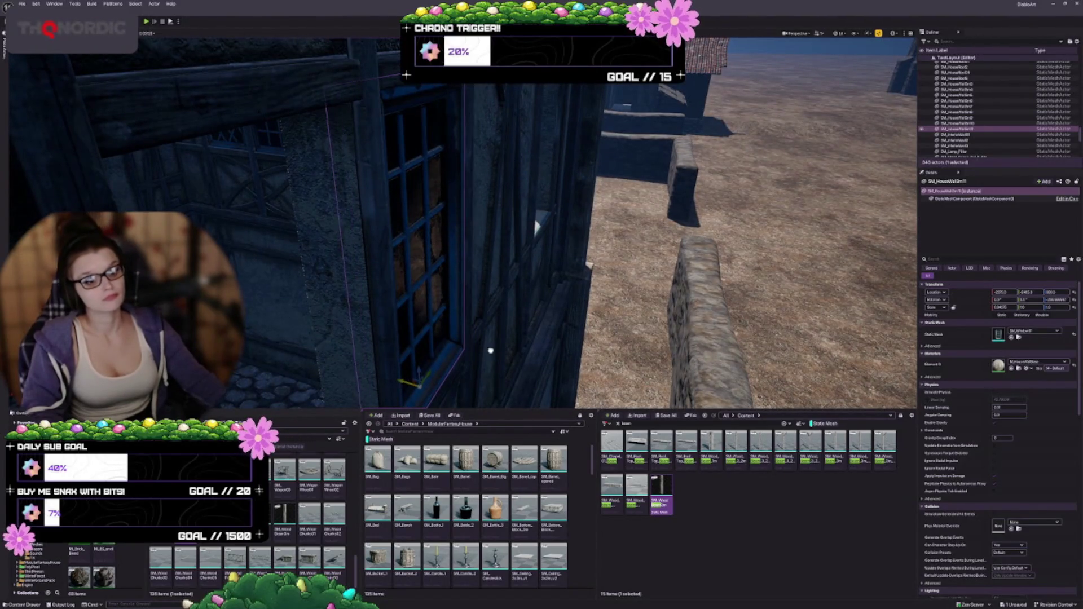
pyautogui.moveTo(536, 227)
pyautogui.mouseDown()
pyautogui.moveTo(479, 227)
pyautogui.moveTo(494, 347)
pyautogui.mouseUp()
pyautogui.moveTo(471, 284); pyautogui.dragTo(477, 285)
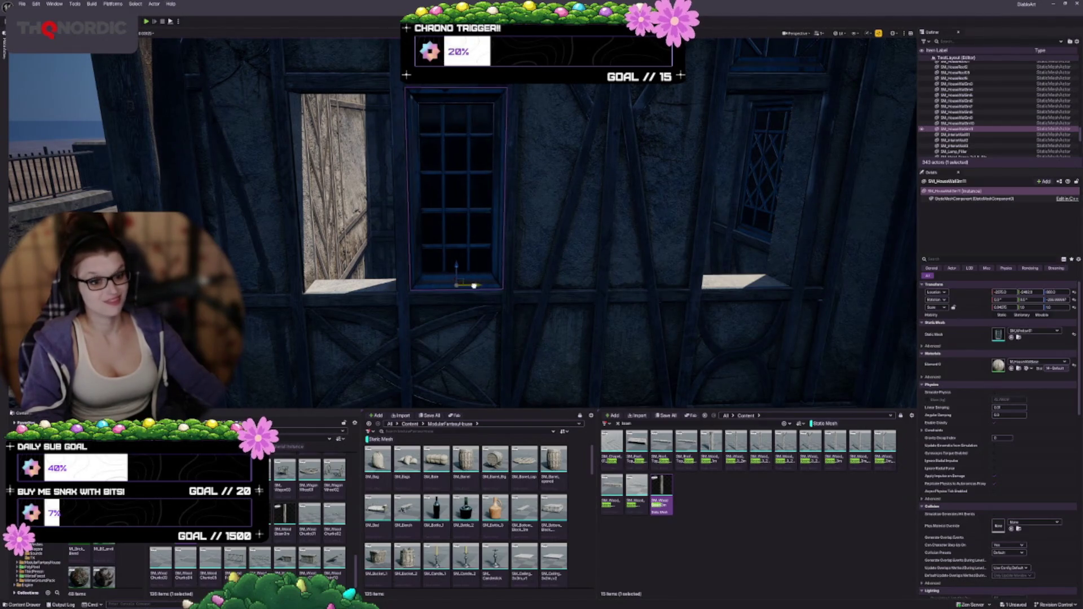
pyautogui.moveTo(473, 286)
pyautogui.mouseDown()
pyautogui.moveTo(514, 339)
pyautogui.moveTo(479, 327)
pyautogui.moveTo(462, 293)
pyautogui.moveTo(475, 292)
pyautogui.mouseUp()
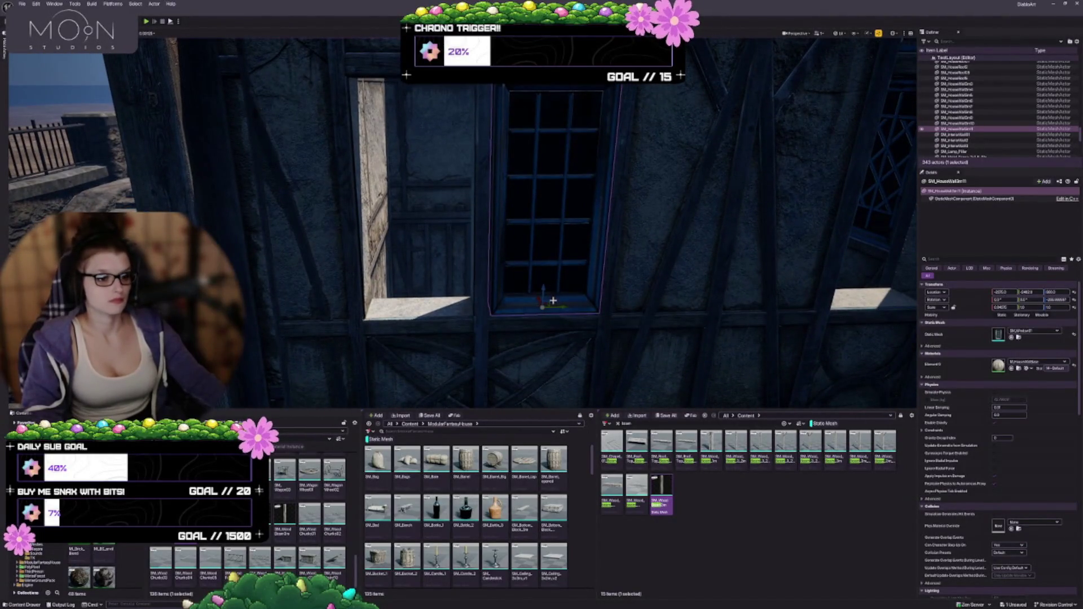
# Step: Alt-drag window copies into the two remaining openings and review the house from above
pyautogui.moveTo(559, 306)
pyautogui.mouseDown()
pyautogui.moveTo(397, 308)
pyautogui.moveTo(501, 327)
pyautogui.moveTo(267, 329)
pyautogui.mouseUp()
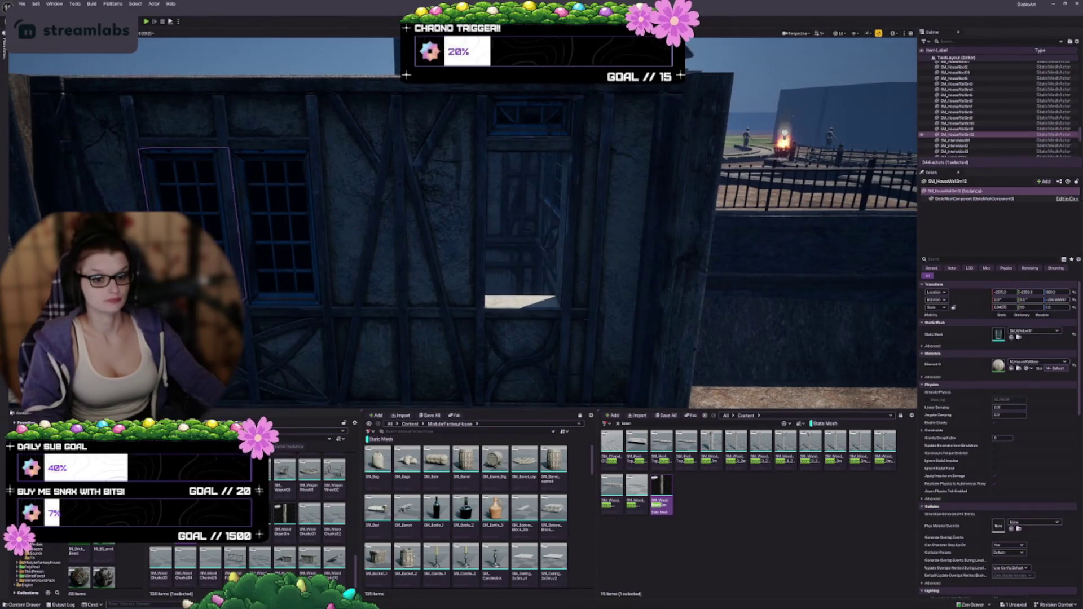
pyautogui.moveTo(213, 302); pyautogui.dragTo(540, 300)
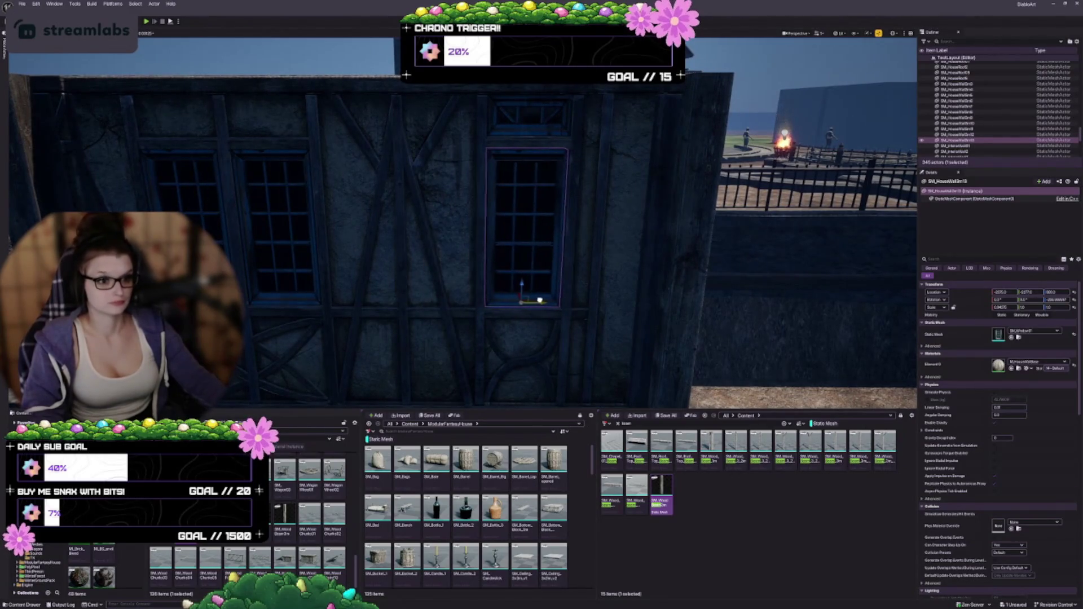
pyautogui.press('Right')
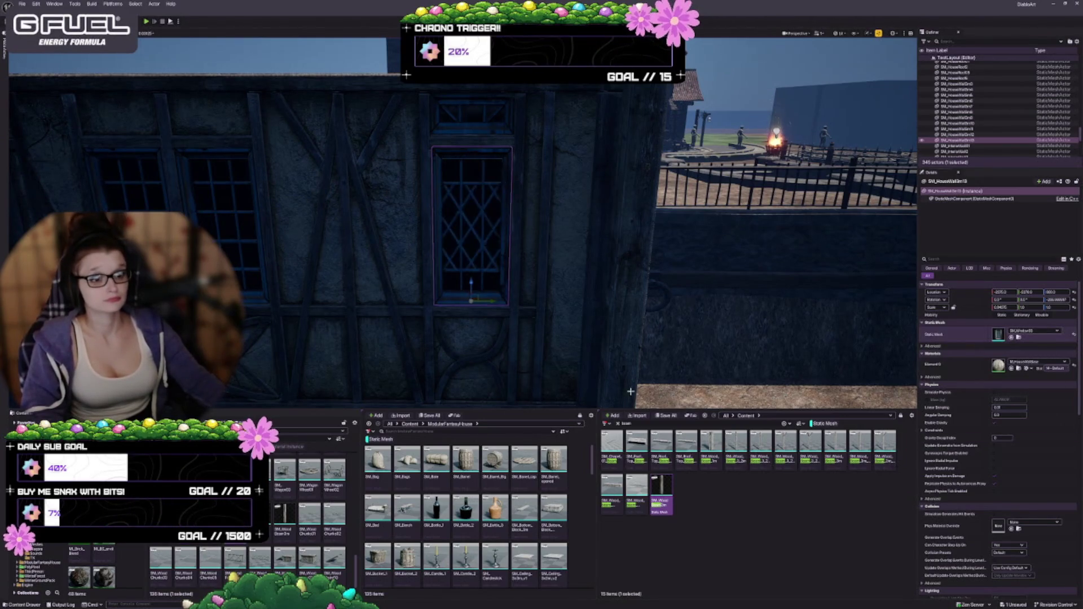
pyautogui.press('Escape')
pyautogui.moveTo(535, 347); pyautogui.dragTo(535, 348)
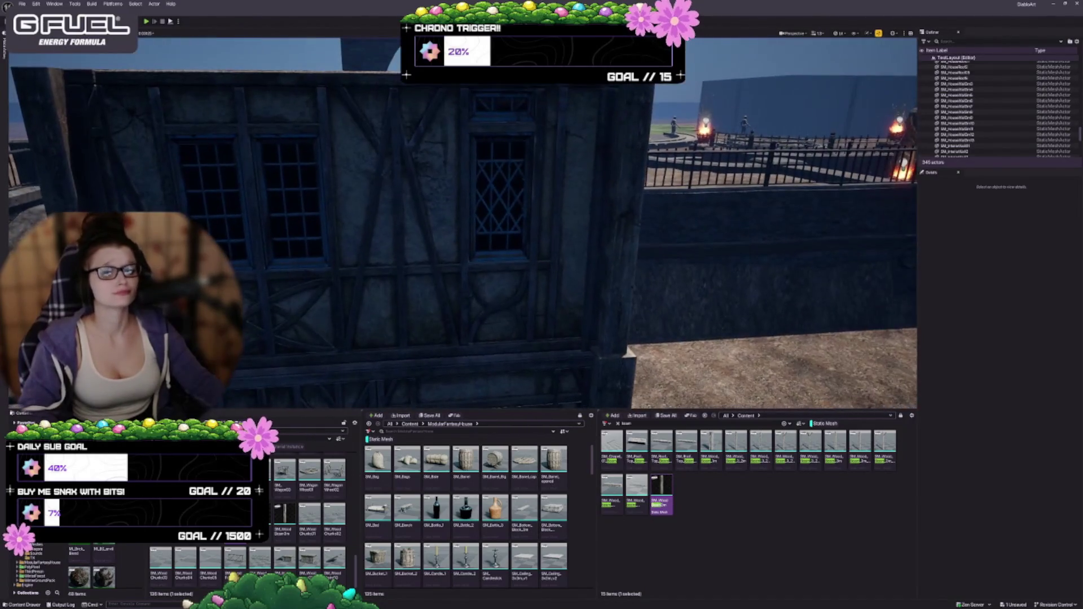
pyautogui.moveTo(387, 316); pyautogui.dragTo(396, 297)
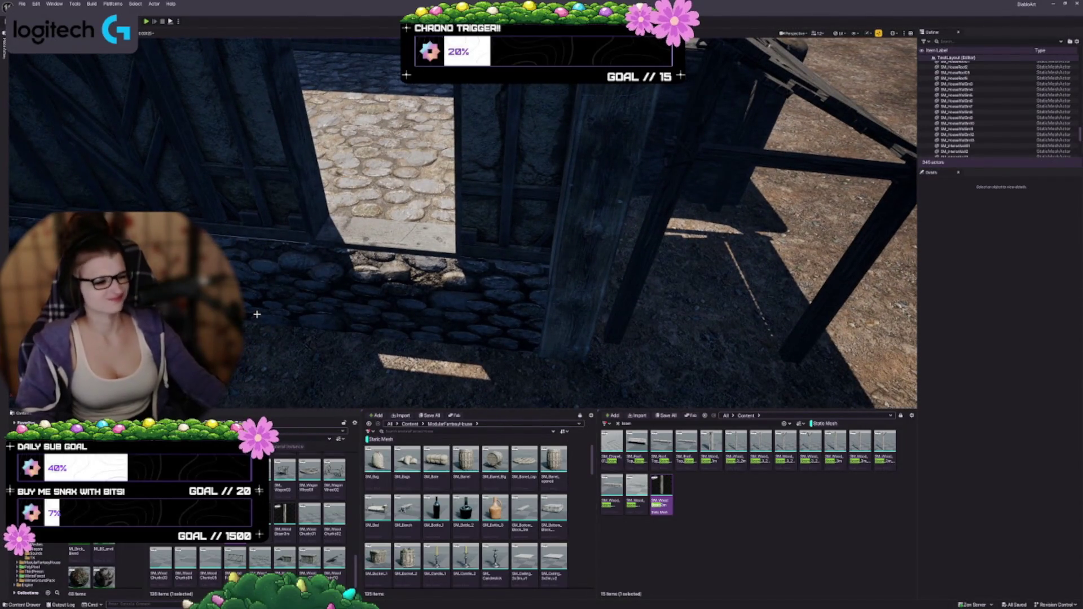
pyautogui.moveTo(254, 312); pyautogui.dragTo(253, 312)
pyautogui.moveTo(521, 243); pyautogui.dragTo(521, 243)
# Step: Ungroup the house pieces and duplicate the front door, pulling the copy off to the left
pyautogui.click(520, 242)
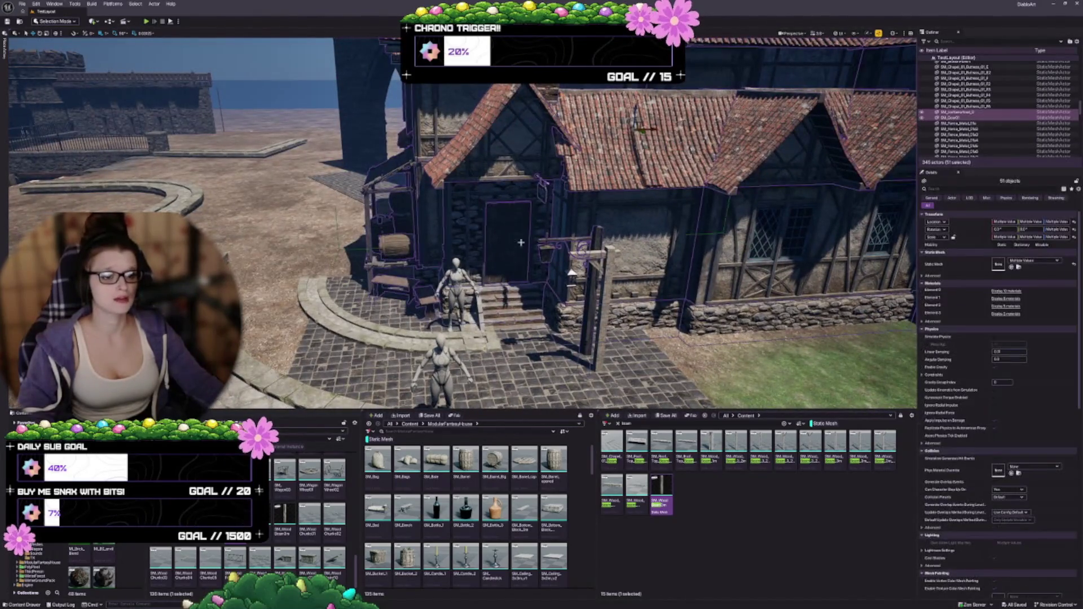
pyautogui.hotkey('shift', 'g')
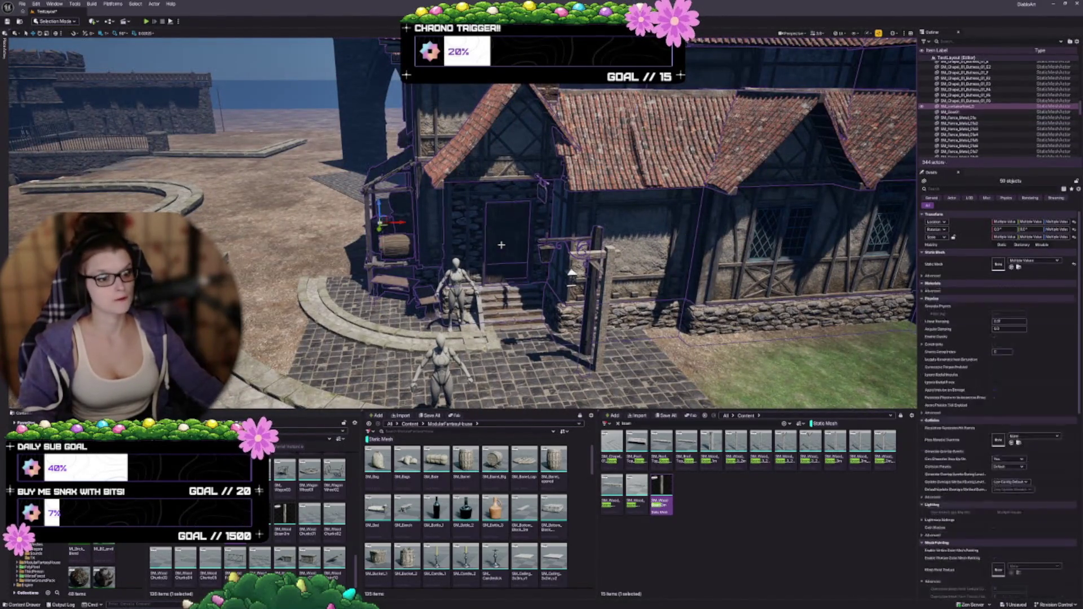
pyautogui.click(506, 240)
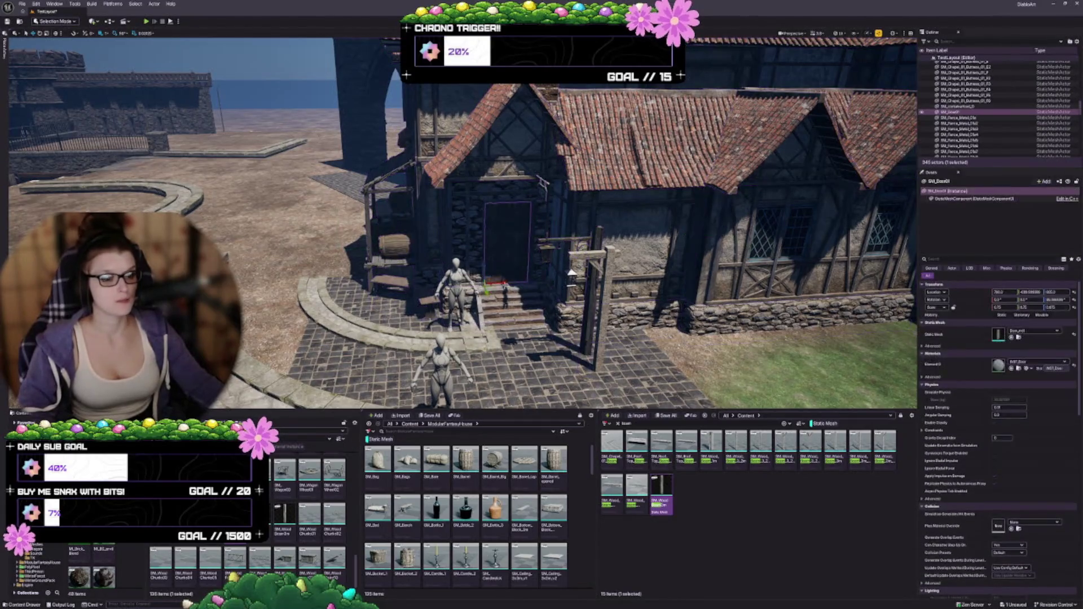
pyautogui.hotkey('ctrl', 'd')
pyautogui.moveTo(486, 290); pyautogui.dragTo(265, 291)
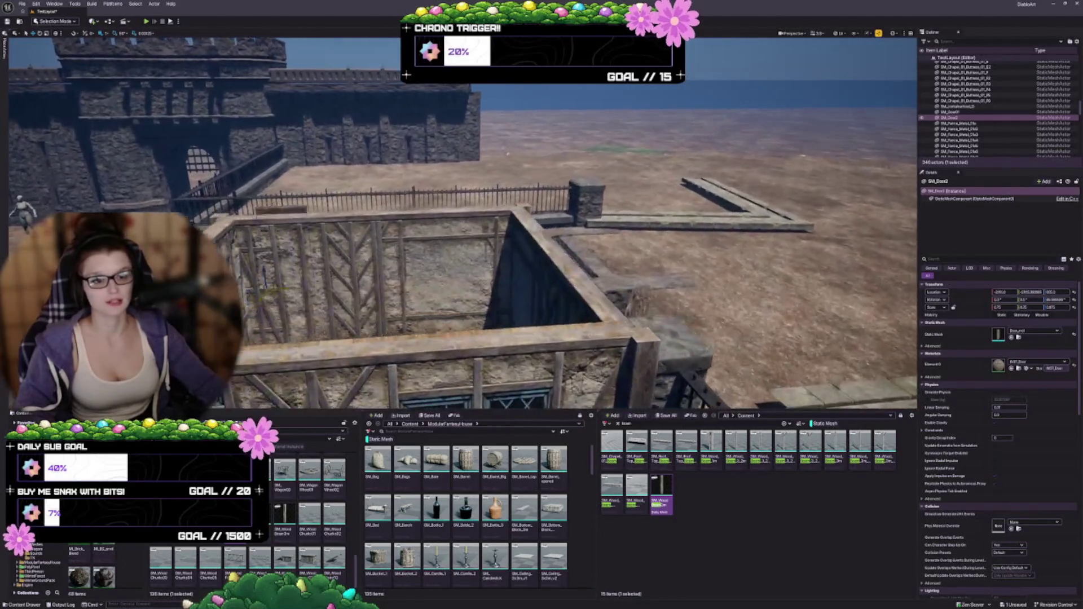
# Step: Raise the door copy toward the wall opening, then drop it to ground level
pyautogui.press('w')
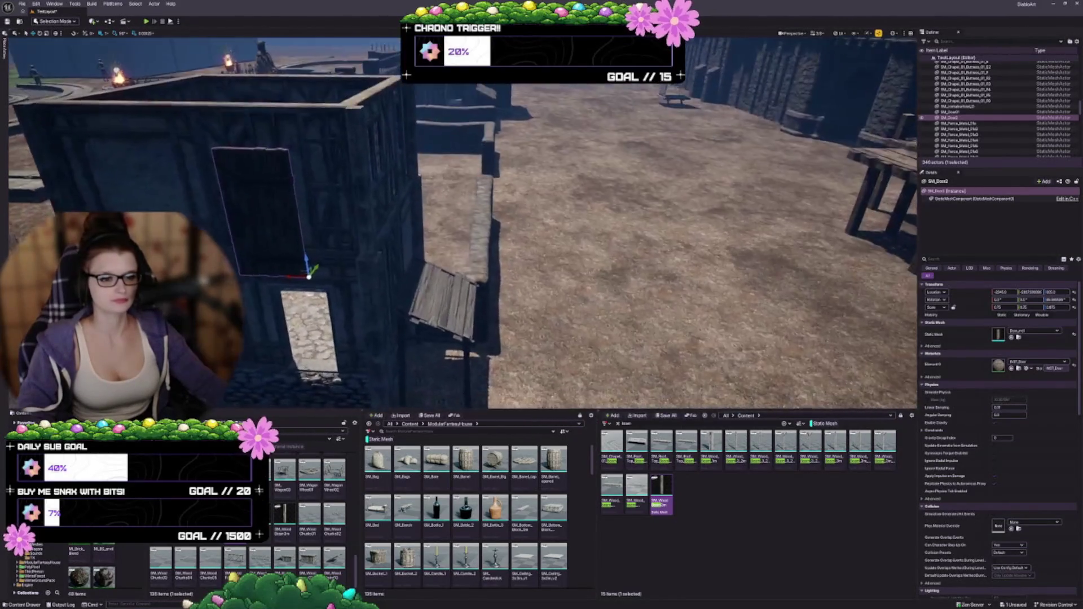
pyautogui.press('s')
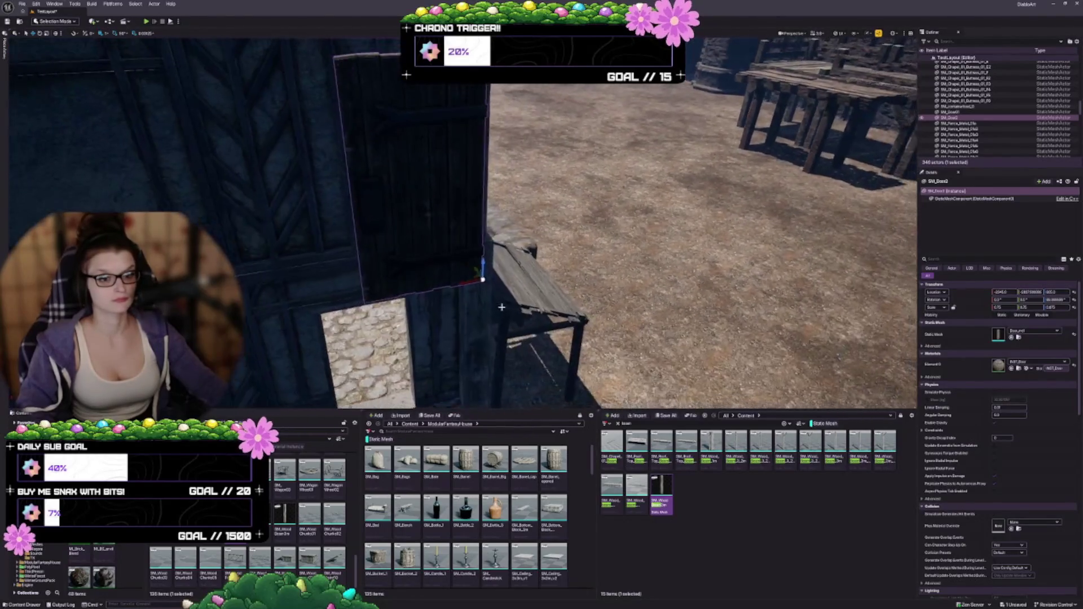
pyautogui.moveTo(473, 275)
pyautogui.mouseDown()
pyautogui.moveTo(381, 284)
pyautogui.moveTo(314, 242)
pyautogui.moveTo(306, 220)
pyautogui.mouseUp()
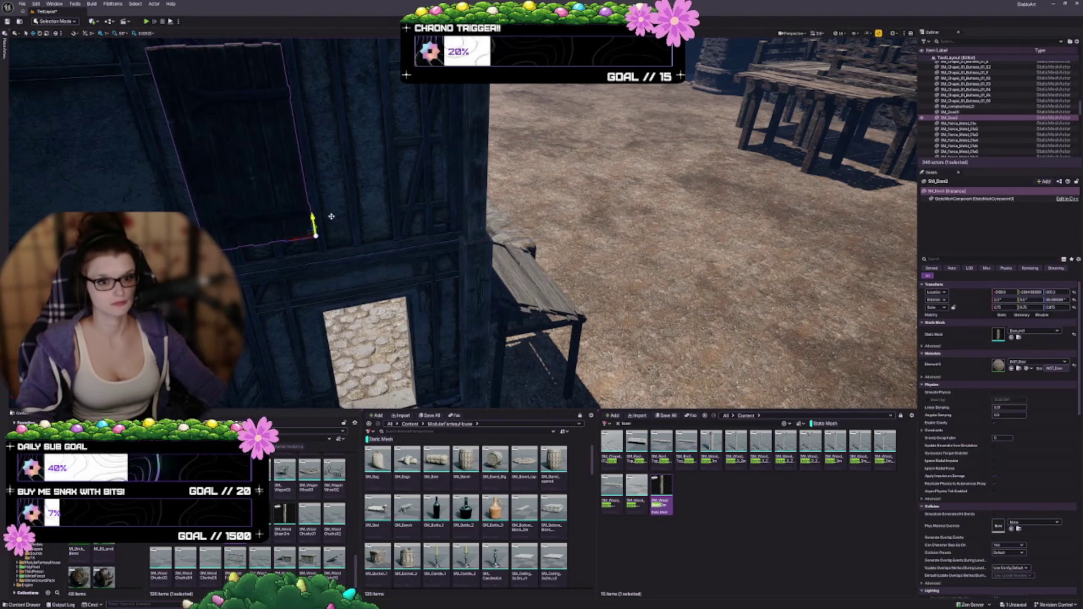
pyautogui.press('s')
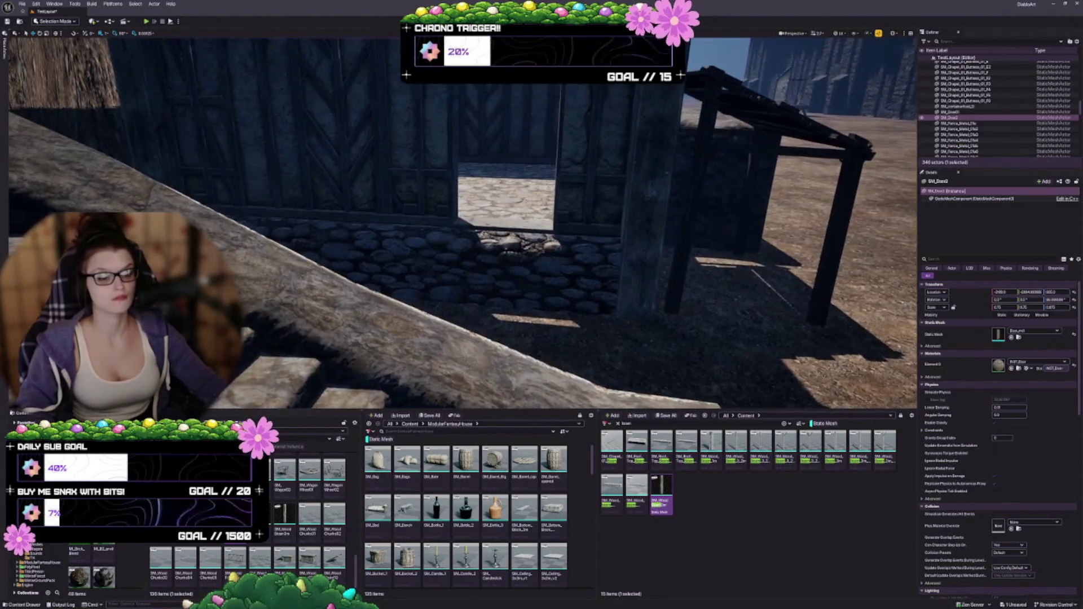
pyautogui.press('s')
pyautogui.press('End')
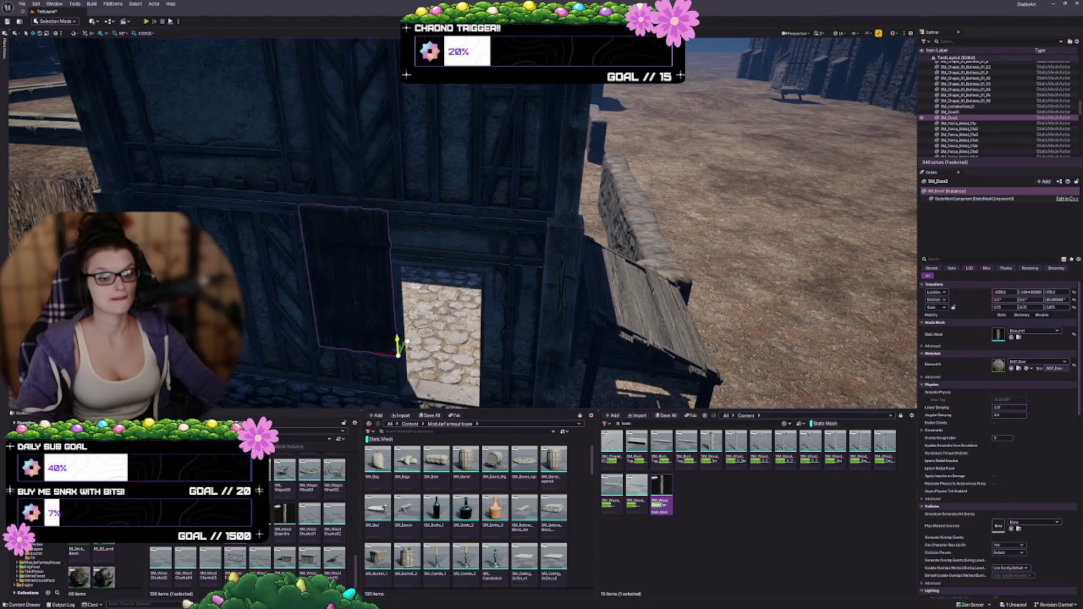
pyautogui.press('f')
# Step: Slide the door sideways into the doorway opening and centre it there
pyautogui.press('w')
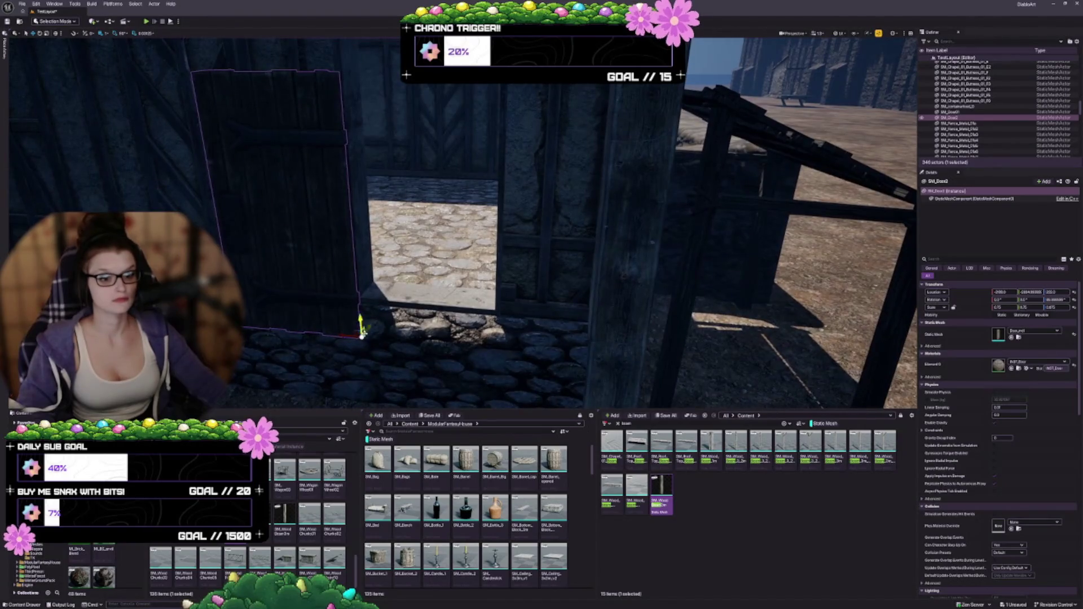
pyautogui.moveTo(363, 336); pyautogui.dragTo(396, 305)
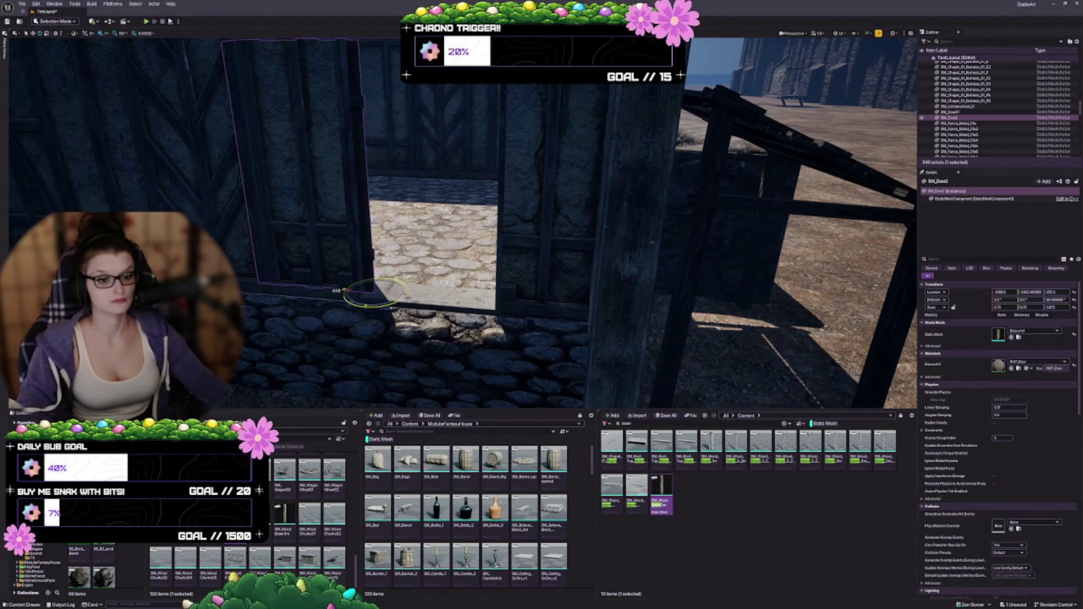
pyautogui.moveTo(370, 291); pyautogui.dragTo(395, 288)
pyautogui.press('f')
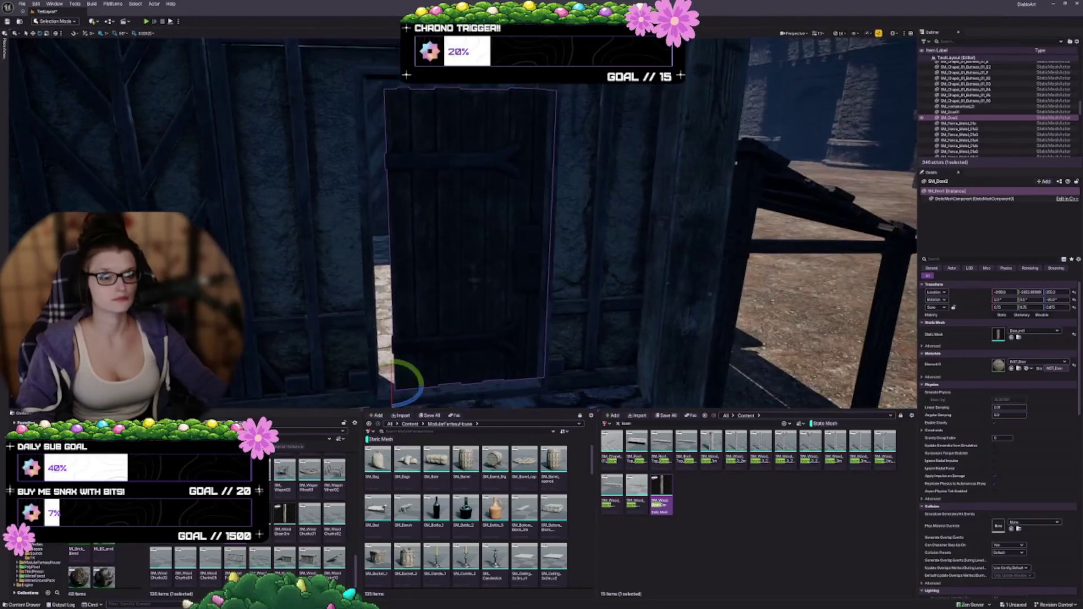
pyautogui.press('w')
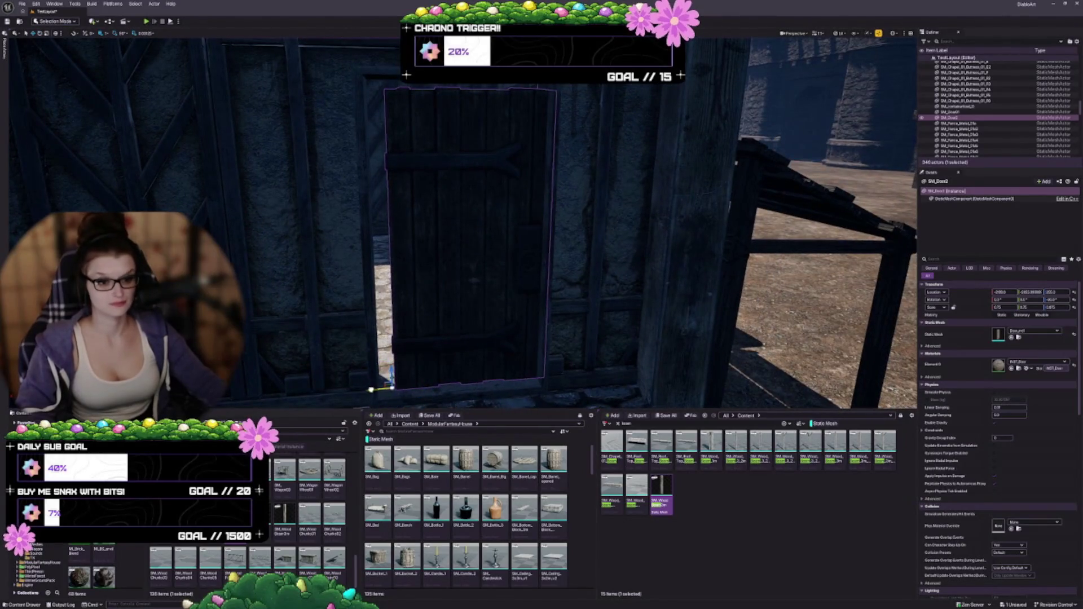
pyautogui.moveTo(371, 389)
pyautogui.mouseDown()
pyautogui.moveTo(313, 384)
pyautogui.moveTo(322, 355)
pyautogui.moveTo(435, 271)
pyautogui.moveTo(544, 283)
pyautogui.moveTo(561, 303)
pyautogui.moveTo(454, 313)
pyautogui.mouseUp()
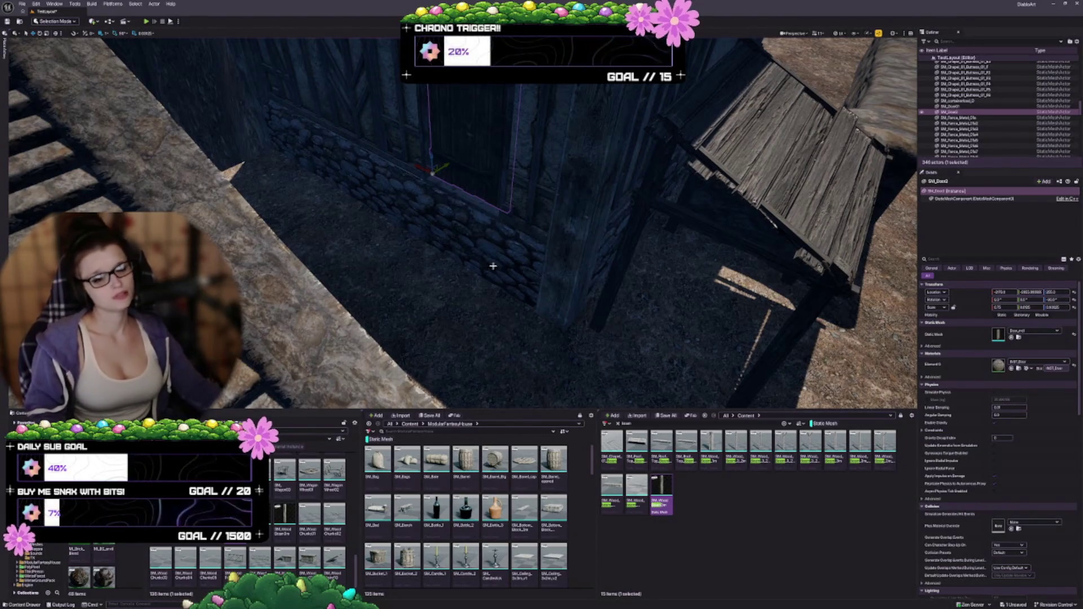
# Step: Place a wooden stairs mesh from the Content Browser in front of the house
pyautogui.moveTo(493, 266); pyautogui.dragTo(530, 267)
pyautogui.moveTo(452, 241); pyautogui.dragTo(406, 244)
pyautogui.click(452, 242)
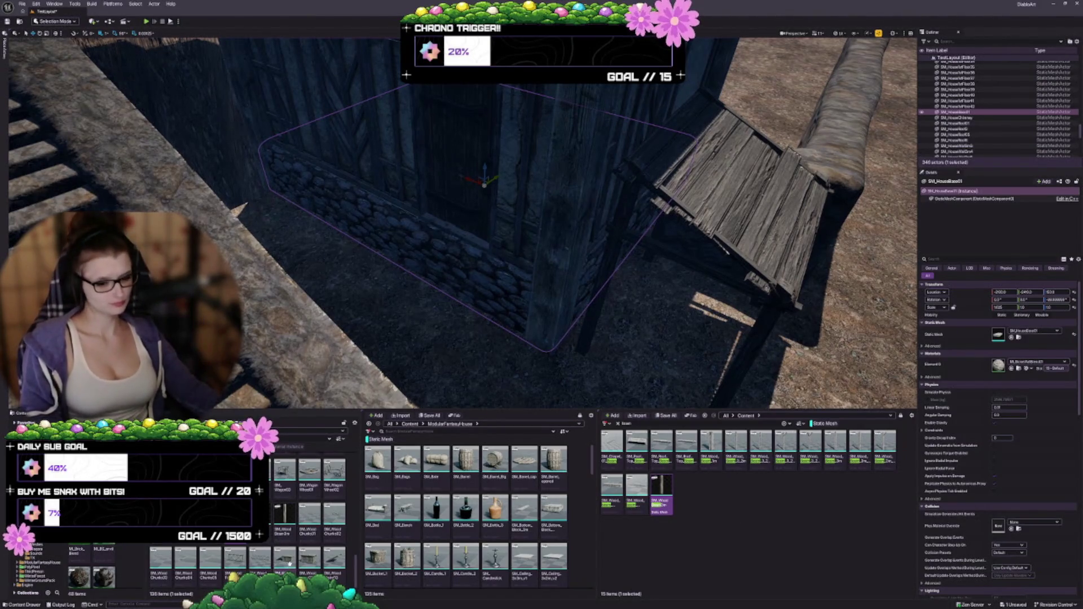
pyautogui.moveTo(289, 561)
pyautogui.mouseDown()
pyautogui.moveTo(440, 230)
pyautogui.moveTo(399, 289)
pyautogui.moveTo(366, 299)
pyautogui.moveTo(536, 285)
pyautogui.moveTo(460, 238)
pyautogui.moveTo(428, 241)
pyautogui.mouseUp()
pyautogui.press('f')
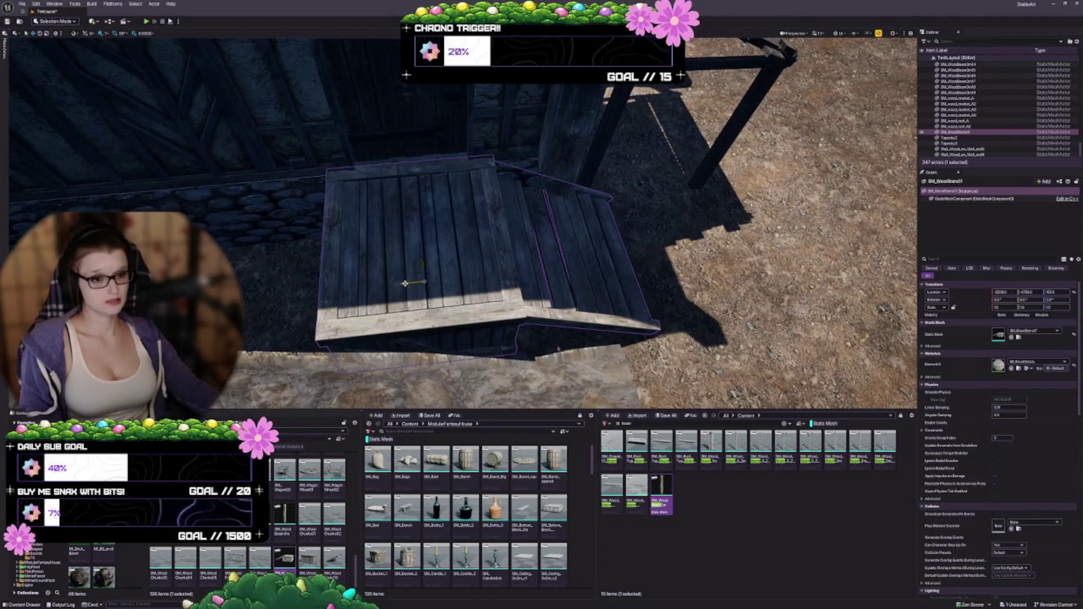
# Step: Set the scale snap to 0.125 and shrink the stairs to a smaller size
pyautogui.moveTo(473, 332); pyautogui.dragTo(491, 260)
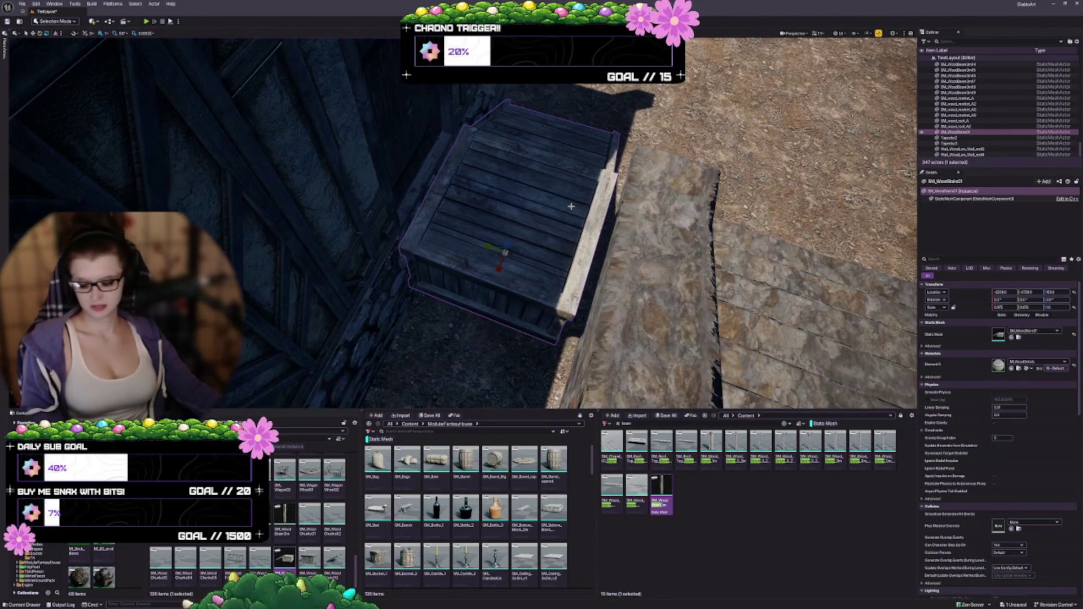
pyautogui.hotkey('ctrl', 'z')
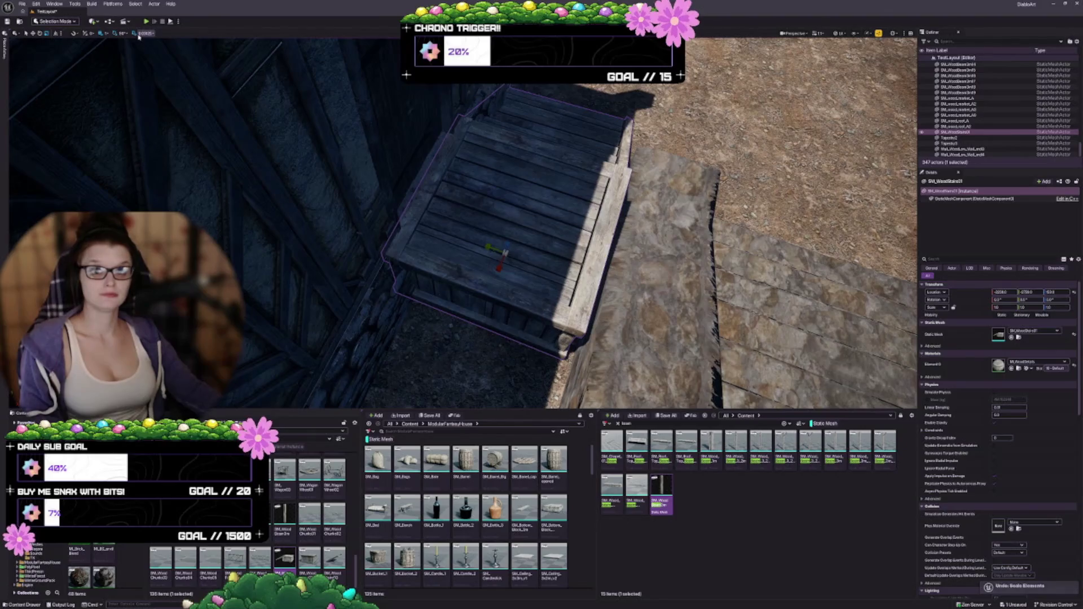
pyautogui.click(141, 33)
pyautogui.click(151, 78)
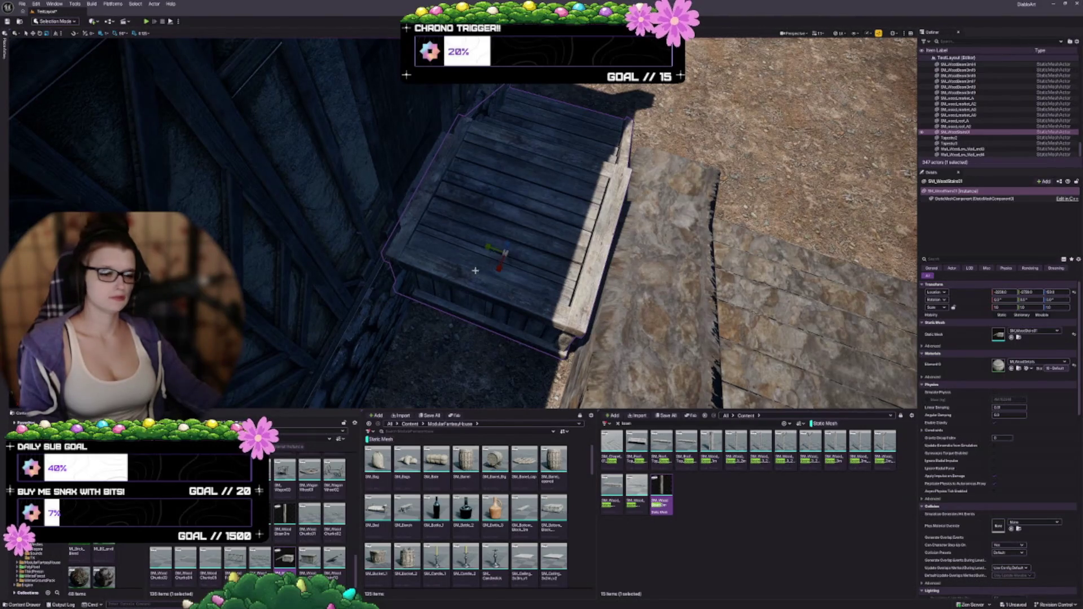
pyautogui.moveTo(495, 258)
pyautogui.mouseDown()
pyautogui.moveTo(485, 271)
pyautogui.moveTo(539, 236)
pyautogui.moveTo(539, 200)
pyautogui.mouseUp()
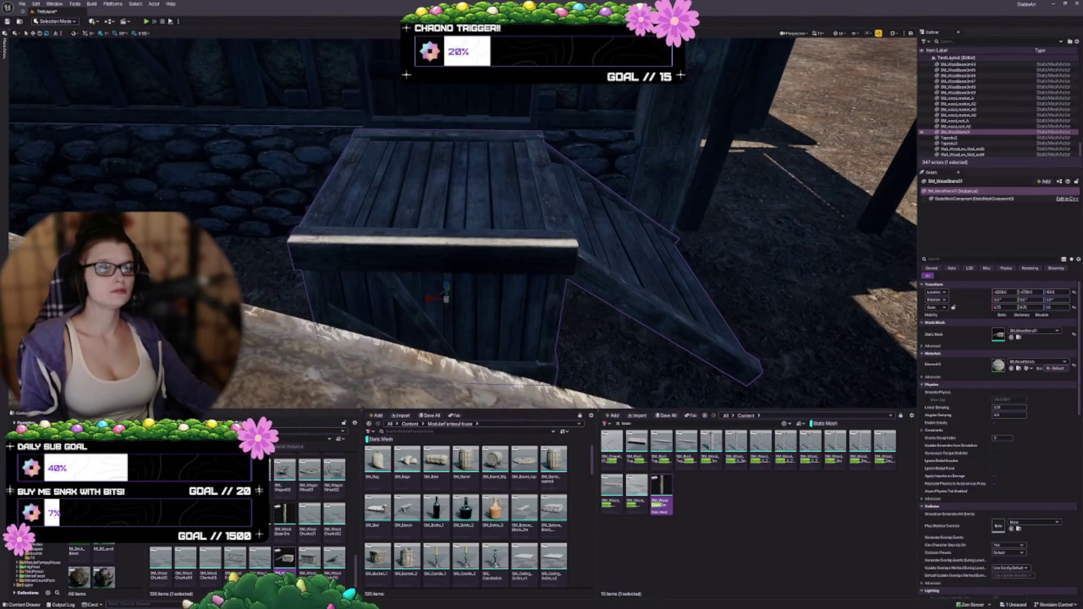
# Step: Move the stairs up to the door, widening the platform and narrowing the steps to fit
pyautogui.moveTo(530, 243); pyautogui.dragTo(531, 226)
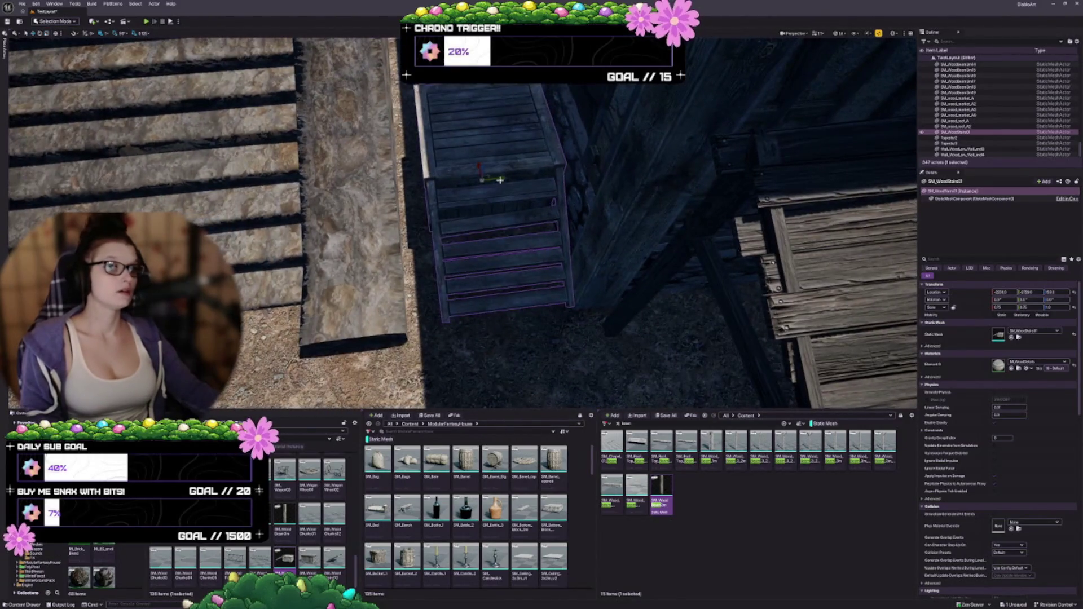
pyautogui.moveTo(500, 180); pyautogui.dragTo(513, 173)
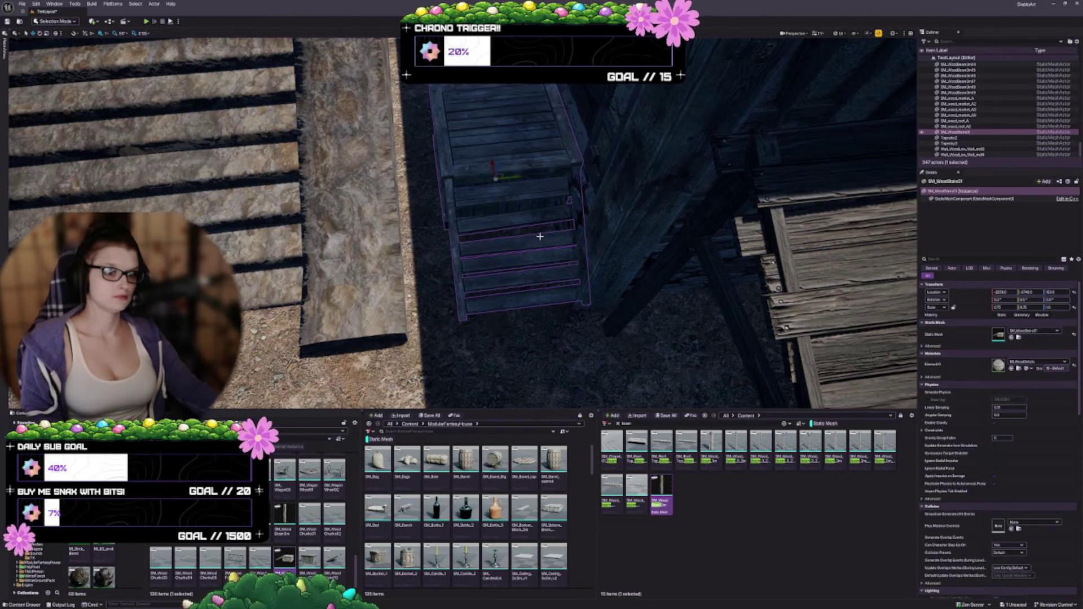
pyautogui.moveTo(549, 268)
pyautogui.mouseDown()
pyautogui.moveTo(524, 265)
pyautogui.moveTo(491, 282)
pyautogui.moveTo(468, 265)
pyautogui.moveTo(499, 261)
pyautogui.moveTo(488, 273)
pyautogui.moveTo(473, 266)
pyautogui.mouseUp()
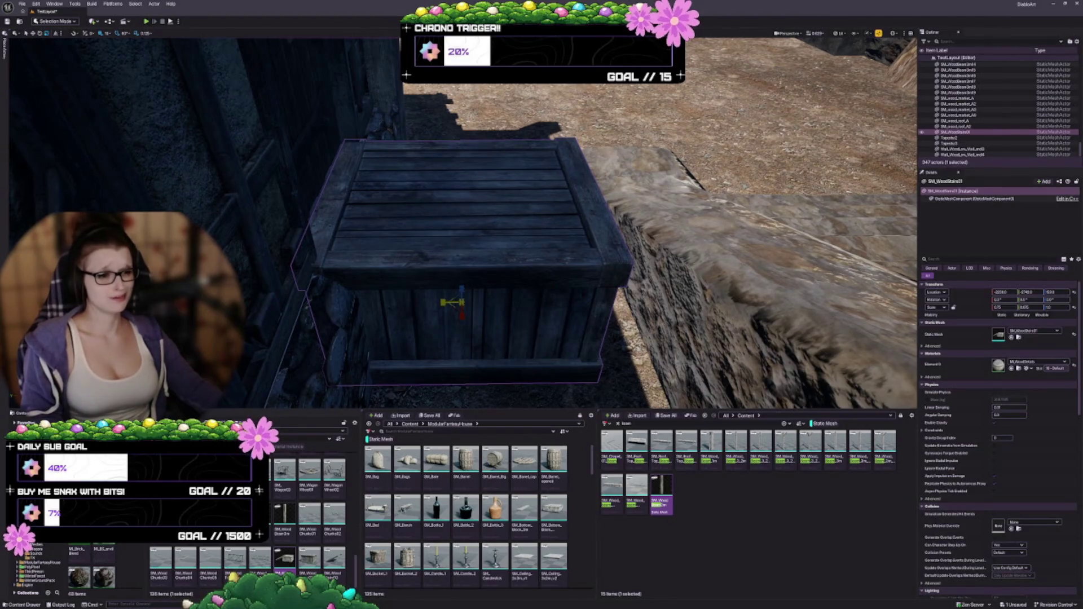
pyautogui.moveTo(461, 302)
pyautogui.mouseDown()
pyautogui.moveTo(480, 303)
pyautogui.moveTo(431, 303)
pyautogui.moveTo(443, 302)
pyautogui.mouseUp()
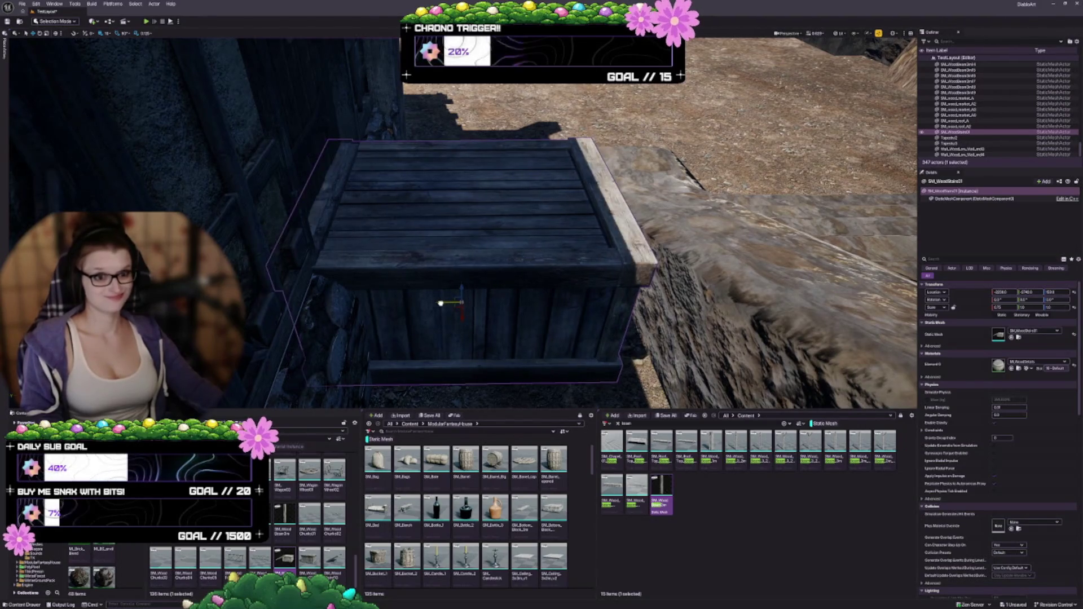
pyautogui.moveTo(530, 323)
pyautogui.mouseDown()
pyautogui.moveTo(597, 310)
pyautogui.moveTo(585, 310)
pyautogui.moveTo(555, 259)
pyautogui.mouseUp()
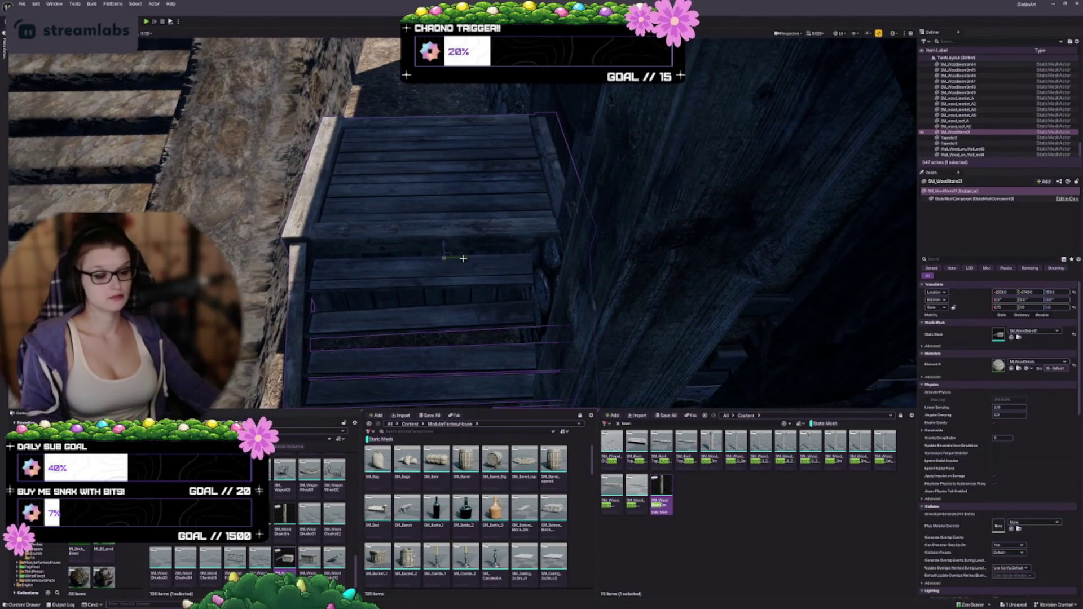
pyautogui.moveTo(463, 257); pyautogui.dragTo(453, 258)
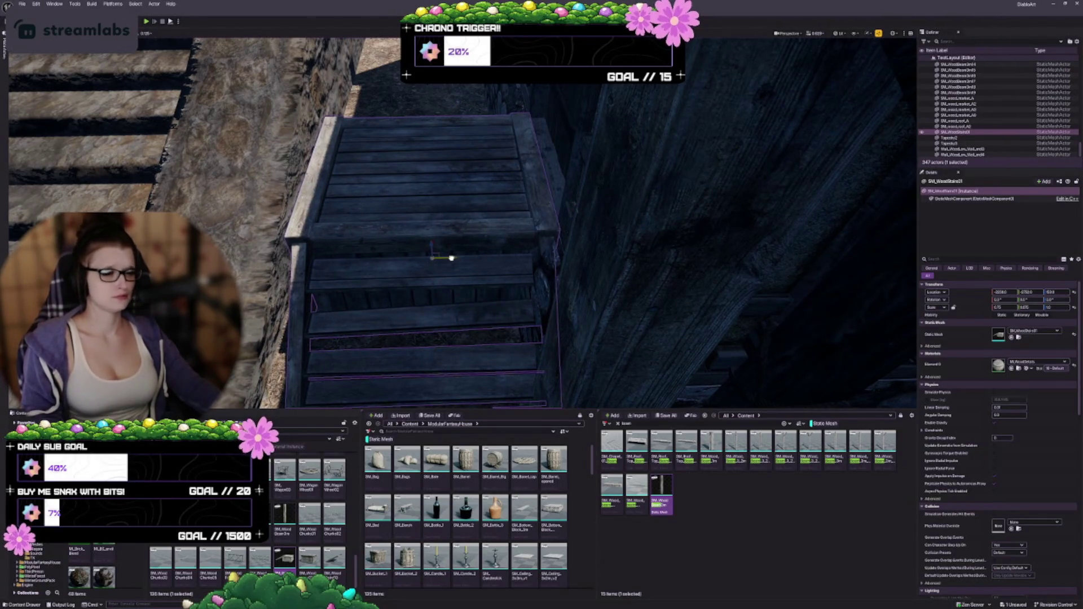
pyautogui.moveTo(443, 257)
pyautogui.mouseDown()
pyautogui.moveTo(537, 306)
pyautogui.moveTo(514, 308)
pyautogui.moveTo(494, 342)
pyautogui.moveTo(516, 339)
pyautogui.mouseUp()
pyautogui.press('Escape')
# Step: Save the level, then swap the entry stairs' static mesh for the wooden fence railing
pyautogui.hotkey('ctrl', 's')
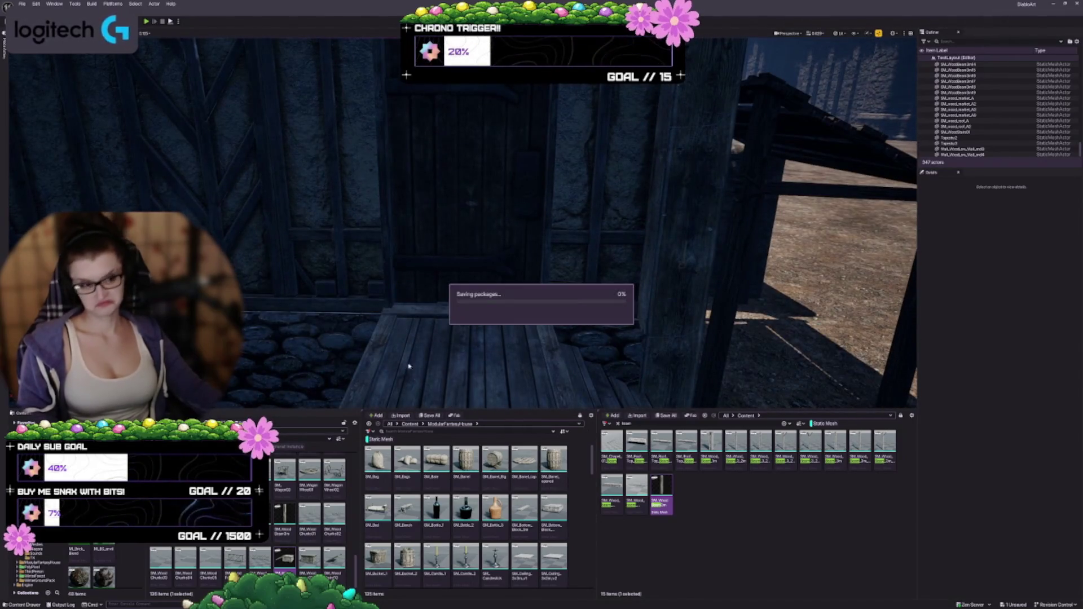
pyautogui.click(446, 324)
pyautogui.press('f')
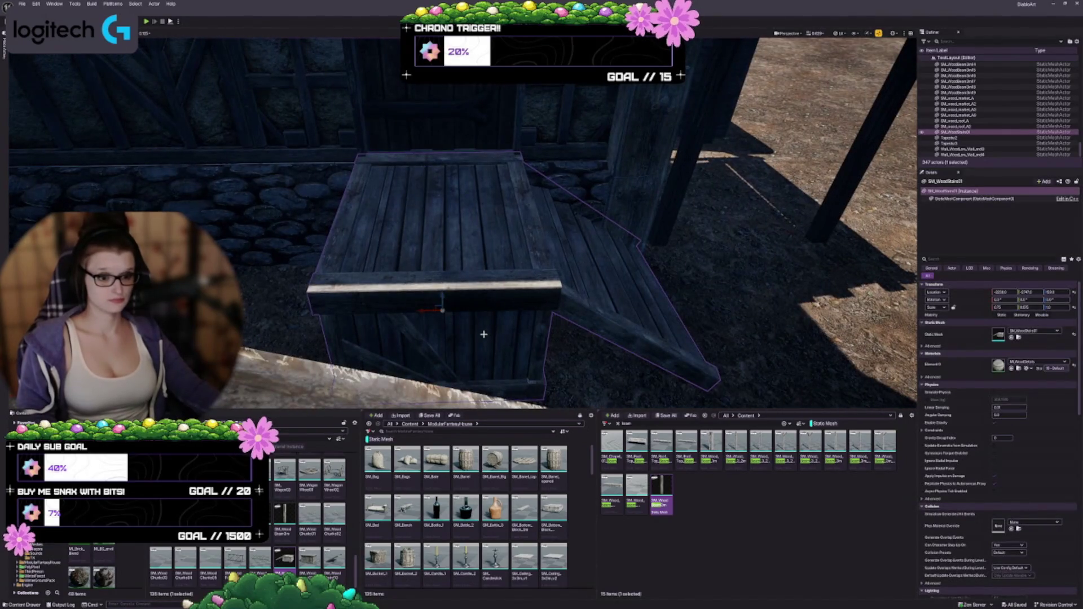
pyautogui.moveTo(483, 323); pyautogui.dragTo(484, 323)
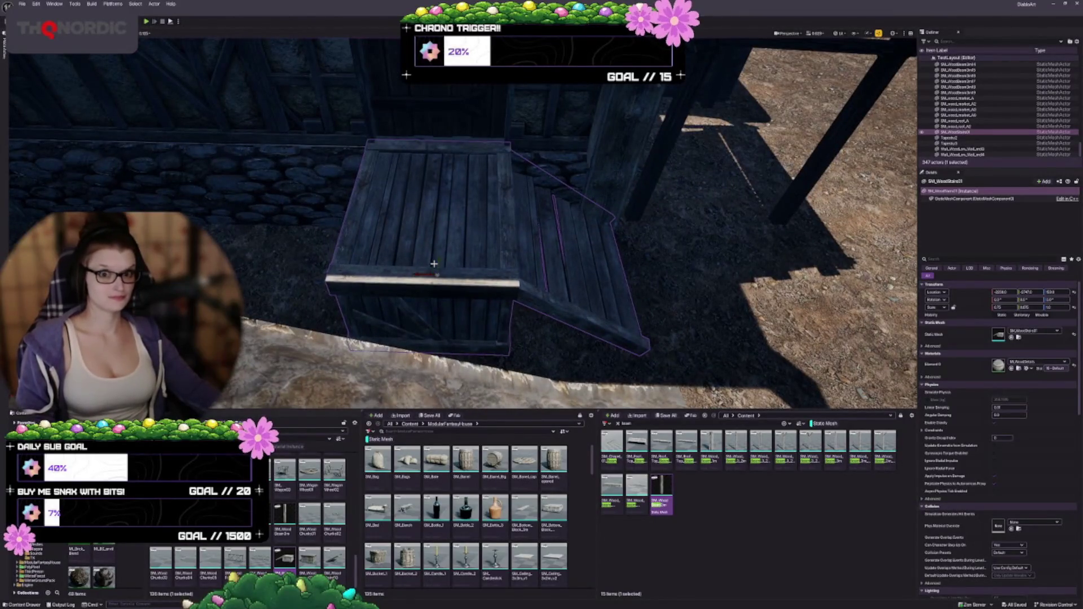
pyautogui.moveTo(434, 263); pyautogui.dragTo(422, 237)
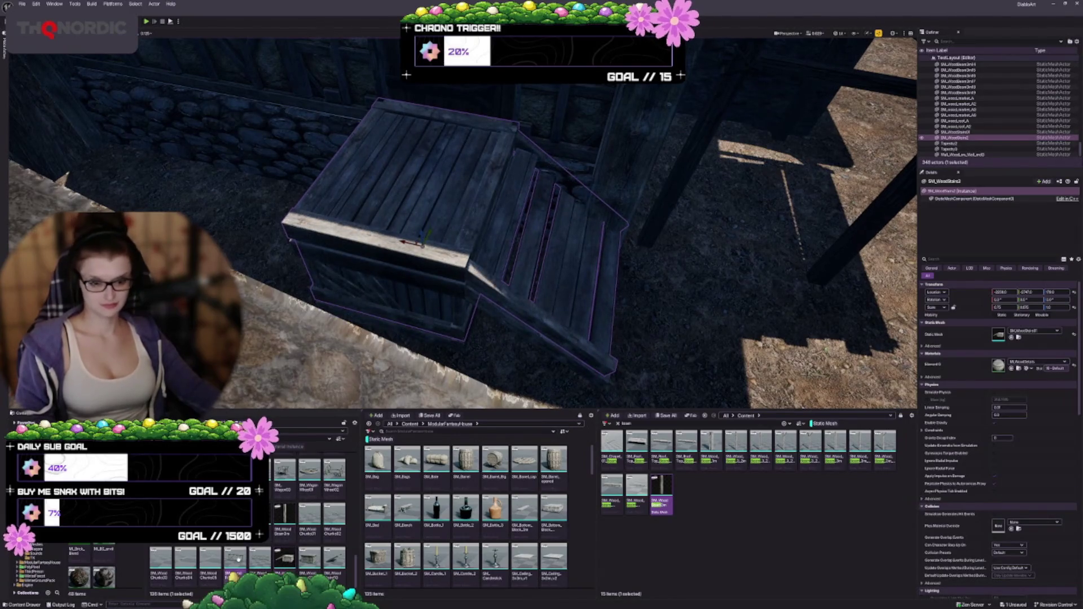
pyautogui.click(1011, 337)
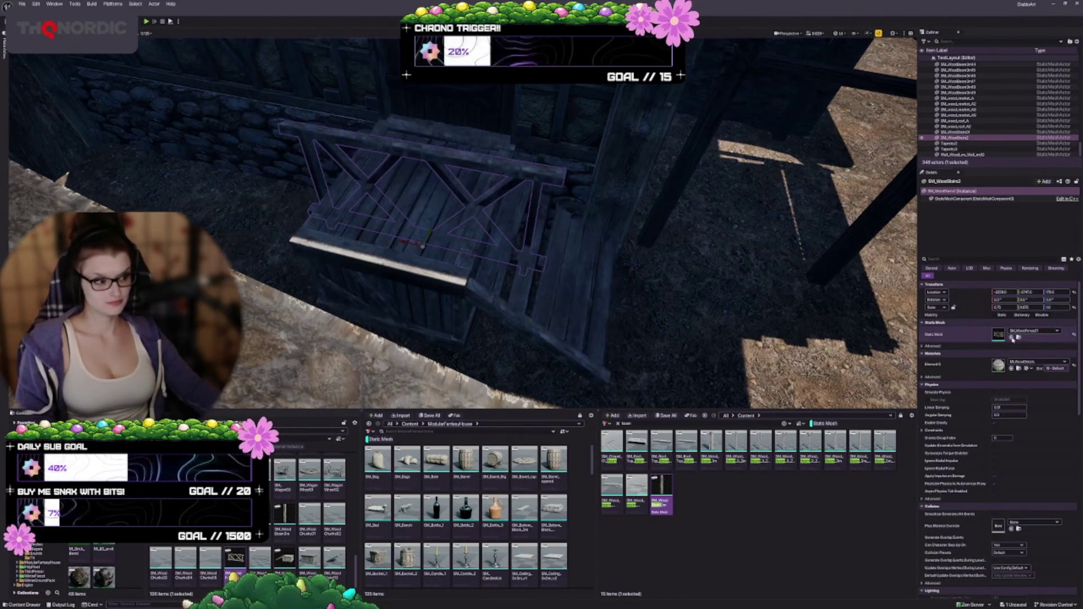
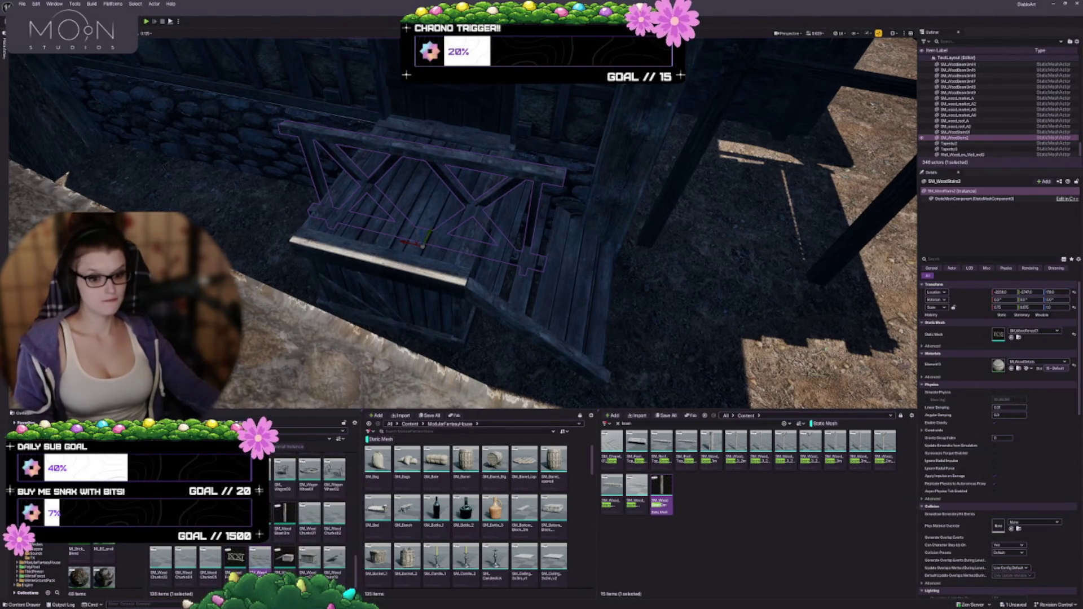
# Step: Try swapping the railing to the long railing mesh, then undo the swap
pyautogui.click(1010, 337)
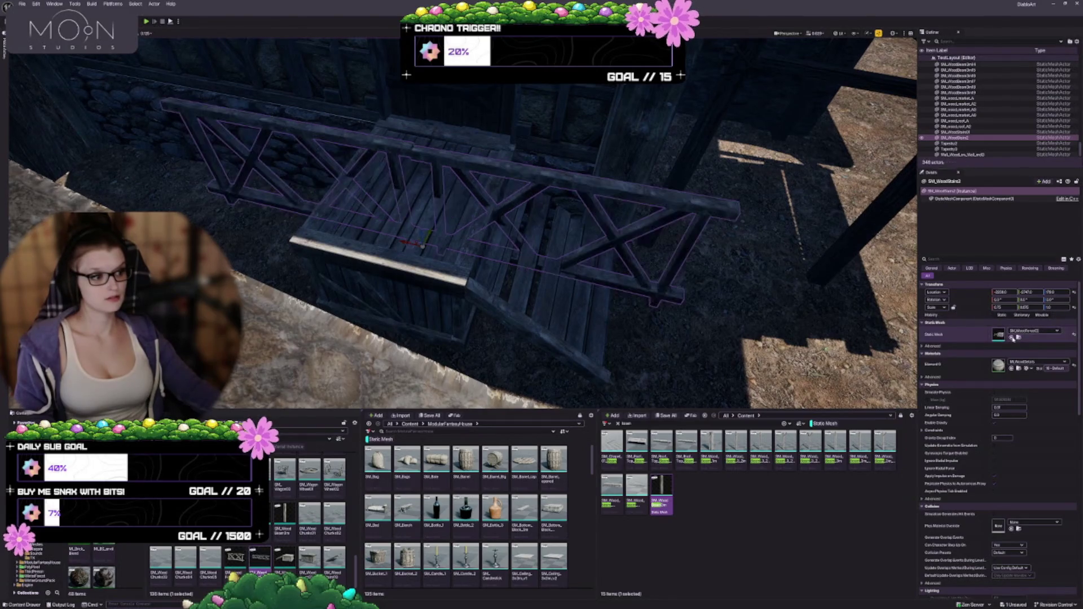
pyautogui.hotkey('ctrl', 'z')
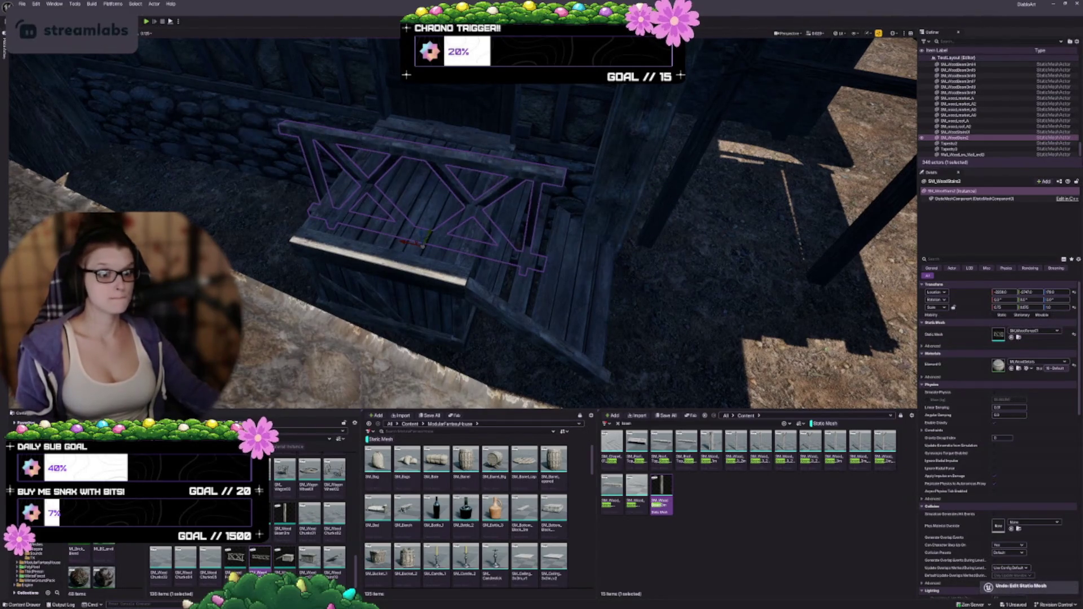
pyautogui.moveTo(421, 273)
pyautogui.mouseDown()
pyautogui.moveTo(367, 184)
pyautogui.moveTo(363, 148)
pyautogui.moveTo(352, 172)
pyautogui.mouseUp()
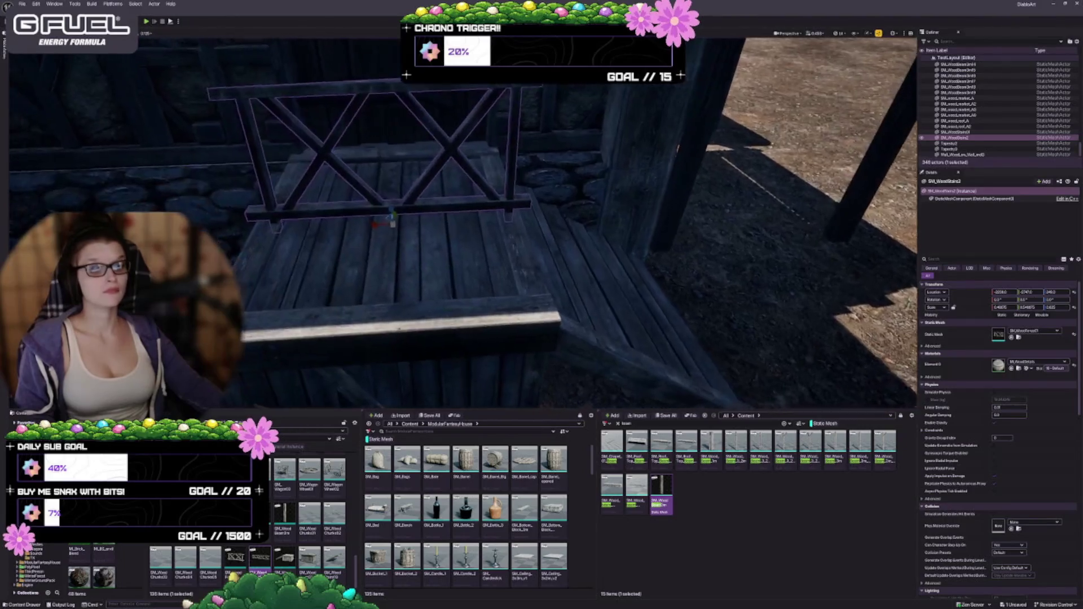
pyautogui.moveTo(420, 184)
pyautogui.mouseDown()
pyautogui.moveTo(372, 170)
pyautogui.moveTo(382, 212)
pyautogui.mouseUp()
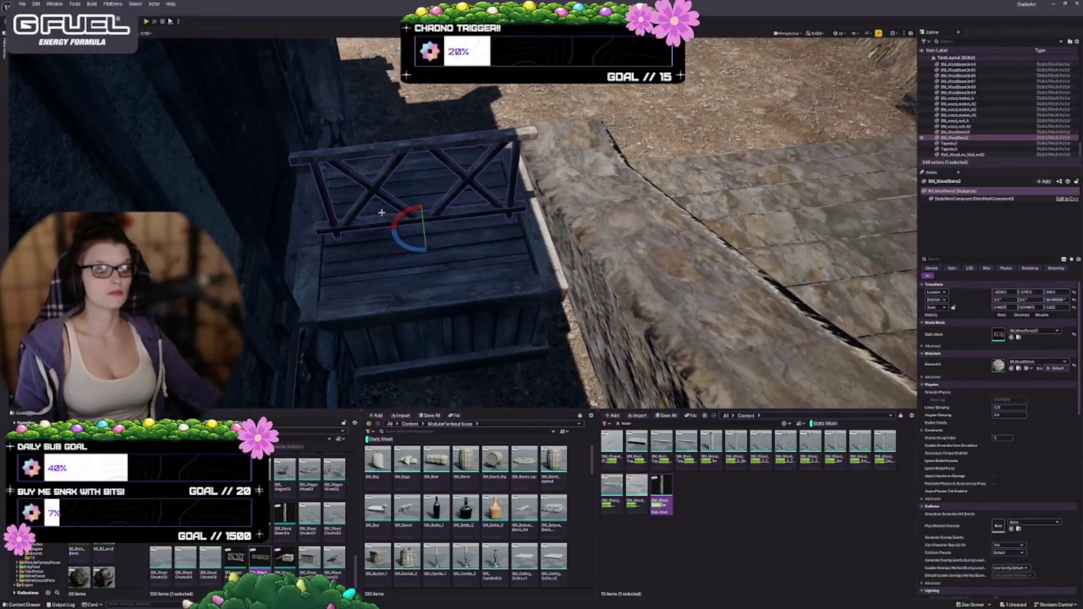
# Step: Move the railing to the platform's front edge and raise it on Z
pyautogui.moveTo(426, 243)
pyautogui.mouseDown()
pyautogui.moveTo(418, 323)
pyautogui.moveTo(462, 341)
pyautogui.mouseUp()
pyautogui.moveTo(505, 295); pyautogui.dragTo(505, 295)
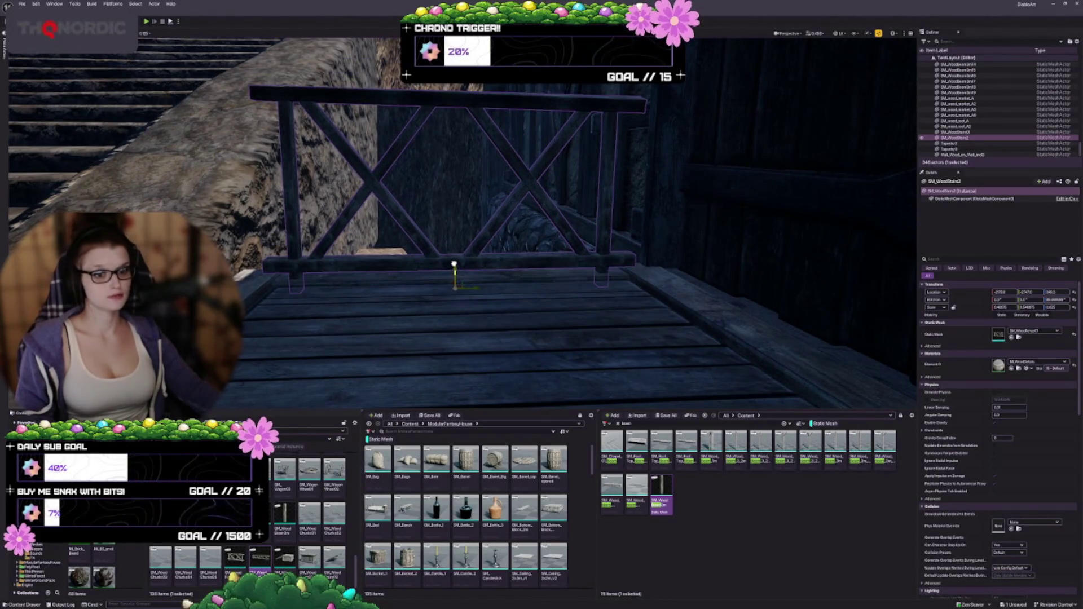
pyautogui.moveTo(454, 264); pyautogui.dragTo(457, 273)
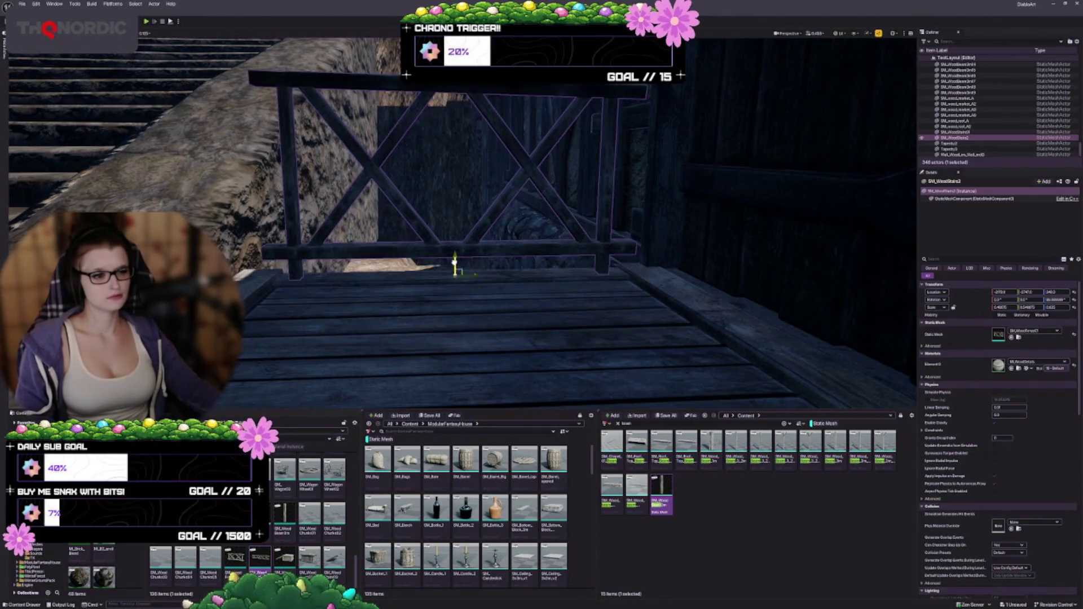
pyautogui.scroll(-5, 457, 273)
pyautogui.scroll(-5, 507, 253)
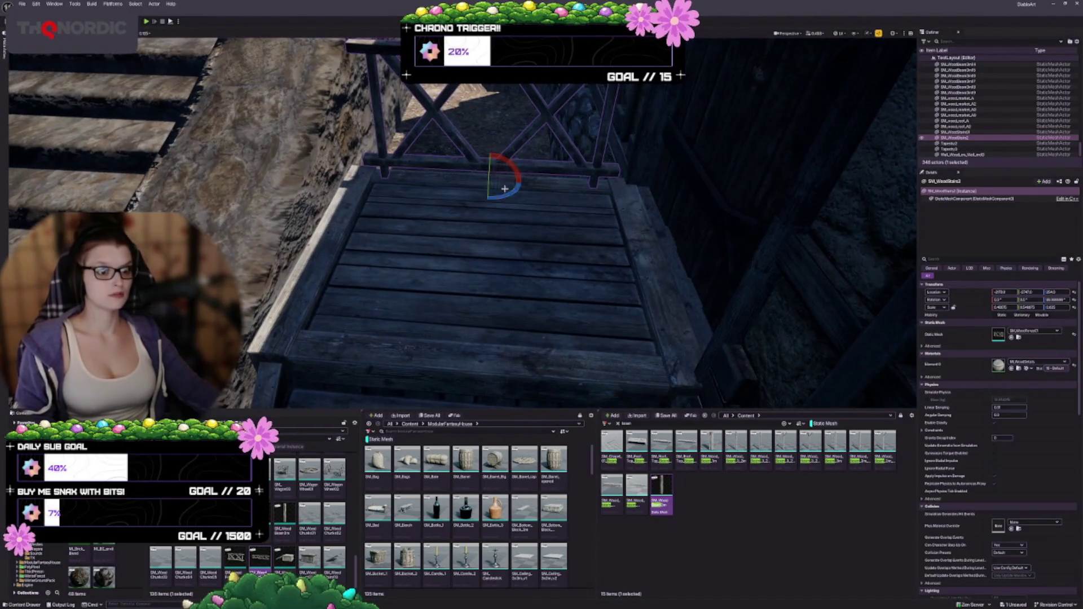
# Step: Duplicate the railing and slide the copy to the platform's left edge
pyautogui.hotkey('ctrl', 'd')
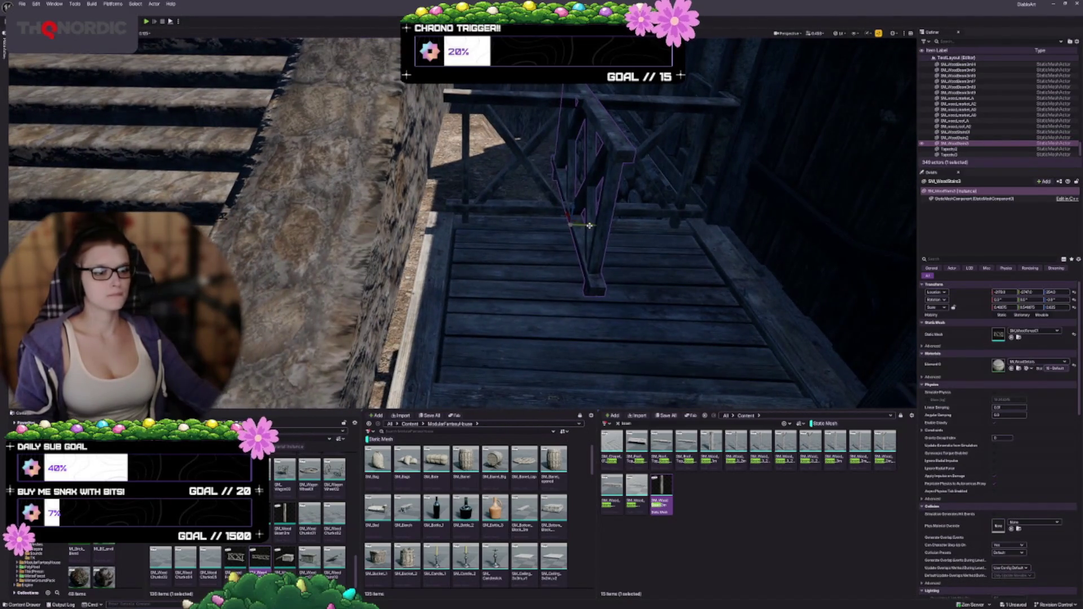
pyautogui.moveTo(590, 226)
pyautogui.mouseDown()
pyautogui.moveTo(440, 239)
pyautogui.moveTo(455, 248)
pyautogui.mouseUp()
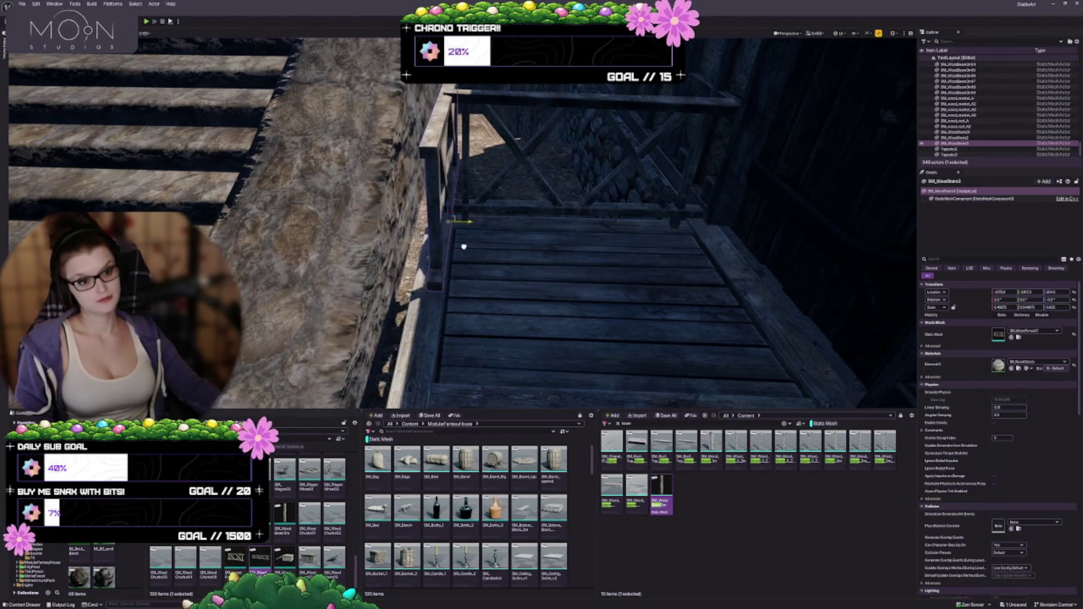
pyautogui.moveTo(459, 246); pyautogui.dragTo(267, 301)
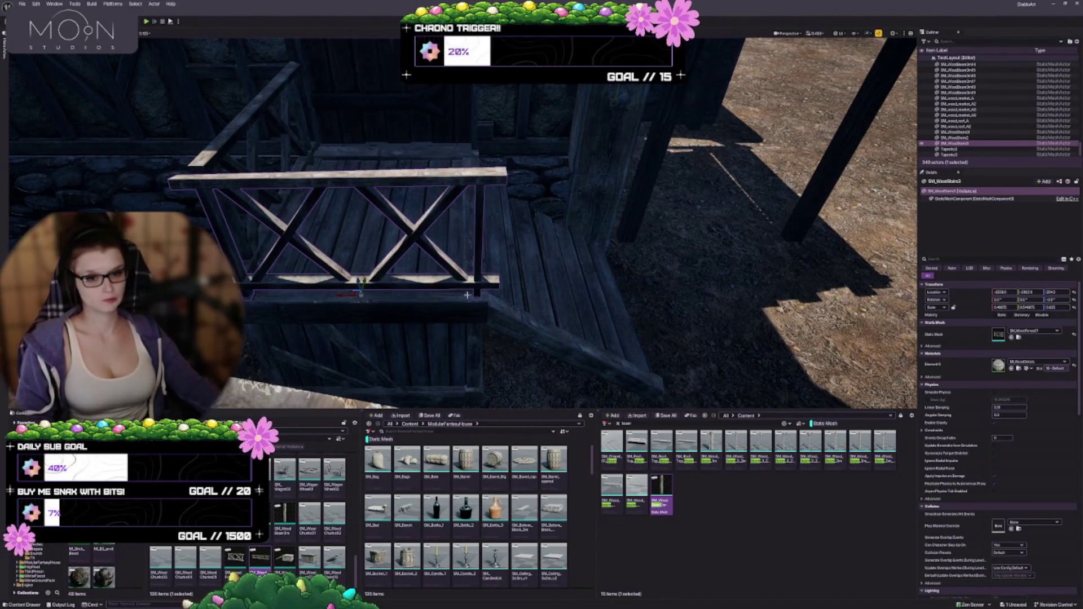
pyautogui.moveTo(467, 294); pyautogui.dragTo(450, 295)
pyautogui.press('Escape')
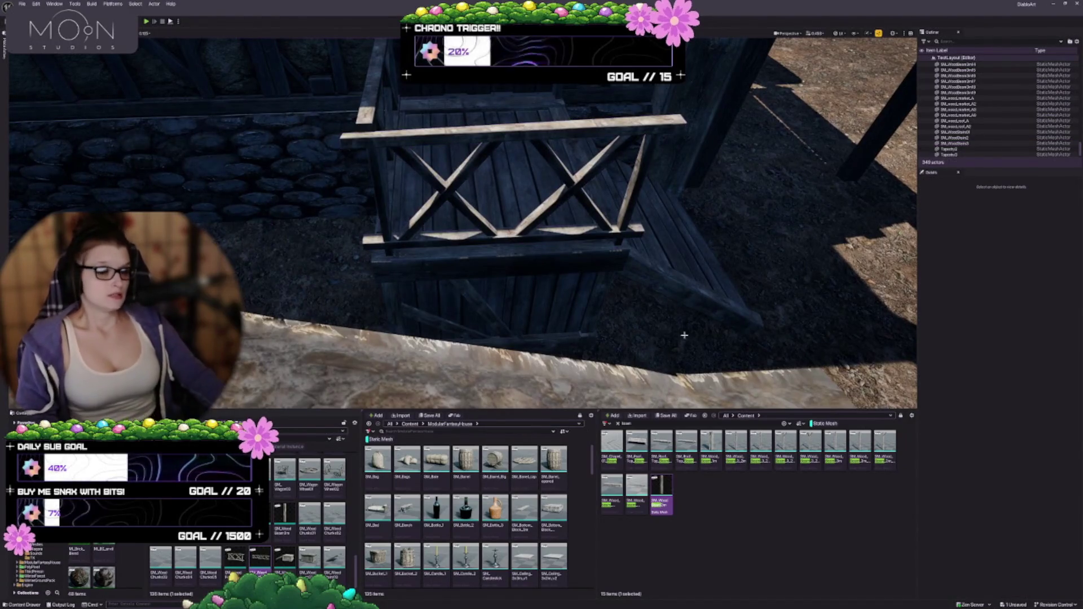
pyautogui.moveTo(684, 335)
pyautogui.mouseDown()
pyautogui.moveTo(747, 328)
pyautogui.moveTo(594, 302)
pyautogui.mouseUp()
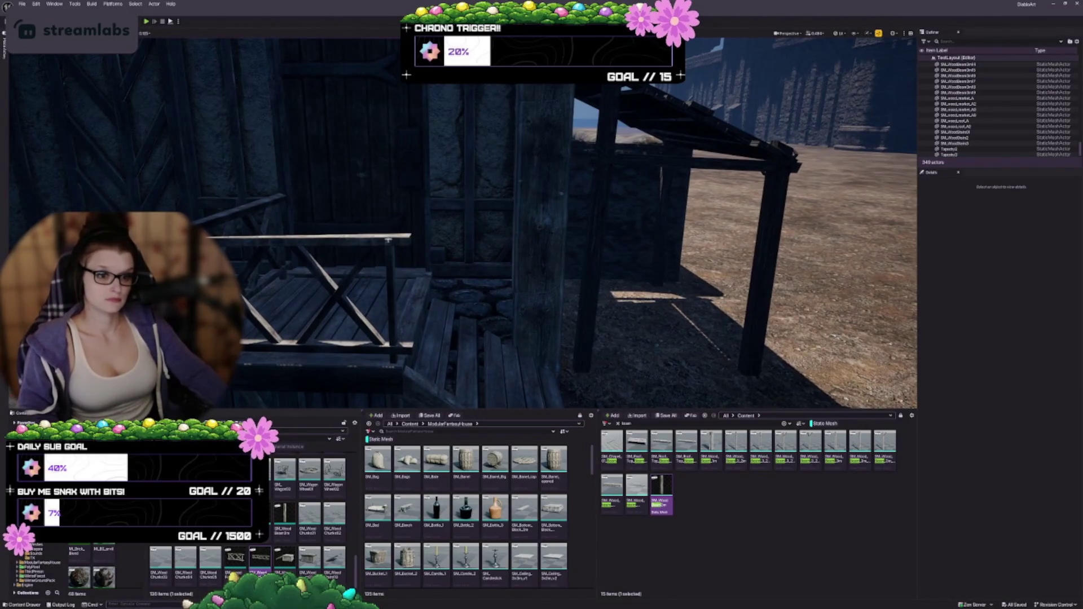
pyautogui.click(425, 257)
pyautogui.press('f')
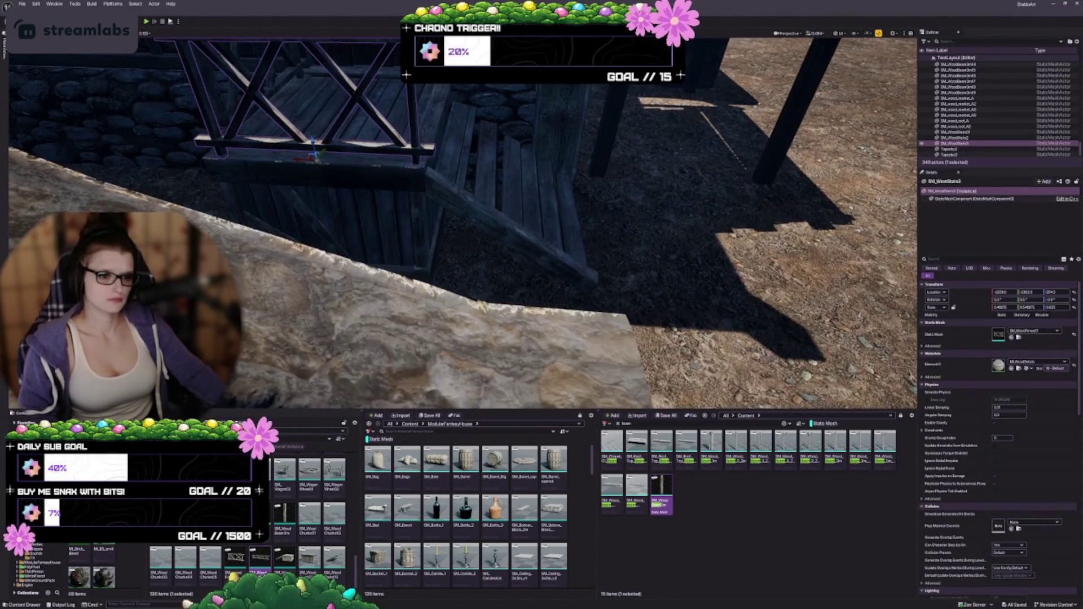
pyautogui.moveTo(593, 302)
pyautogui.mouseDown()
pyautogui.moveTo(569, 290)
pyautogui.moveTo(488, 307)
pyautogui.mouseUp()
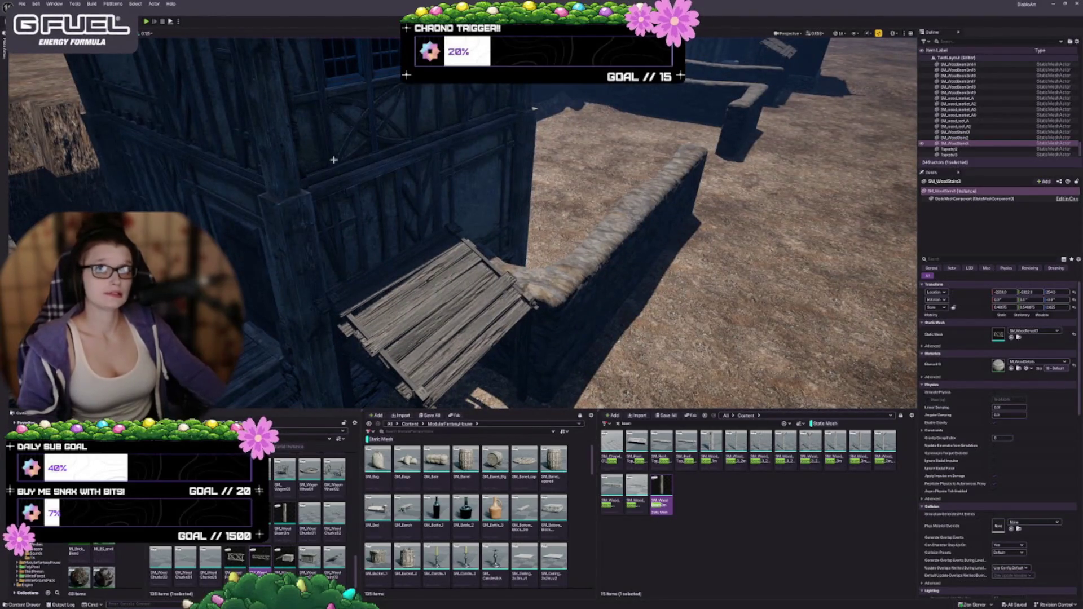
pyautogui.moveTo(533, 108); pyautogui.dragTo(297, 328)
# Step: Frame the house wall and drop an SM_HouseRoof tiled roof mesh over the house
pyautogui.click(296, 328)
pyautogui.press('f')
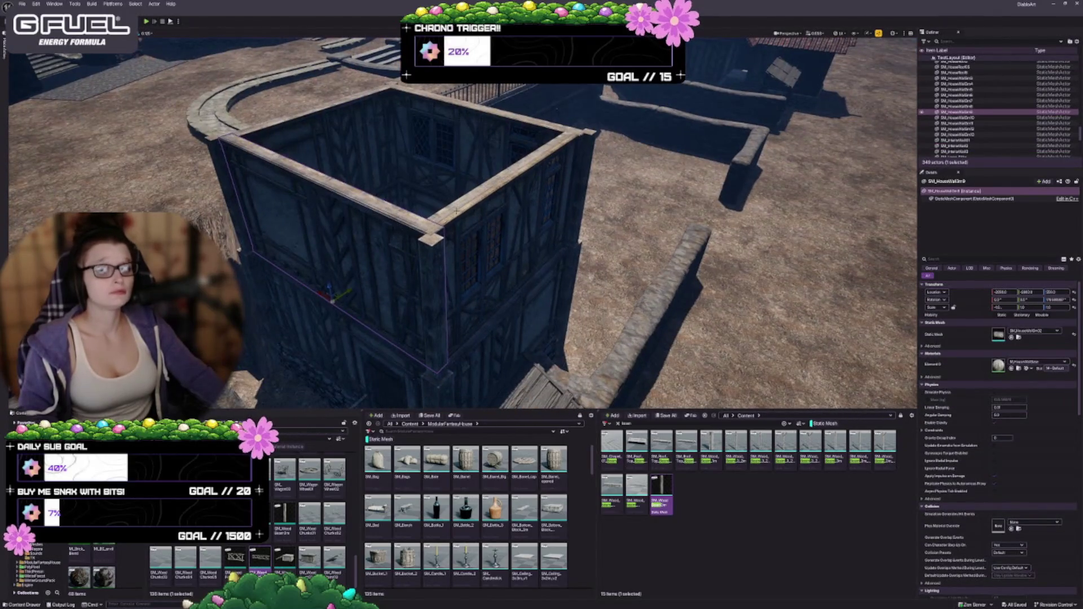
pyautogui.scroll(5, 334, 477)
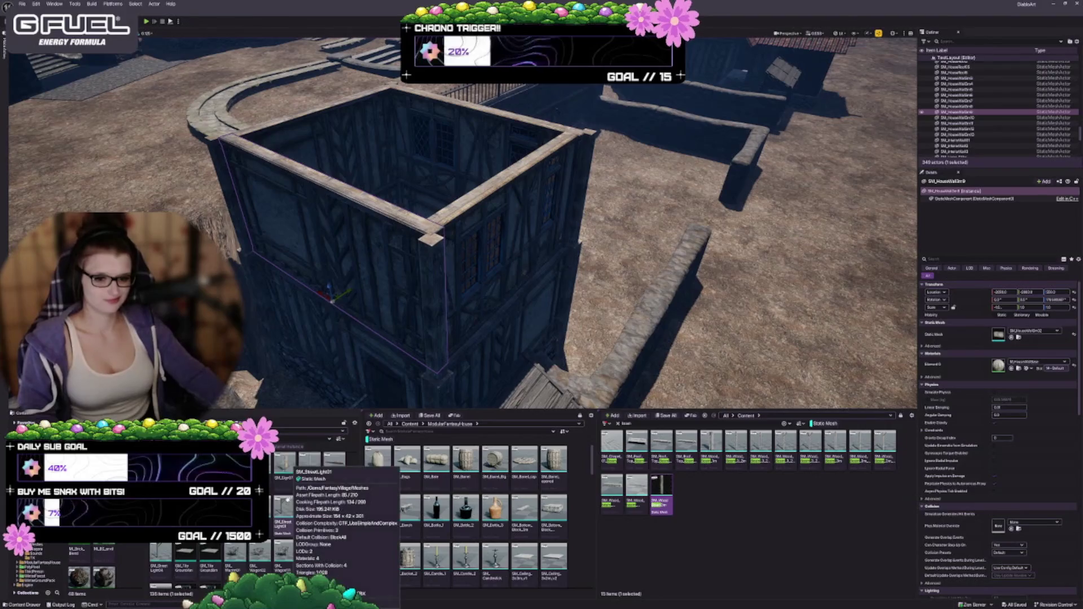
pyautogui.scroll(10, 309, 508)
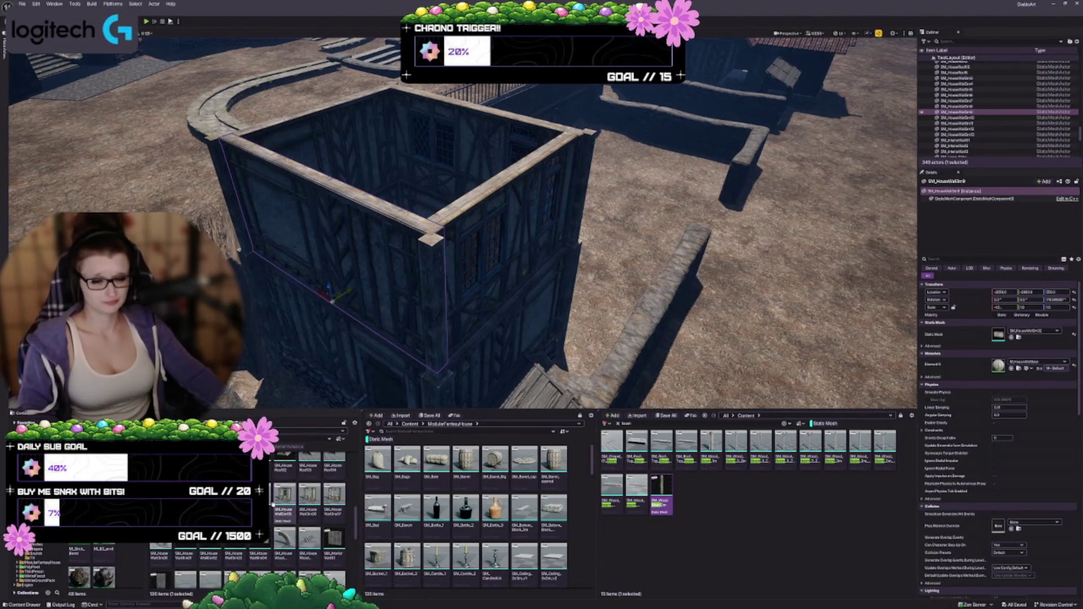
pyautogui.scroll(5, 309, 508)
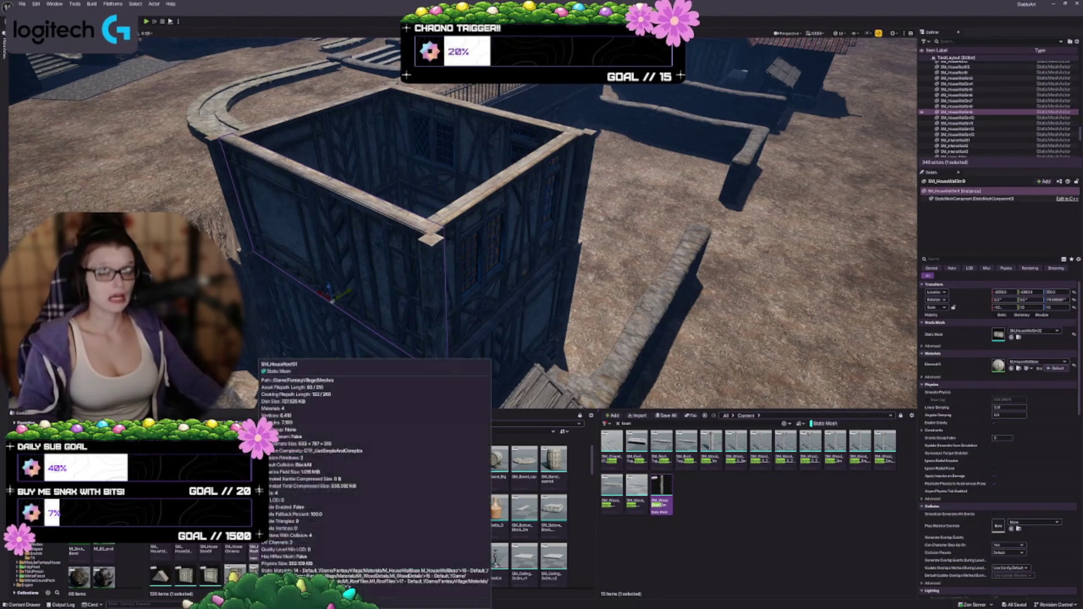
pyautogui.scroll(-2, 265, 540)
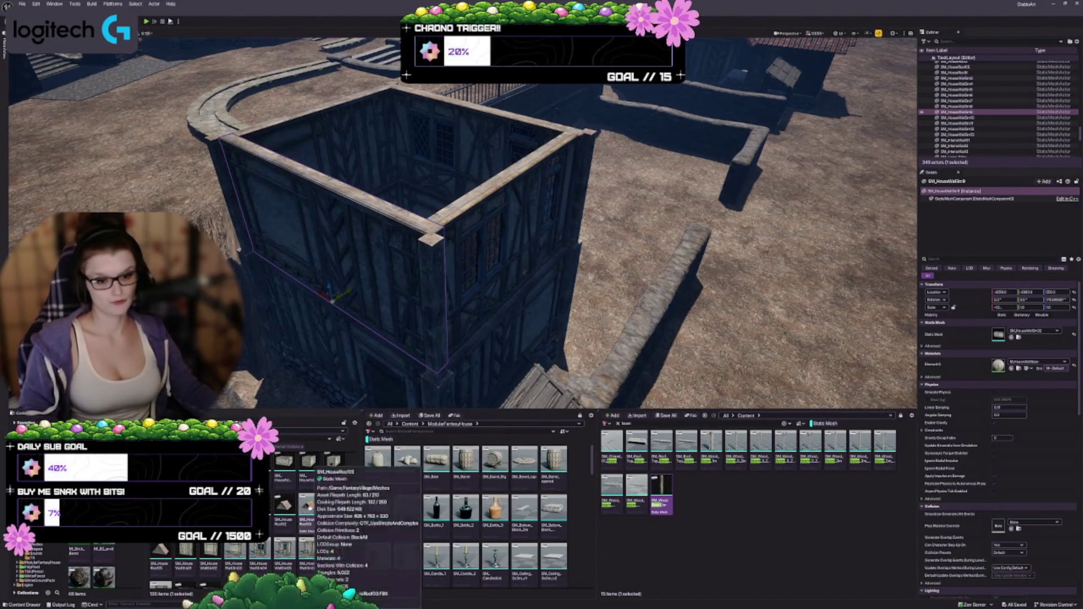
pyautogui.moveTo(361, 278)
pyautogui.mouseDown()
pyautogui.moveTo(446, 141)
pyautogui.moveTo(480, 186)
pyautogui.moveTo(495, 174)
pyautogui.moveTo(485, 166)
pyautogui.moveTo(450, 194)
pyautogui.mouseUp()
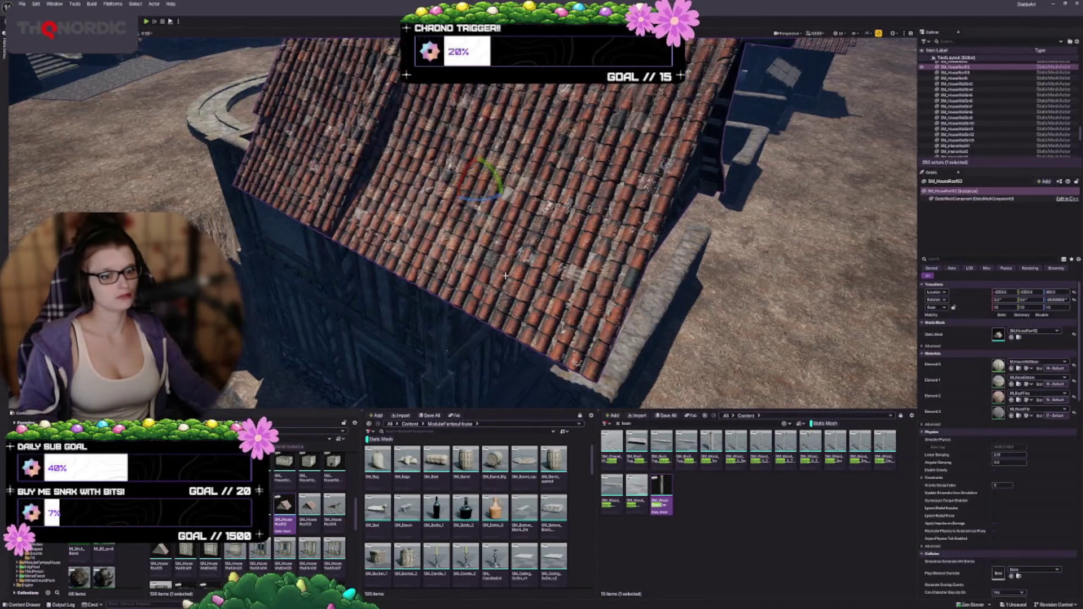
# Step: Slide the roof over the house and stretch it wider on both sides
pyautogui.moveTo(506, 276)
pyautogui.mouseDown()
pyautogui.moveTo(598, 257)
pyautogui.moveTo(598, 206)
pyautogui.mouseUp()
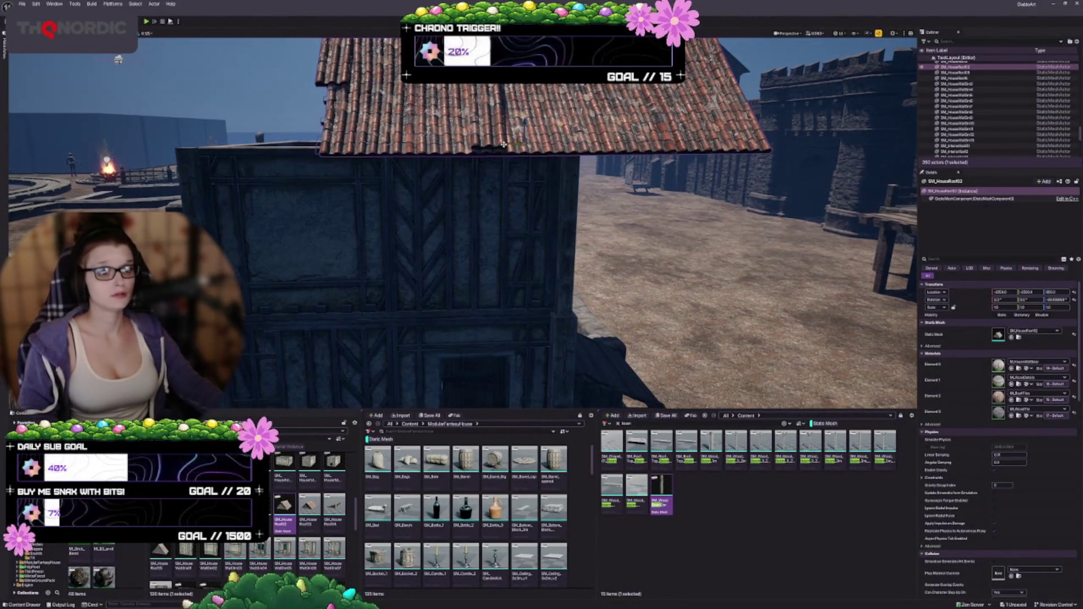
pyautogui.moveTo(547, 138)
pyautogui.mouseDown()
pyautogui.moveTo(212, 138)
pyautogui.moveTo(379, 136)
pyautogui.moveTo(423, 118)
pyautogui.moveTo(496, 129)
pyautogui.moveTo(409, 203)
pyautogui.moveTo(500, 208)
pyautogui.mouseUp()
pyautogui.moveTo(506, 249); pyautogui.dragTo(506, 262)
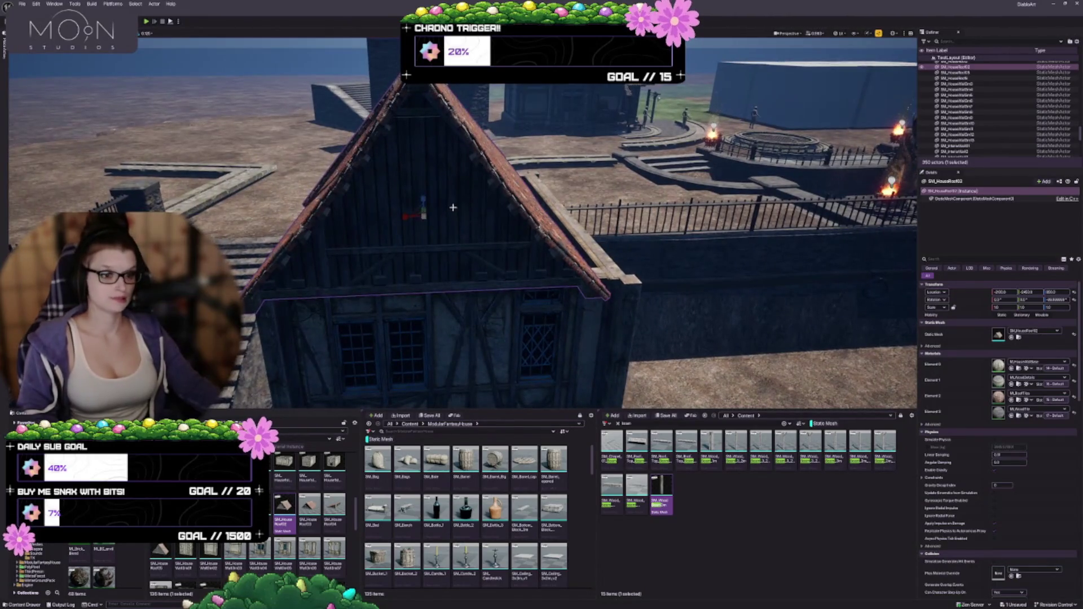
pyautogui.moveTo(404, 216)
pyautogui.mouseDown()
pyautogui.moveTo(500, 222)
pyautogui.moveTo(505, 212)
pyautogui.mouseUp()
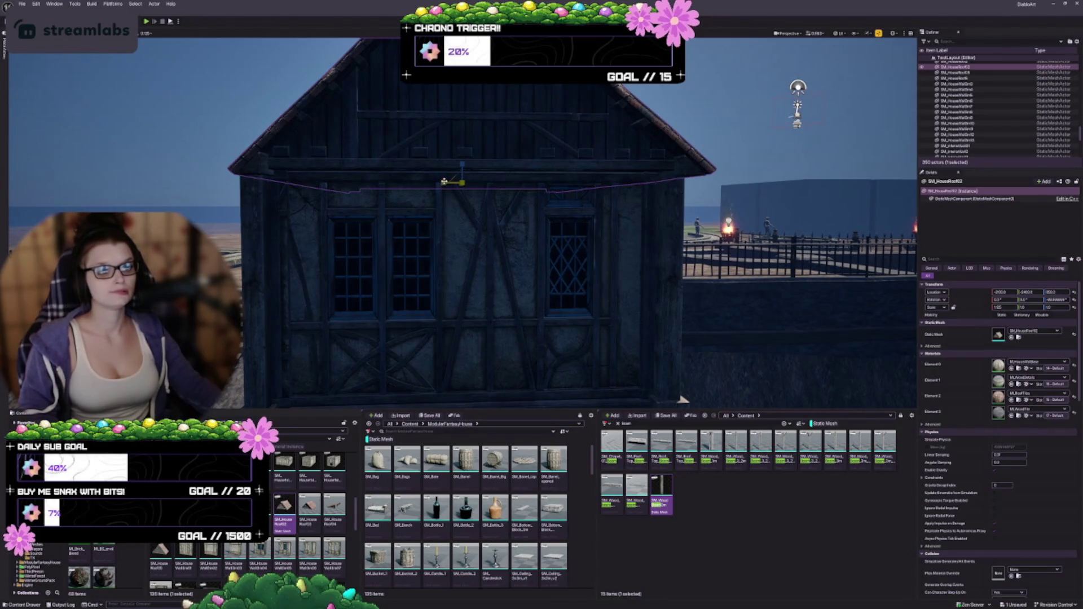
pyautogui.moveTo(443, 182); pyautogui.dragTo(445, 182)
pyautogui.moveTo(414, 223)
pyautogui.mouseDown()
pyautogui.moveTo(426, 223)
pyautogui.moveTo(417, 223)
pyautogui.mouseUp()
pyautogui.moveTo(482, 179); pyautogui.dragTo(476, 180)
pyautogui.moveTo(550, 203)
pyautogui.mouseDown()
pyautogui.moveTo(505, 203)
pyautogui.moveTo(557, 204)
pyautogui.mouseUp()
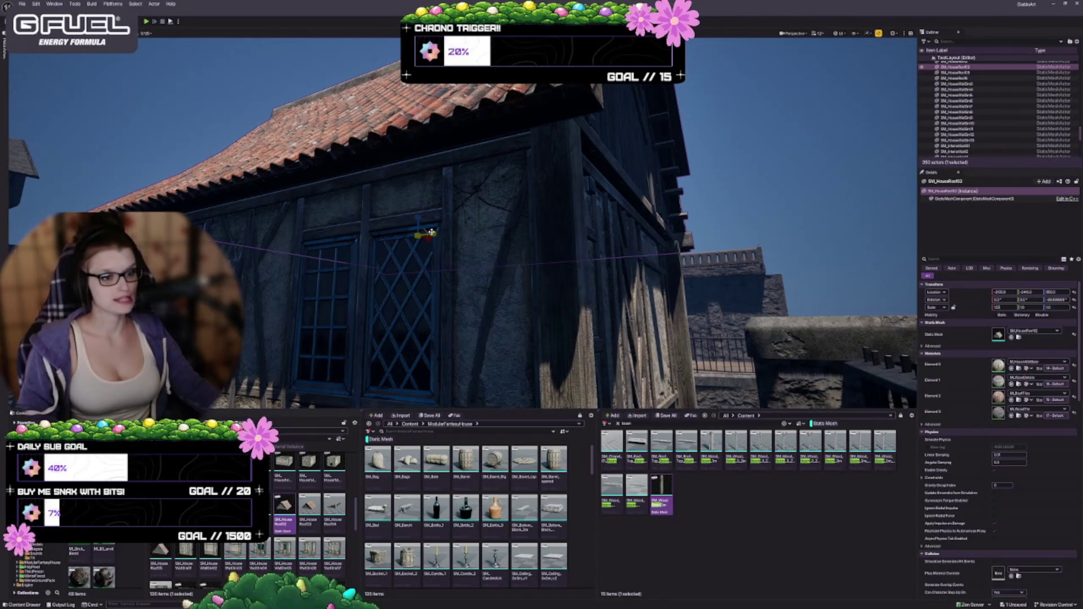
pyautogui.moveTo(430, 232)
pyautogui.mouseDown()
pyautogui.moveTo(420, 232)
pyautogui.moveTo(434, 298)
pyautogui.mouseUp()
# Step: Set grid snap to 0.0625 and fine-tune the roof, lowering it onto the walls
pyautogui.click(143, 33)
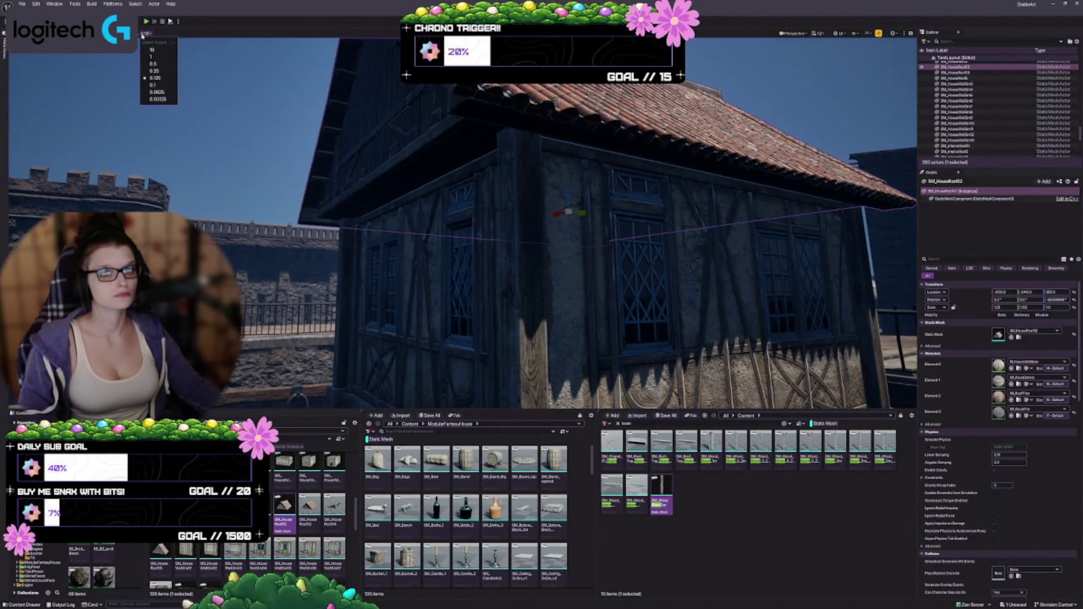
pyautogui.click(162, 92)
pyautogui.moveTo(677, 330); pyautogui.dragTo(603, 237)
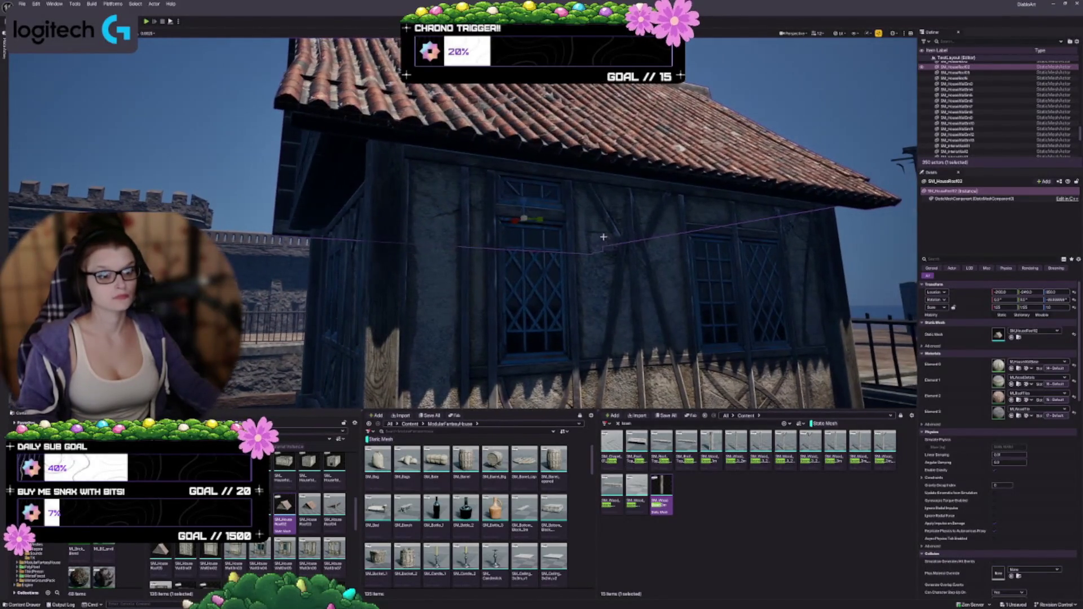
pyautogui.moveTo(540, 220)
pyautogui.mouseDown()
pyautogui.moveTo(562, 265)
pyautogui.moveTo(478, 287)
pyautogui.moveTo(366, 277)
pyautogui.moveTo(396, 257)
pyautogui.mouseUp()
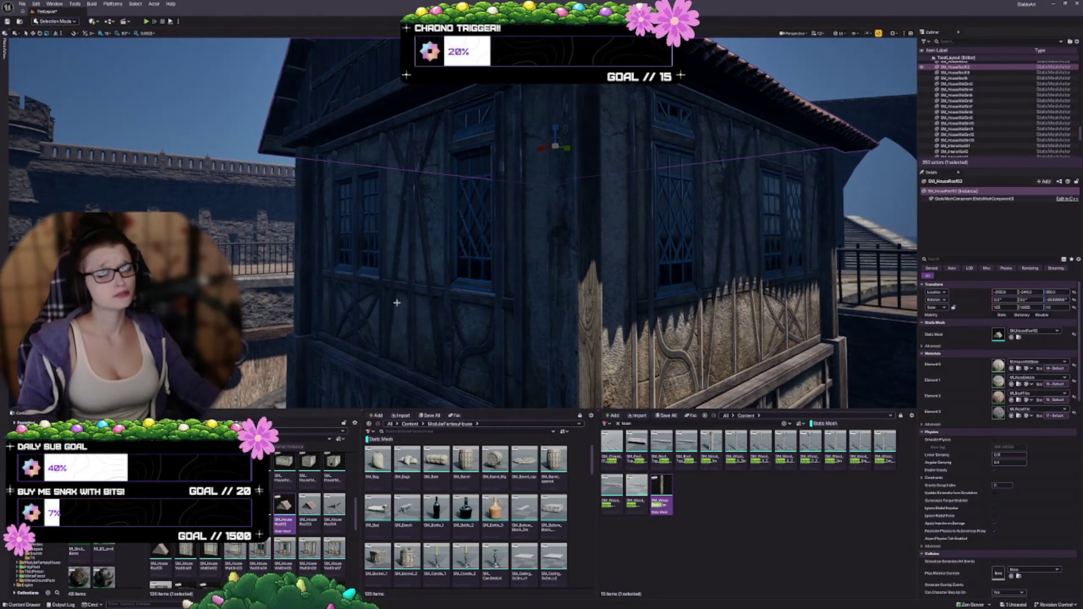
pyautogui.moveTo(397, 303); pyautogui.dragTo(411, 346)
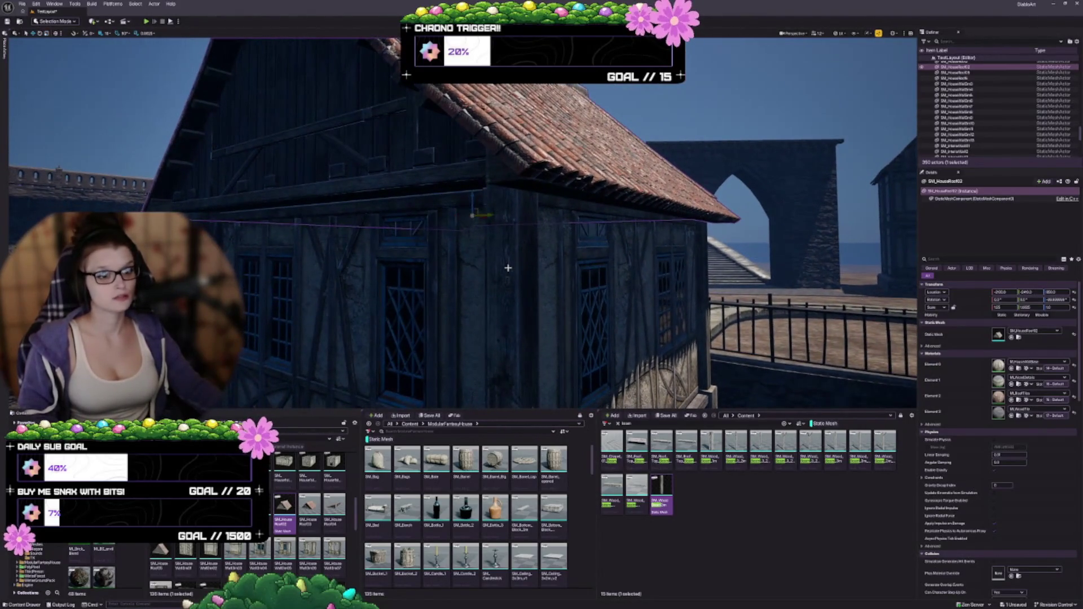
pyautogui.moveTo(471, 196); pyautogui.dragTo(476, 198)
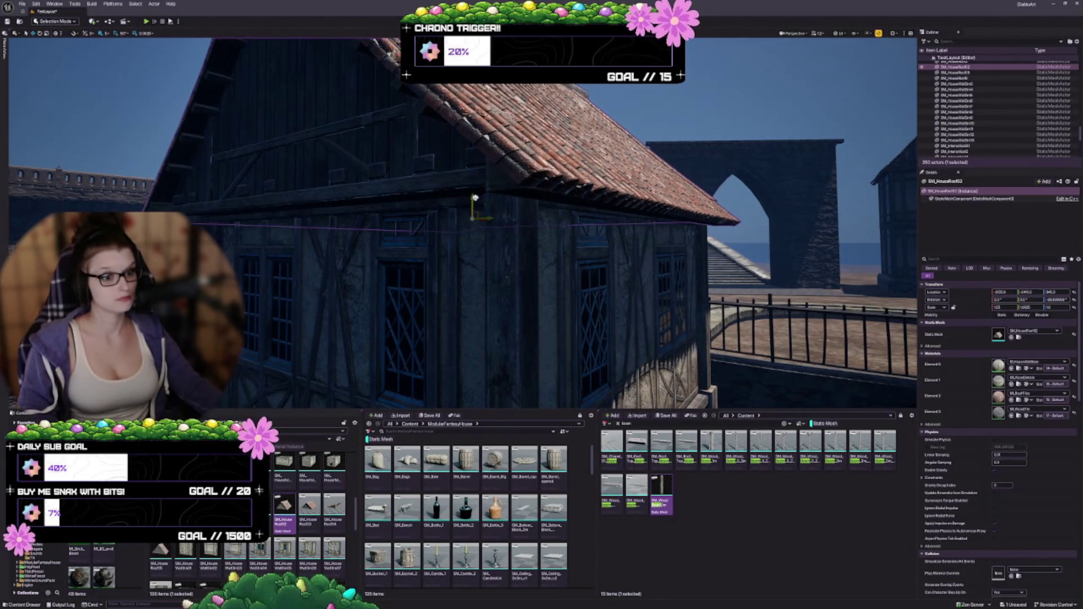
pyautogui.moveTo(555, 307); pyautogui.dragTo(316, 399)
pyautogui.hotkey('ctrl', 'z')
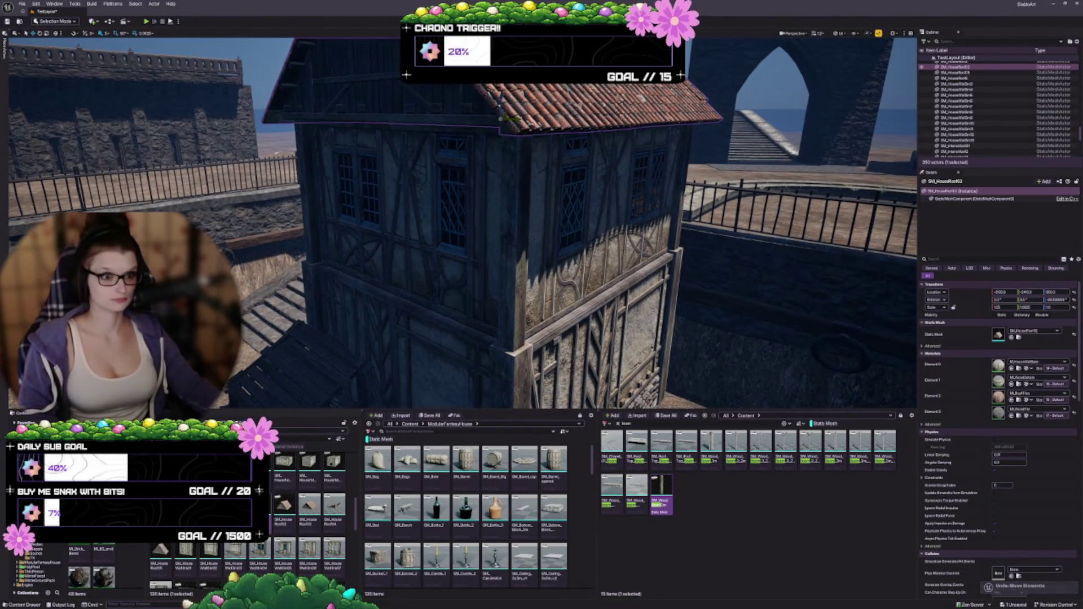
pyautogui.moveTo(541, 225); pyautogui.dragTo(429, 254)
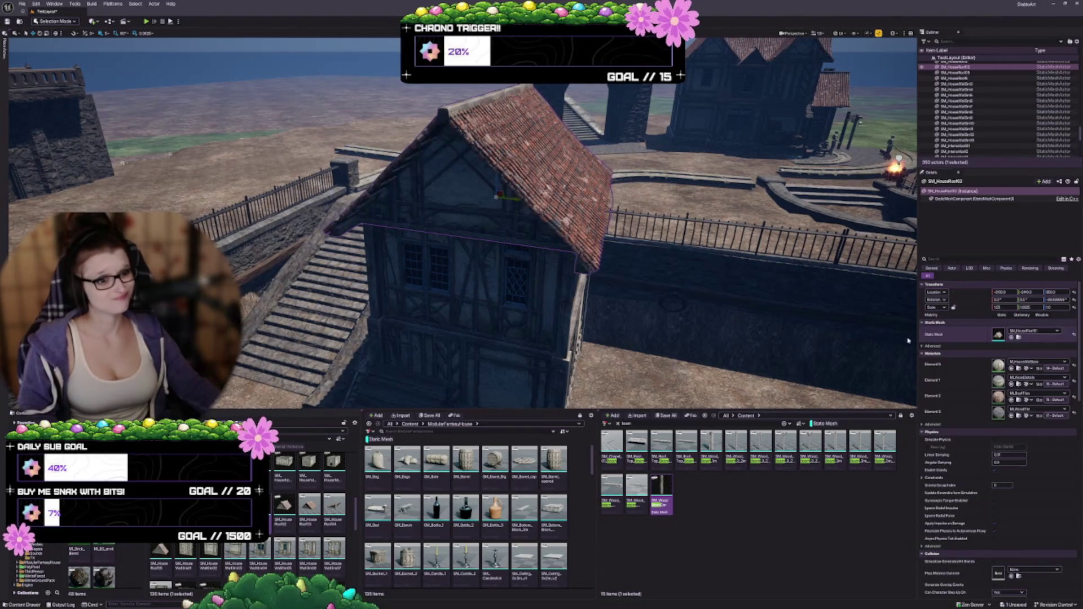
pyautogui.moveTo(907, 341); pyautogui.dragTo(702, 369)
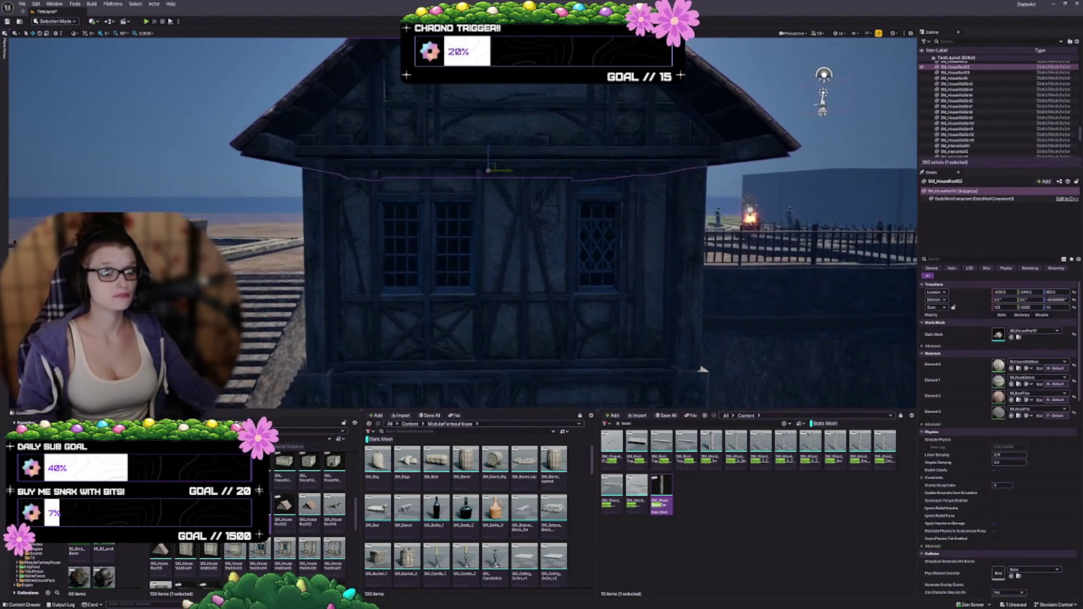
pyautogui.press('e')
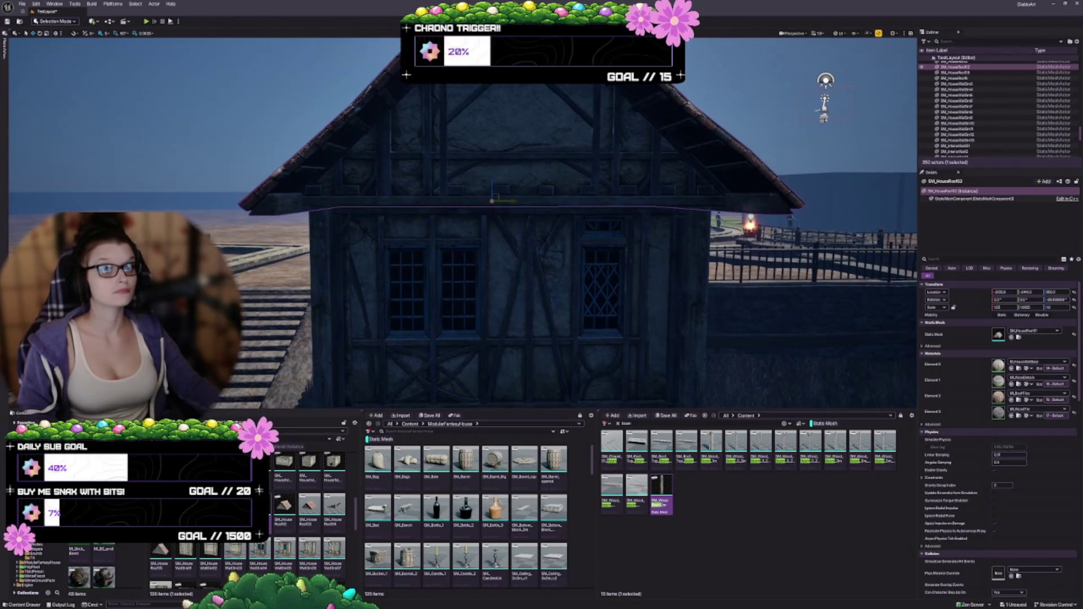
pyautogui.press('w')
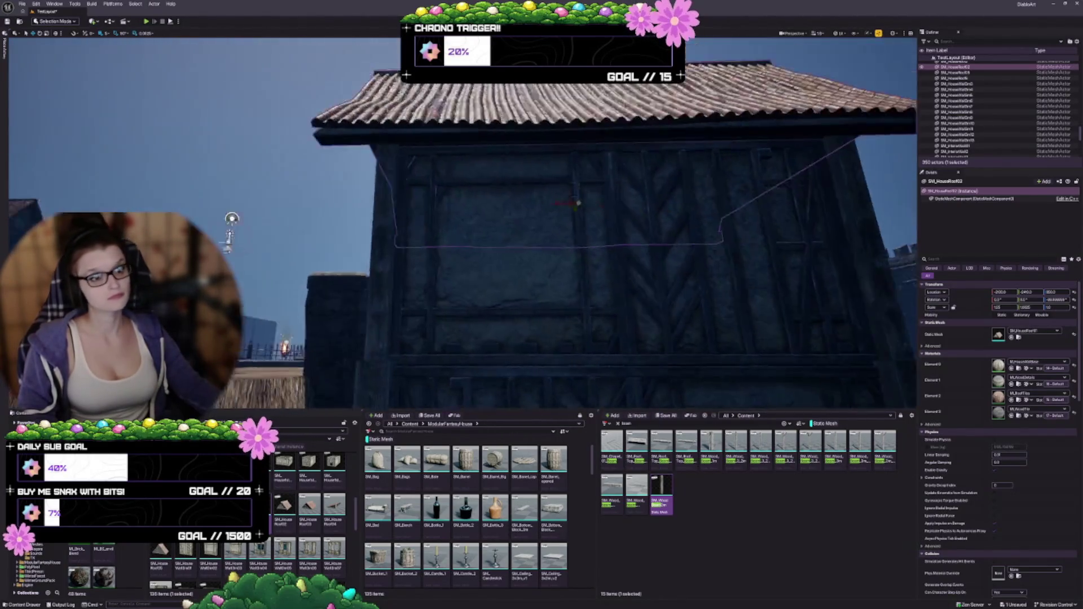
pyautogui.press('d')
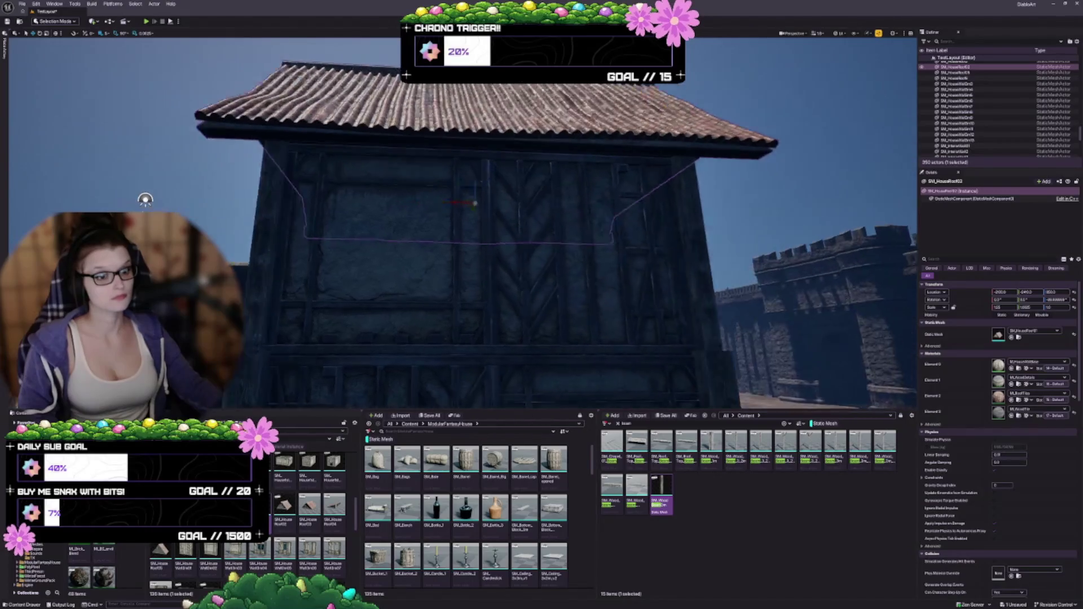
pyautogui.press('d')
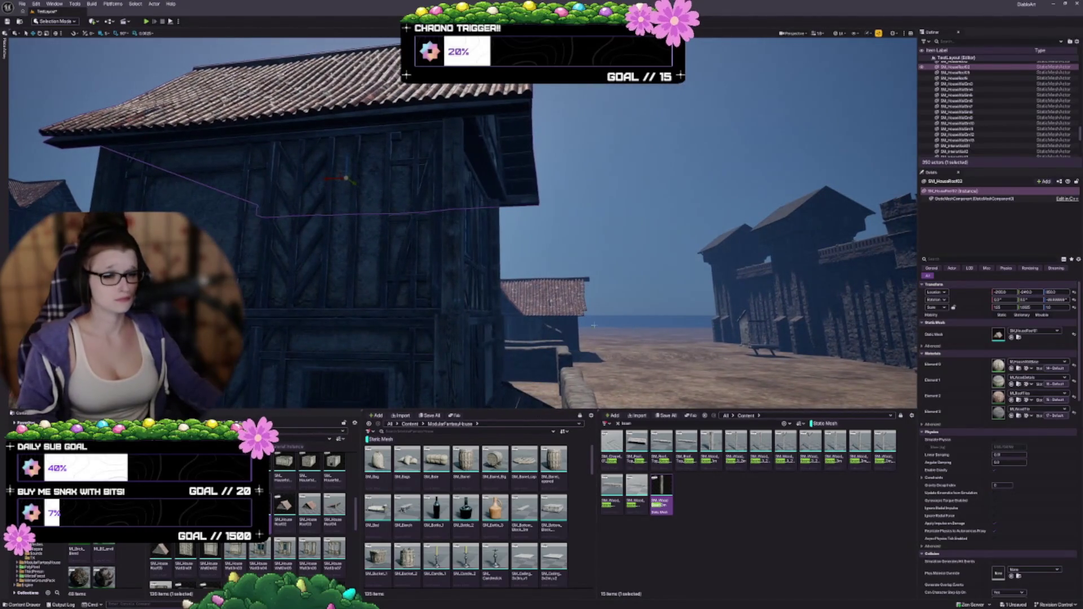
pyautogui.press('Escape')
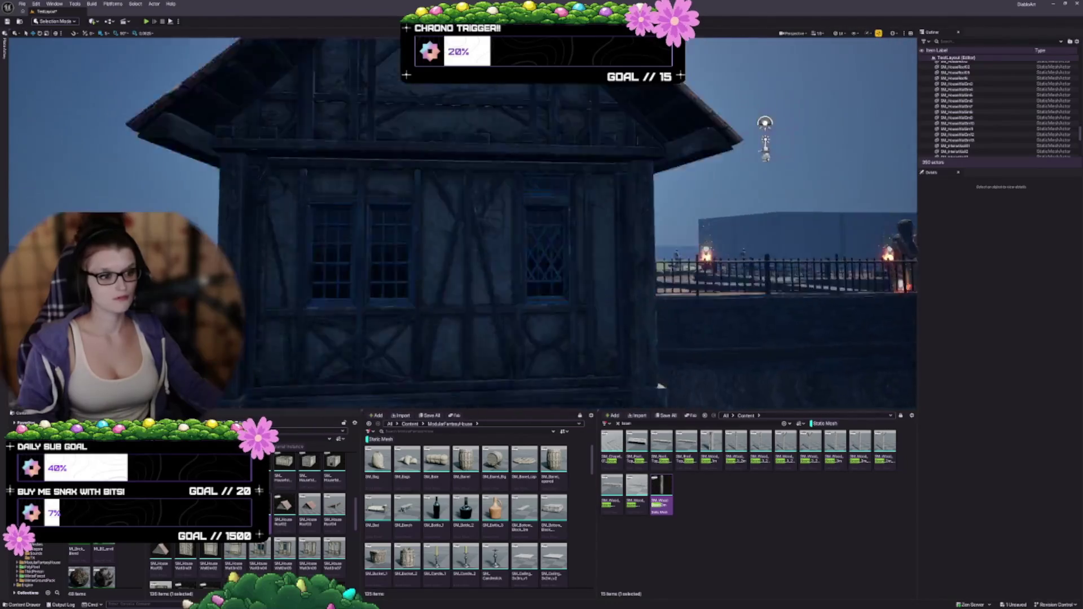
pyautogui.press('w')
pyautogui.press('d')
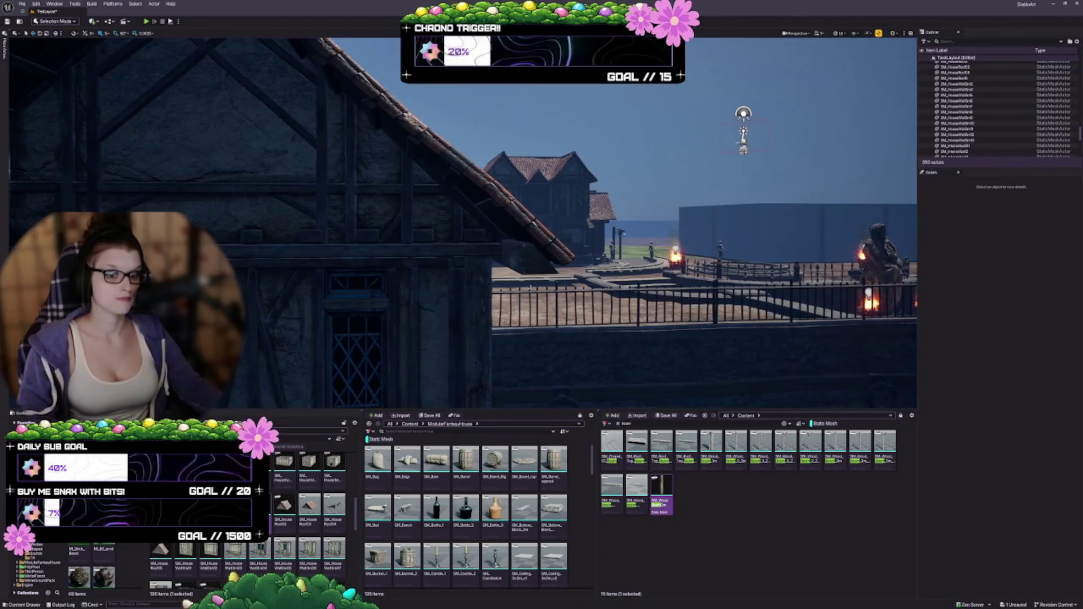
pyautogui.moveTo(486, 248); pyautogui.dragTo(468, 345)
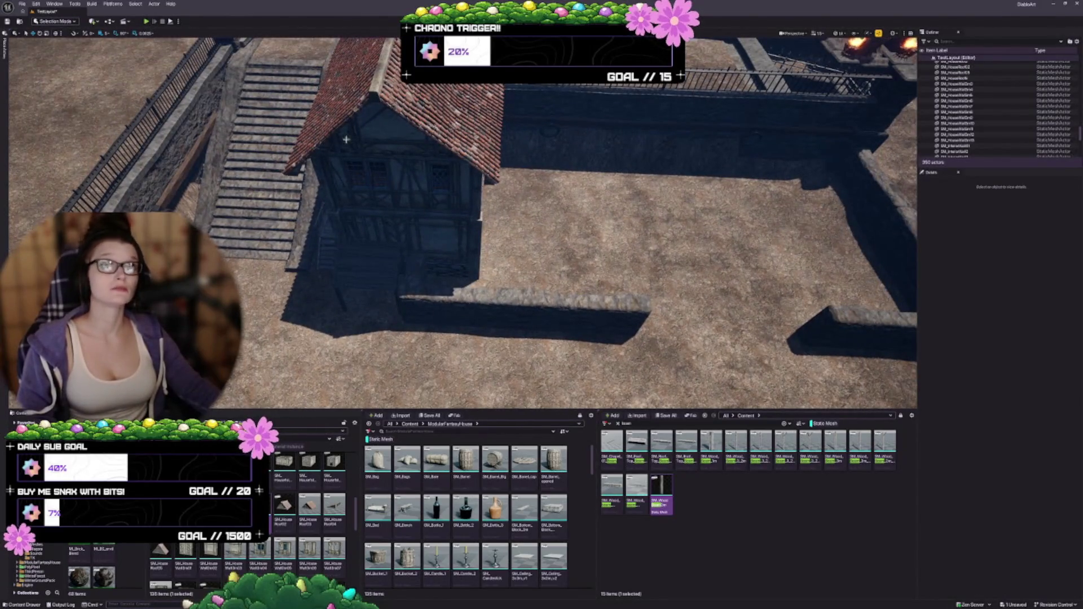
pyautogui.moveTo(384, 197)
pyautogui.mouseDown()
pyautogui.moveTo(379, 323)
pyautogui.moveTo(391, 239)
pyautogui.mouseUp()
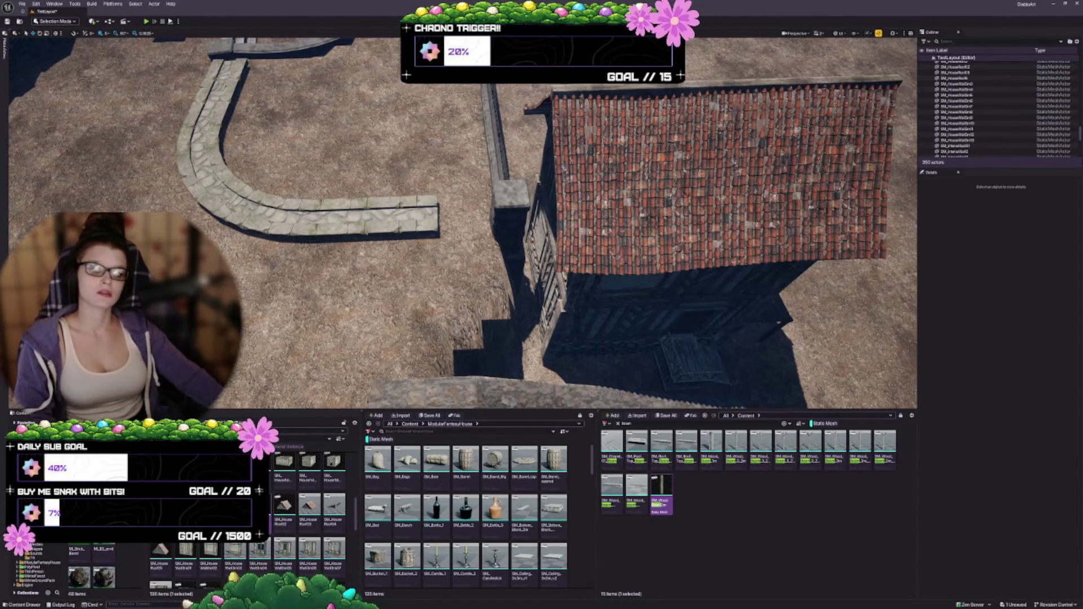
pyautogui.moveTo(390, 239); pyautogui.dragTo(404, 129)
pyautogui.click(385, 173)
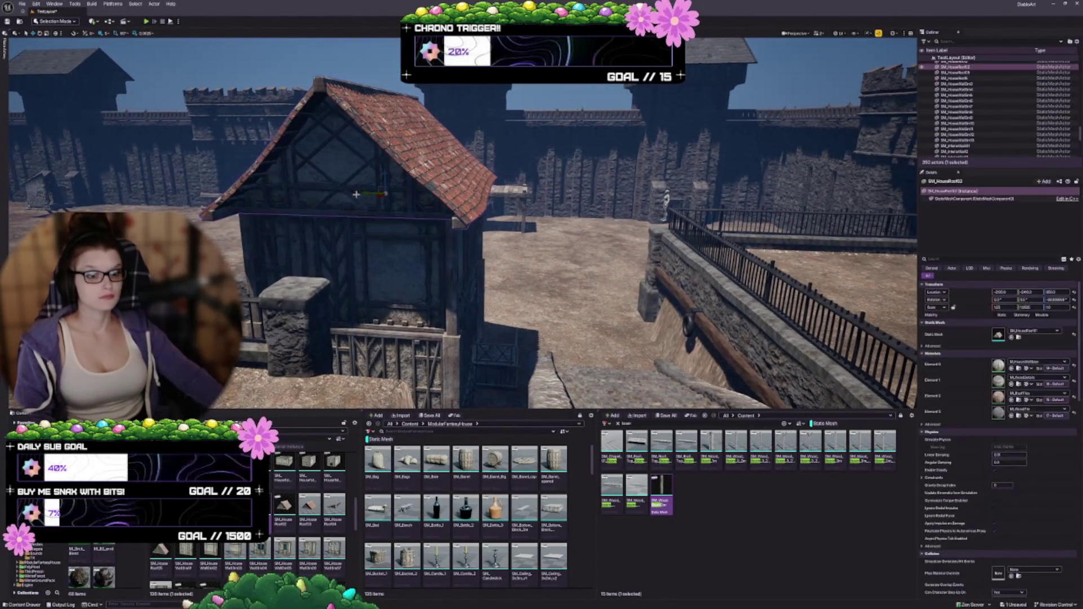
pyautogui.moveTo(385, 174); pyautogui.dragTo(385, 189)
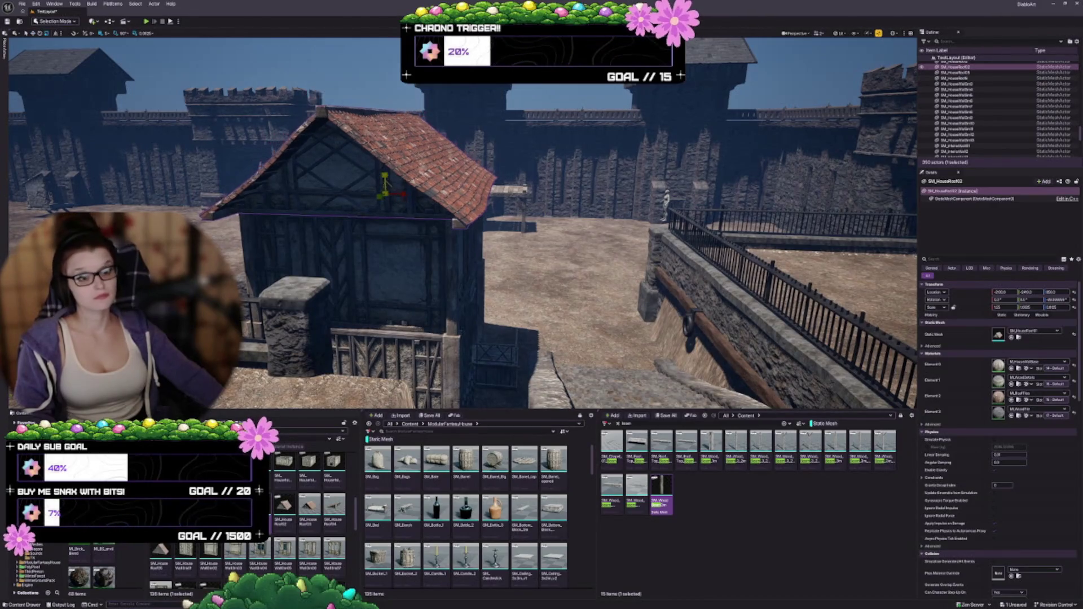
pyautogui.hotkey('ctrl', 'z')
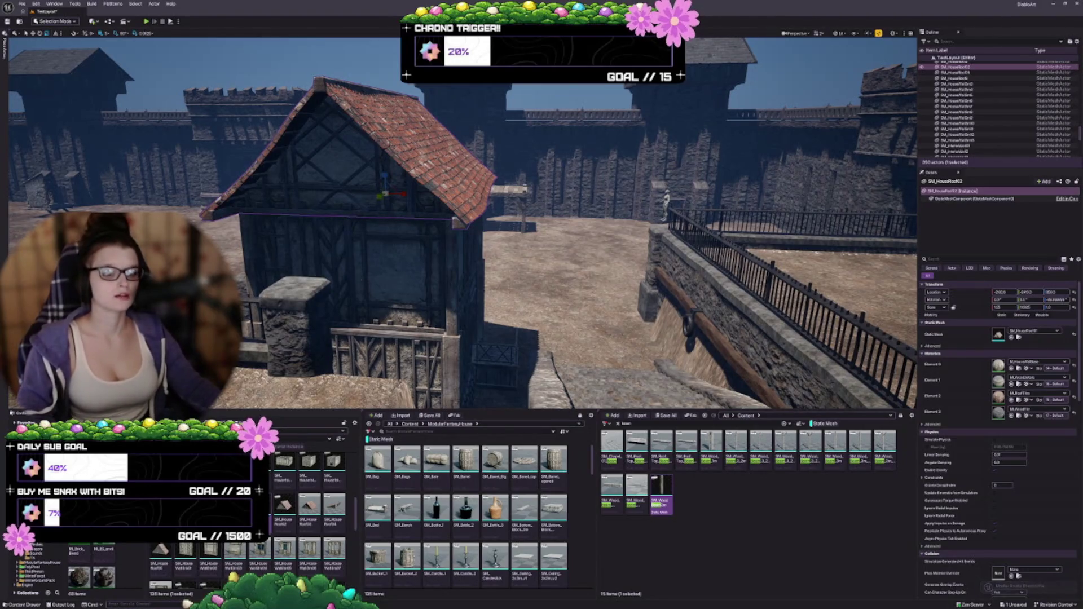
pyautogui.moveTo(684, 271)
pyautogui.mouseDown()
pyautogui.moveTo(571, 272)
pyautogui.moveTo(424, 244)
pyautogui.mouseUp()
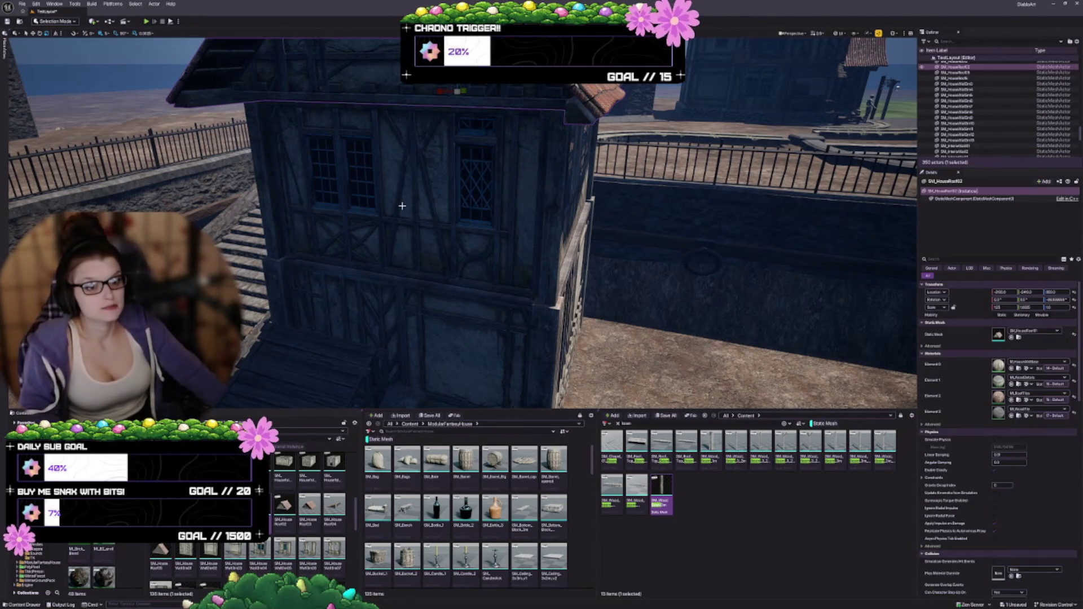
pyautogui.moveTo(402, 206)
pyautogui.mouseDown()
pyautogui.moveTo(364, 217)
pyautogui.moveTo(355, 169)
pyautogui.mouseUp()
pyautogui.moveTo(495, 244)
pyautogui.mouseDown()
pyautogui.moveTo(499, 215)
pyautogui.moveTo(466, 209)
pyautogui.mouseUp()
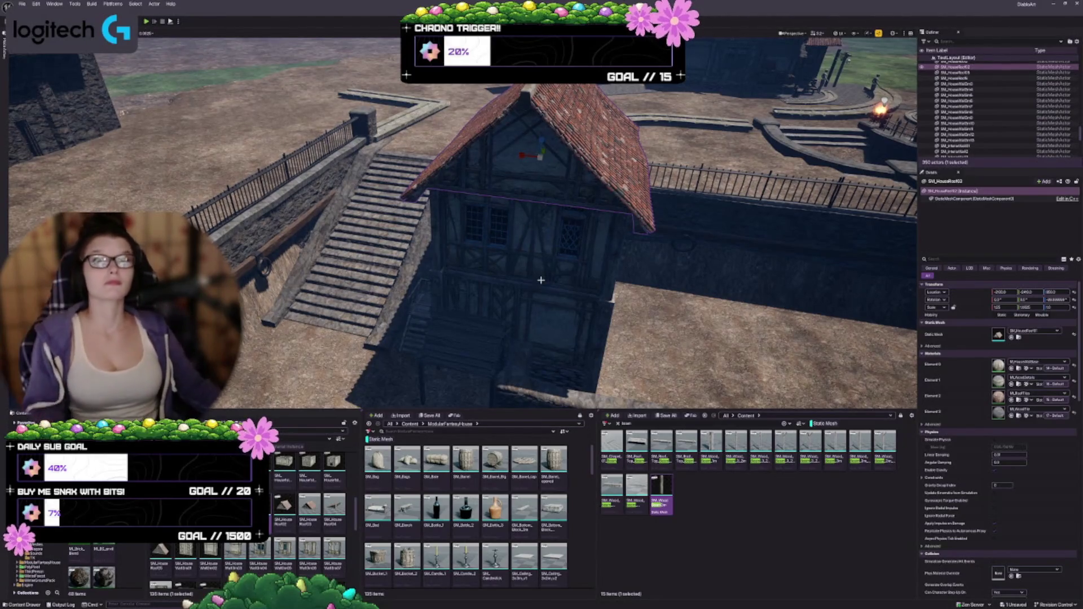
pyautogui.moveTo(510, 237); pyautogui.dragTo(494, 359)
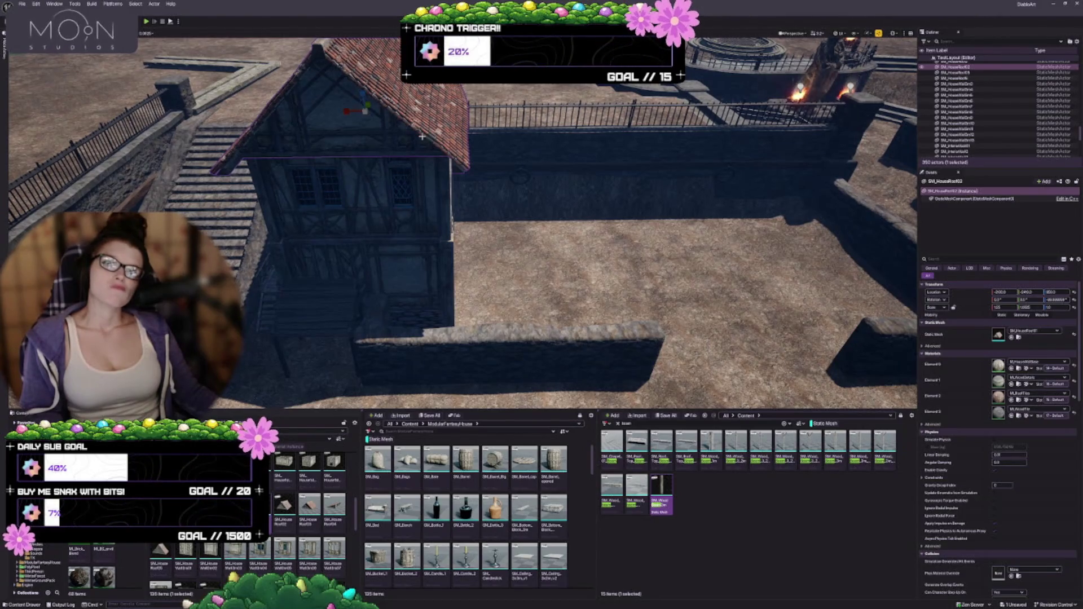
pyautogui.moveTo(463, 225)
pyautogui.mouseDown()
pyautogui.moveTo(553, 214)
pyautogui.moveTo(572, 226)
pyautogui.mouseUp()
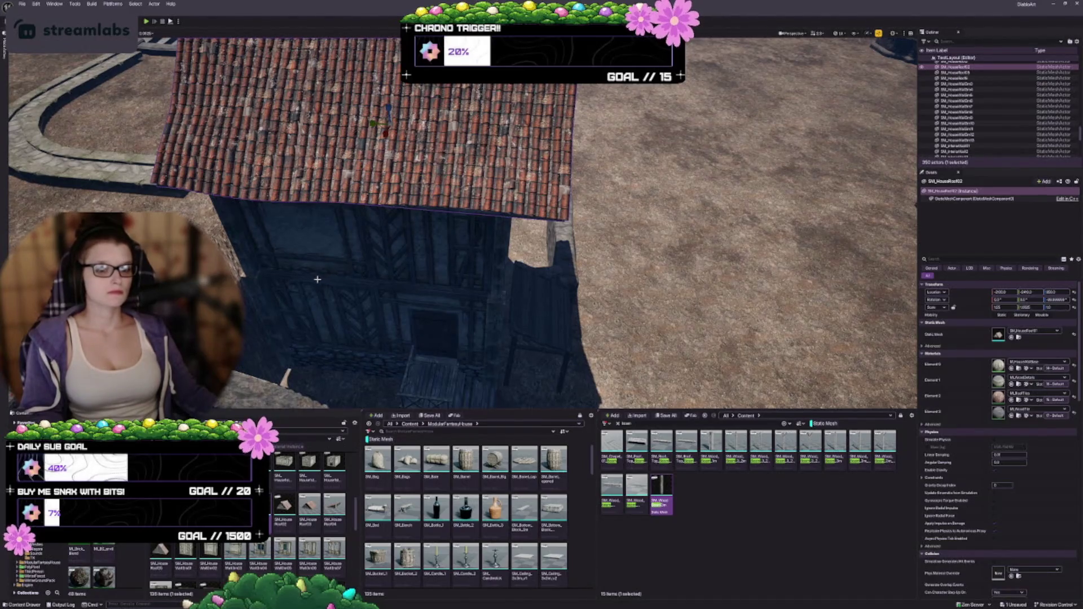
pyautogui.moveTo(327, 273); pyautogui.dragTo(363, 271)
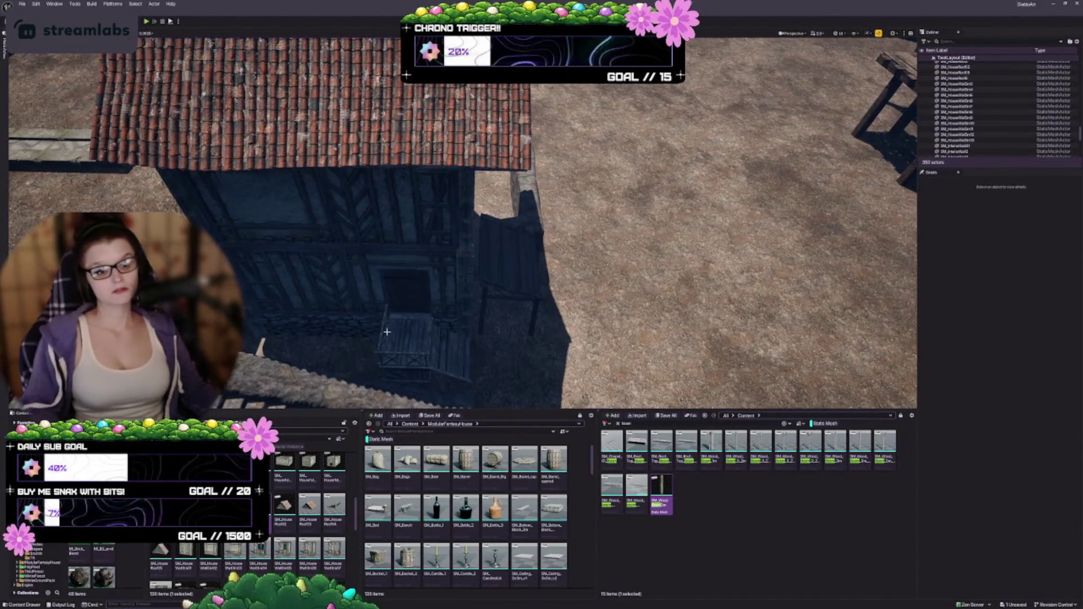
pyautogui.scroll(6, 462, 308)
# Step: Select the house base and Ctrl-click its walls, stairs, braced railing and upper windows
pyautogui.moveTo(462, 308); pyautogui.dragTo(383, 374)
pyautogui.click(383, 374)
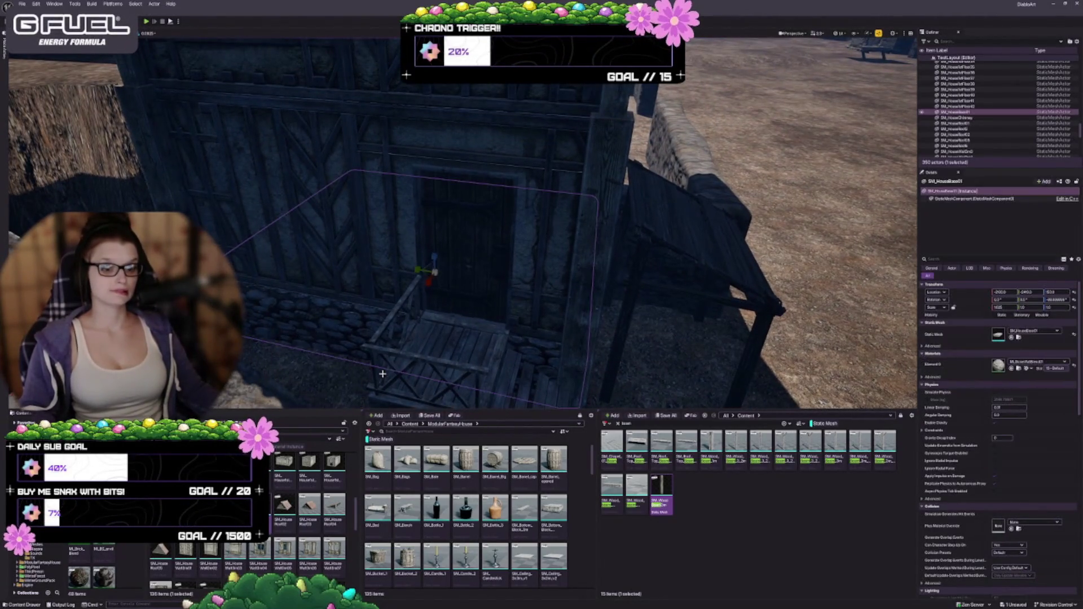
pyautogui.keyDown('ctrl'); pyautogui.click(333, 221); pyautogui.keyUp('ctrl')
pyautogui.scroll(-5, 411, 175)
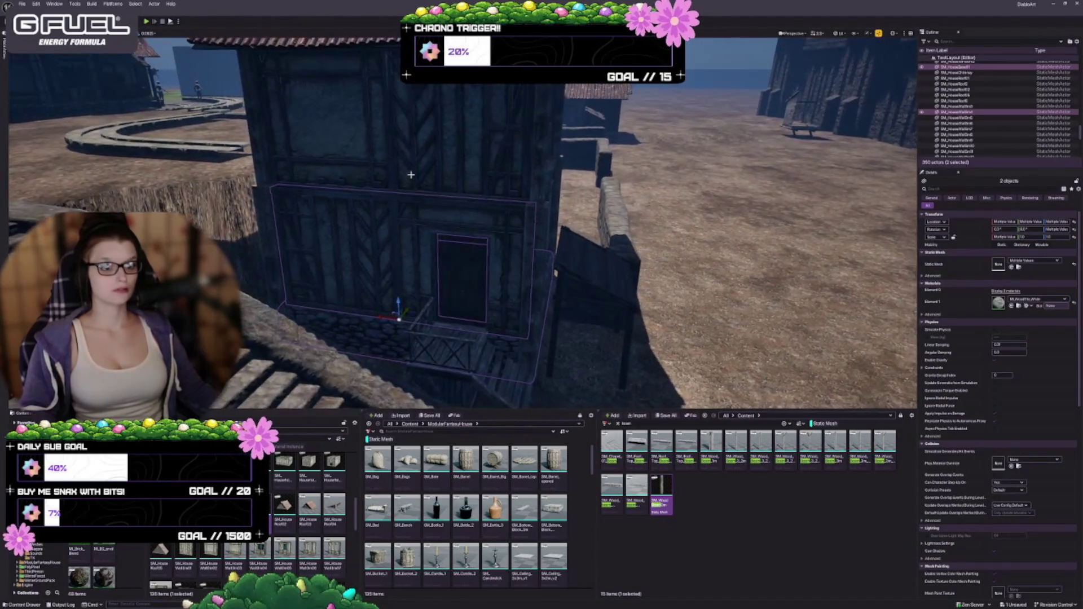
pyautogui.keyDown('ctrl'); pyautogui.click(411, 174); pyautogui.keyUp('ctrl')
pyautogui.keyDown('ctrl'); pyautogui.click(254, 193); pyautogui.keyUp('ctrl')
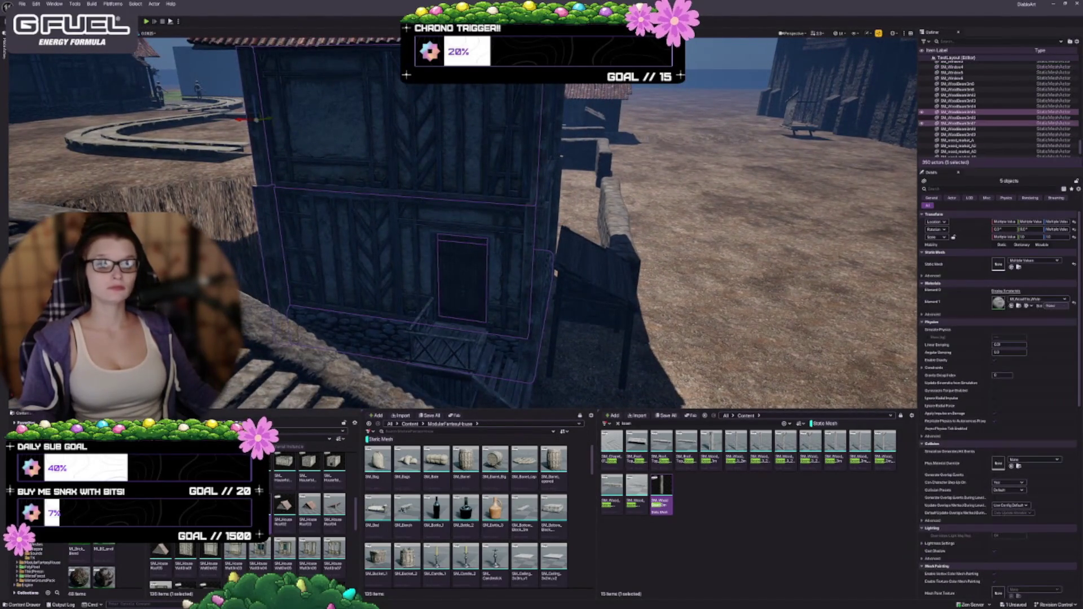
pyautogui.keyDown('ctrl'); pyautogui.click(537, 215); pyautogui.keyUp('ctrl')
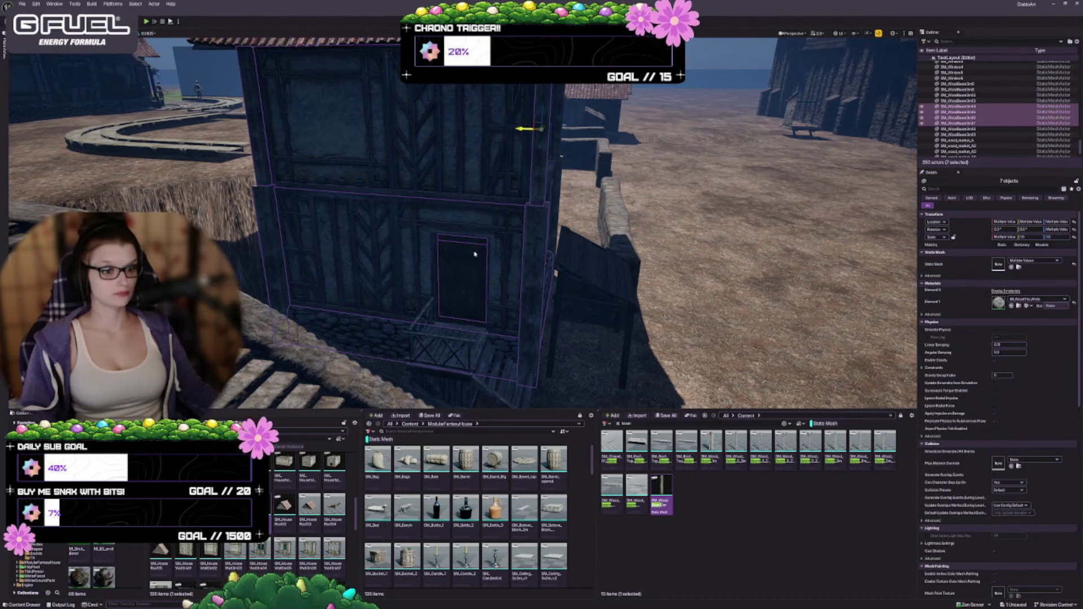
pyautogui.keyDown('ctrl'); pyautogui.click(464, 337); pyautogui.keyUp('ctrl')
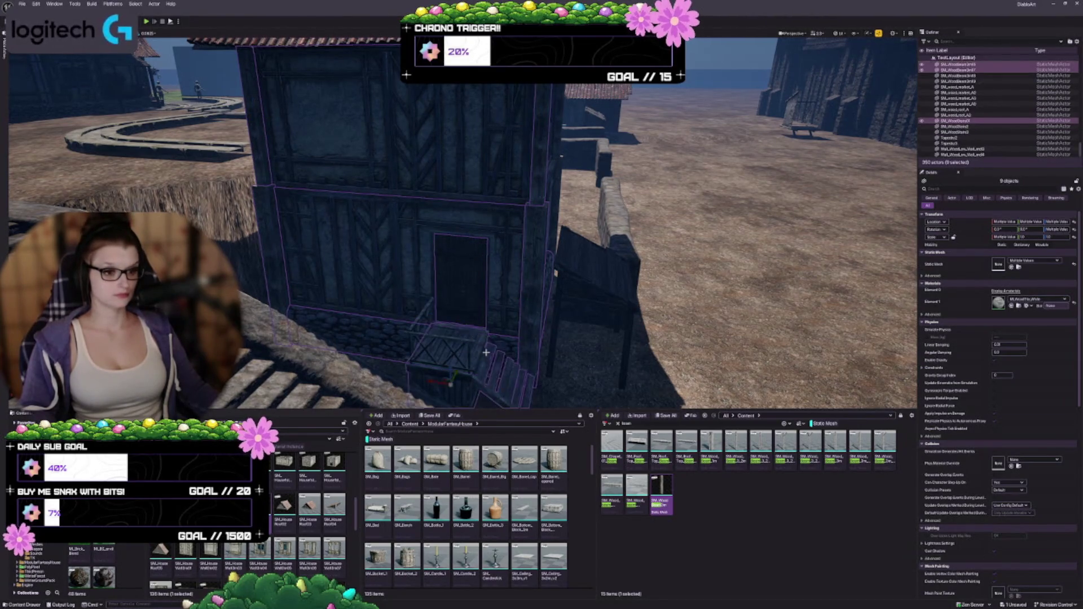
pyautogui.keyDown('ctrl'); pyautogui.click(484, 348); pyautogui.keyUp('ctrl')
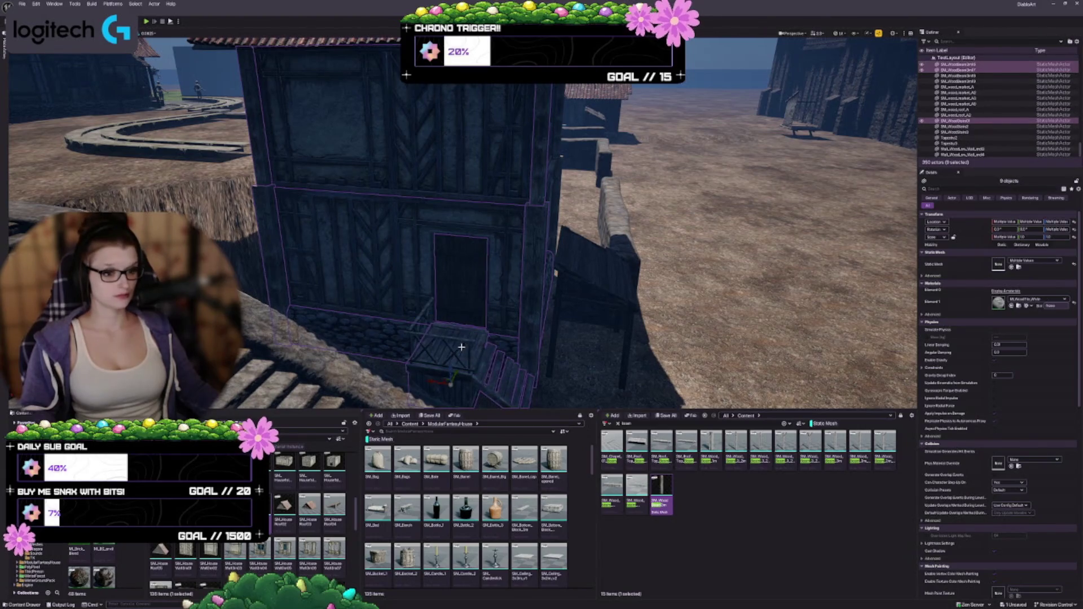
pyautogui.keyDown('ctrl'); pyautogui.click(461, 347); pyautogui.keyUp('ctrl')
pyautogui.keyDown('ctrl'); pyautogui.click(422, 316); pyautogui.keyUp('ctrl')
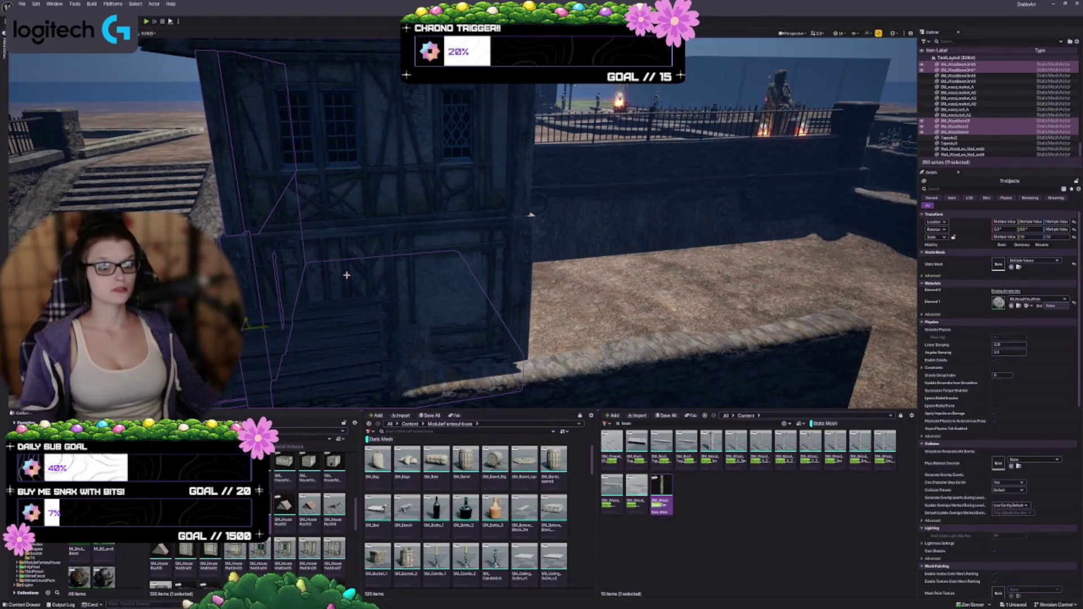
pyautogui.keyDown('ctrl'); pyautogui.click(346, 273); pyautogui.keyUp('ctrl')
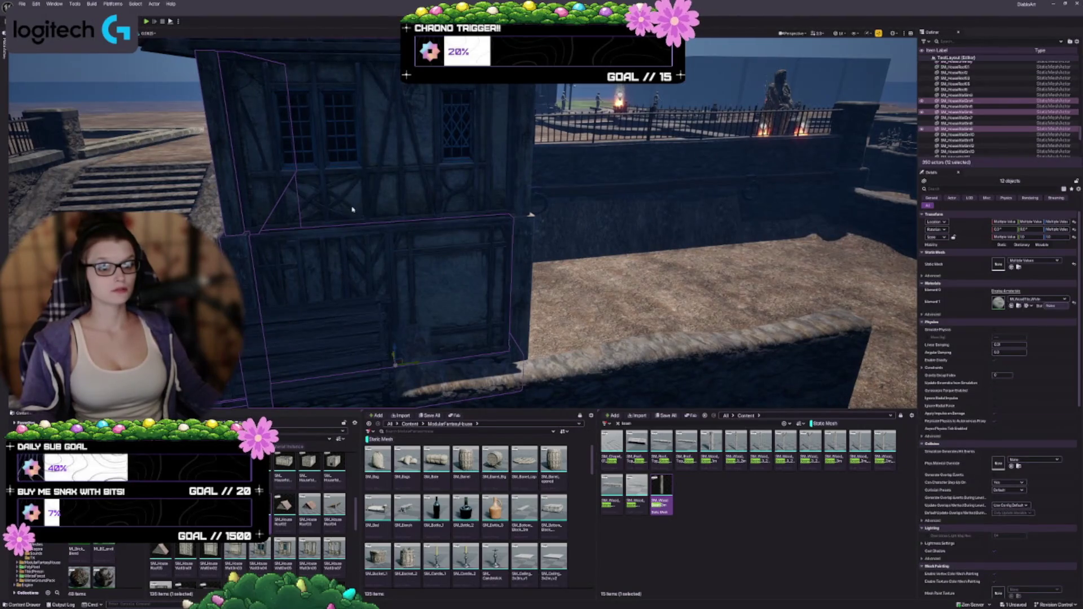
pyautogui.keyDown('ctrl'); pyautogui.click(305, 141); pyautogui.keyUp('ctrl')
pyautogui.keyDown('ctrl'); pyautogui.click(304, 141); pyautogui.keyUp('ctrl')
pyautogui.keyDown('ctrl'); pyautogui.click(338, 161); pyautogui.keyUp('ctrl')
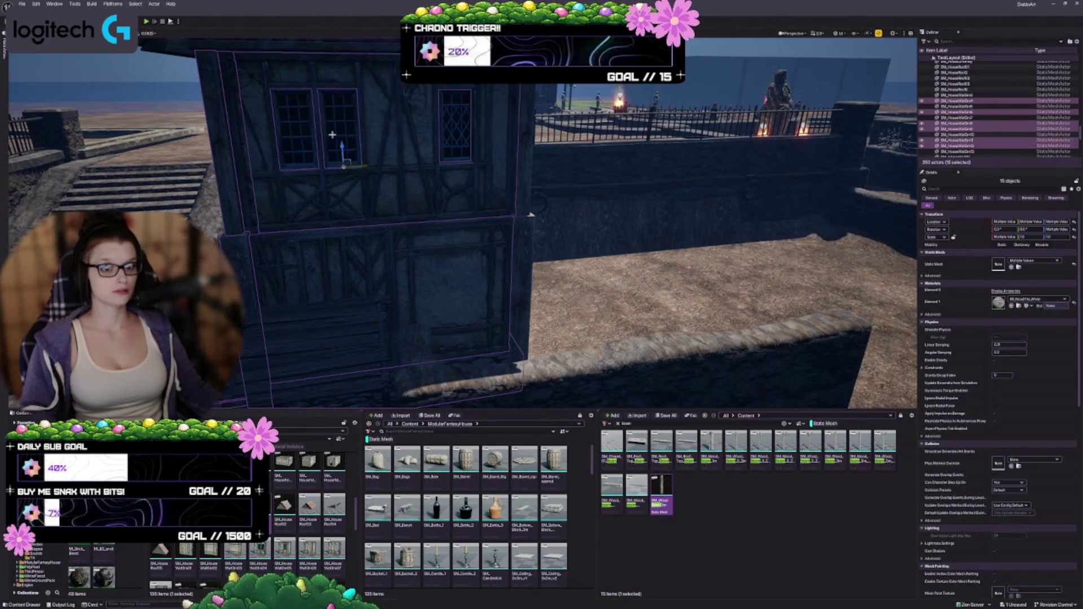
pyautogui.keyDown('ctrl'); pyautogui.click(455, 120); pyautogui.keyUp('ctrl')
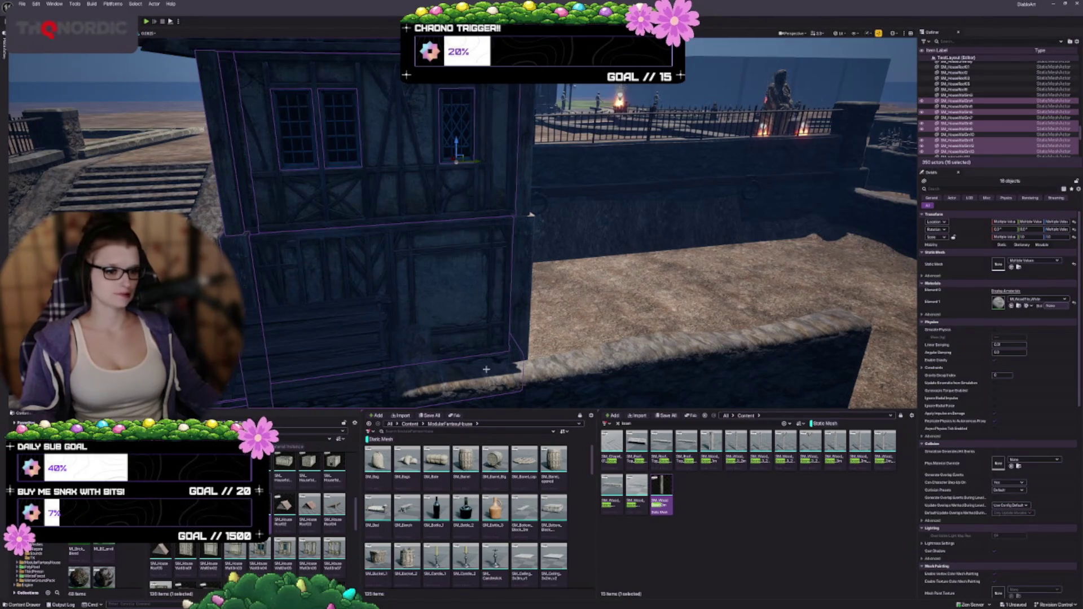
pyautogui.keyDown('ctrl'); pyautogui.click(522, 326); pyautogui.keyUp('ctrl')
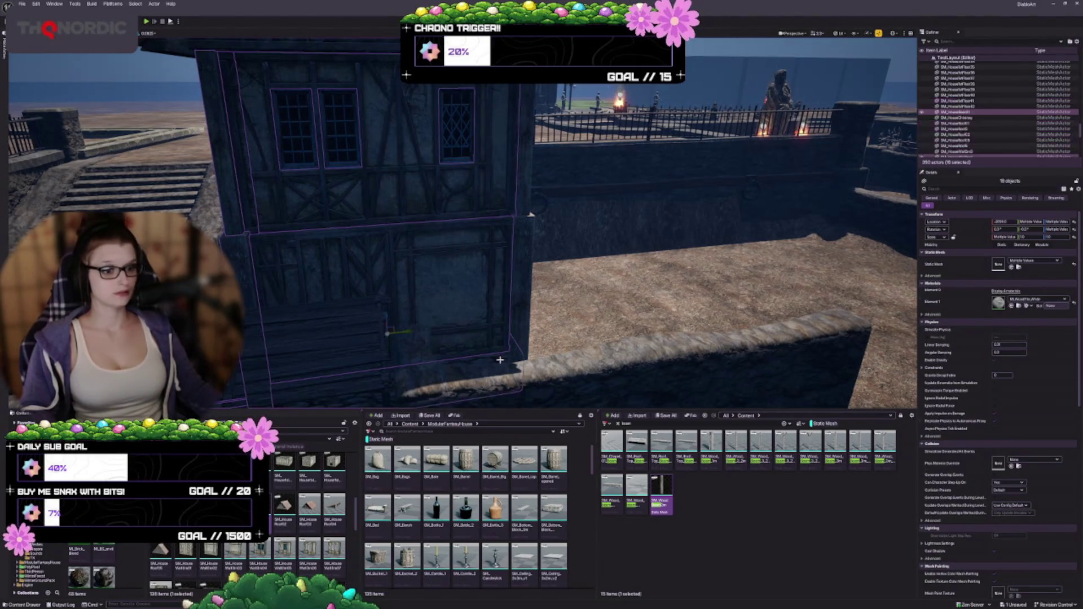
pyautogui.press('f')
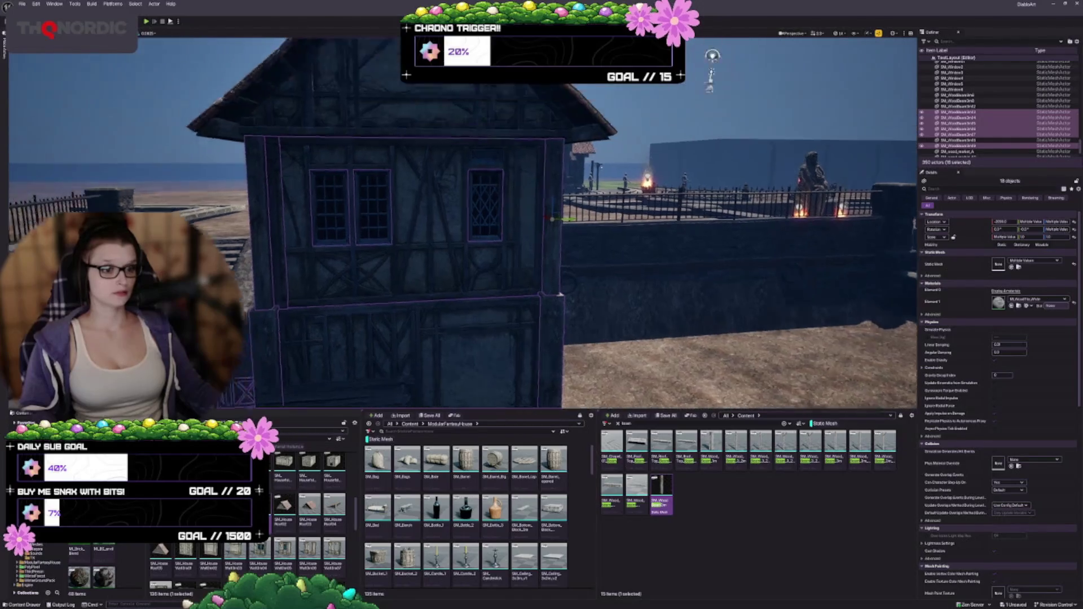
# Step: Add the roof and remaining wall pieces to complete the 25-piece selection
pyautogui.keyDown('ctrl'); pyautogui.click(486, 144); pyautogui.keyUp('ctrl')
pyautogui.press('f')
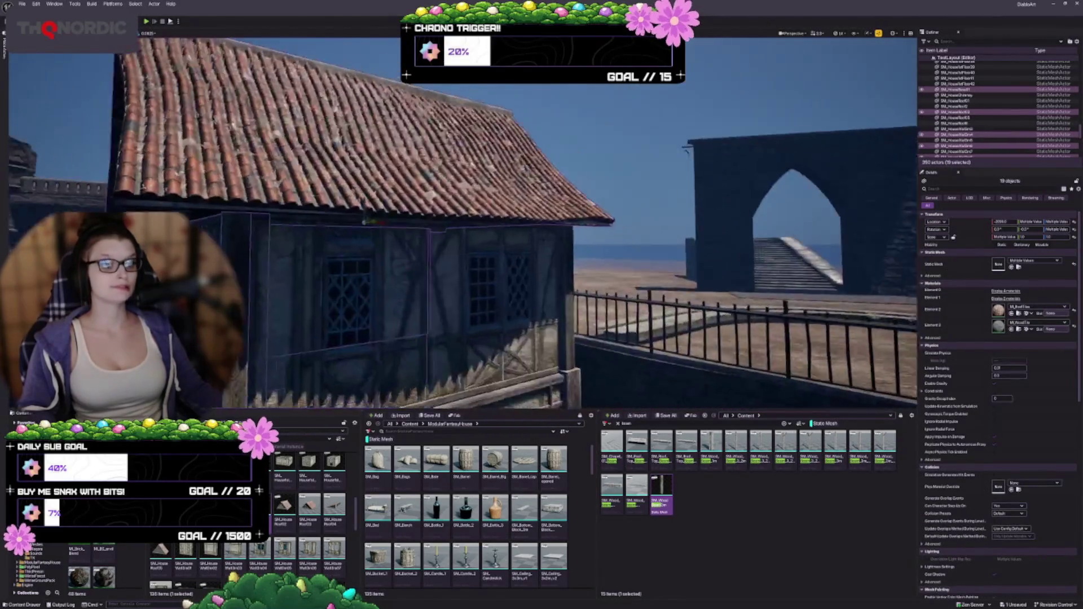
pyautogui.keyDown('ctrl'); pyautogui.click(562, 344); pyautogui.keyUp('ctrl')
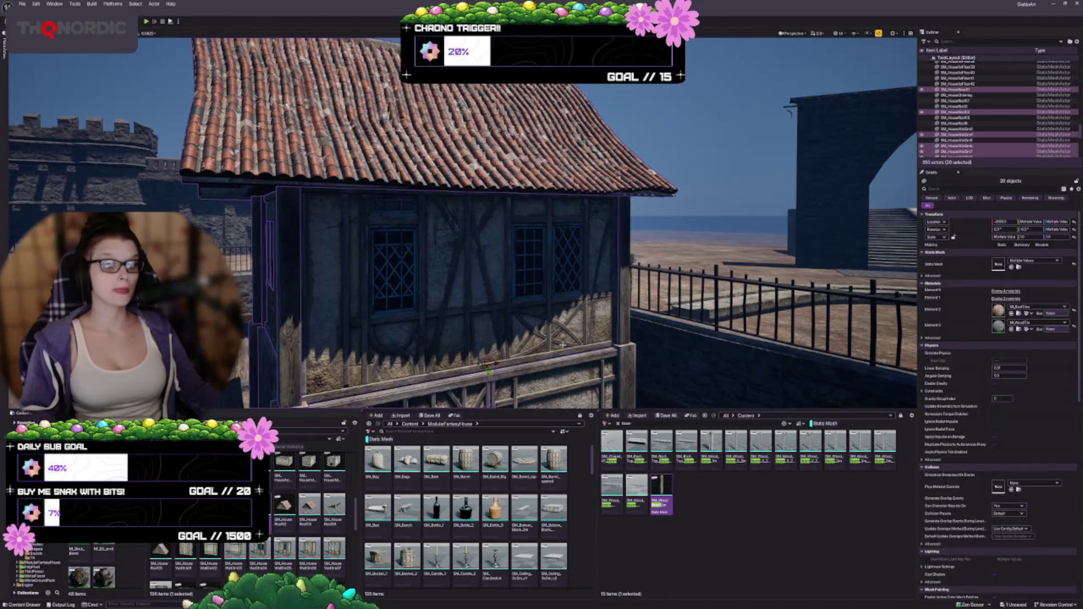
pyautogui.keyDown('ctrl'); pyautogui.click(619, 316); pyautogui.keyUp('ctrl')
pyautogui.keyDown('ctrl'); pyautogui.click(630, 267); pyautogui.keyUp('ctrl')
pyautogui.keyDown('ctrl'); pyautogui.click(608, 352); pyautogui.keyUp('ctrl')
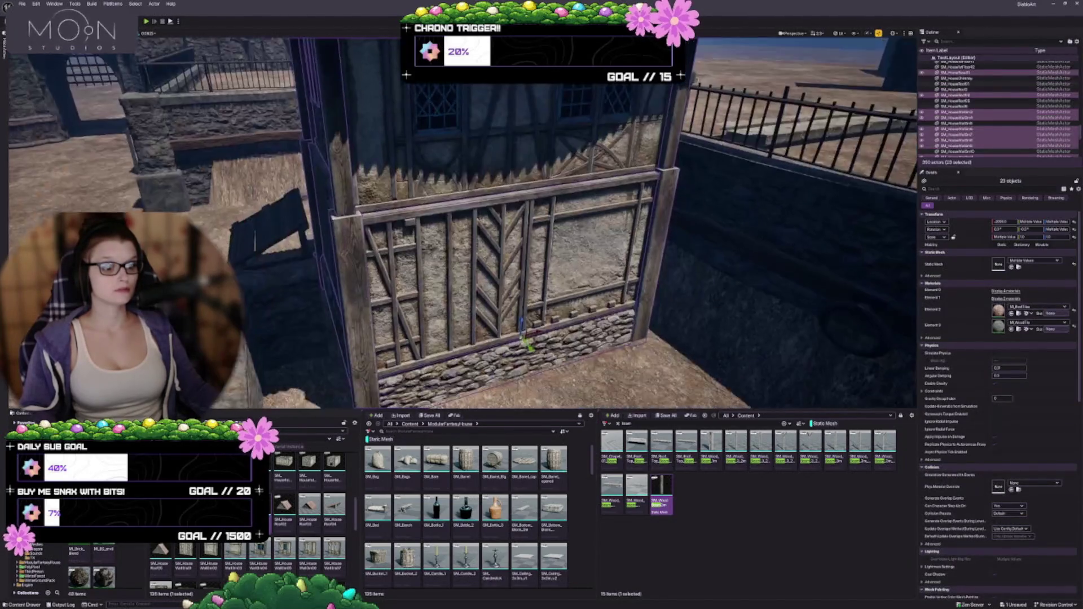
pyautogui.press('f')
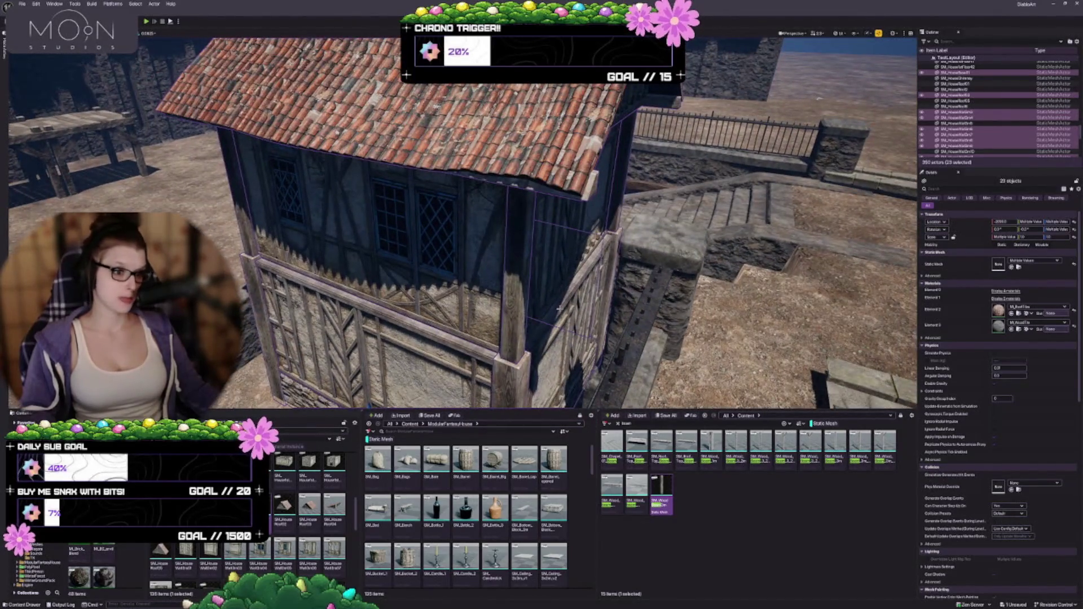
pyautogui.keyDown('ctrl'); pyautogui.click(558, 308); pyautogui.keyUp('ctrl')
pyautogui.keyDown('ctrl'); pyautogui.click(553, 251); pyautogui.keyUp('ctrl')
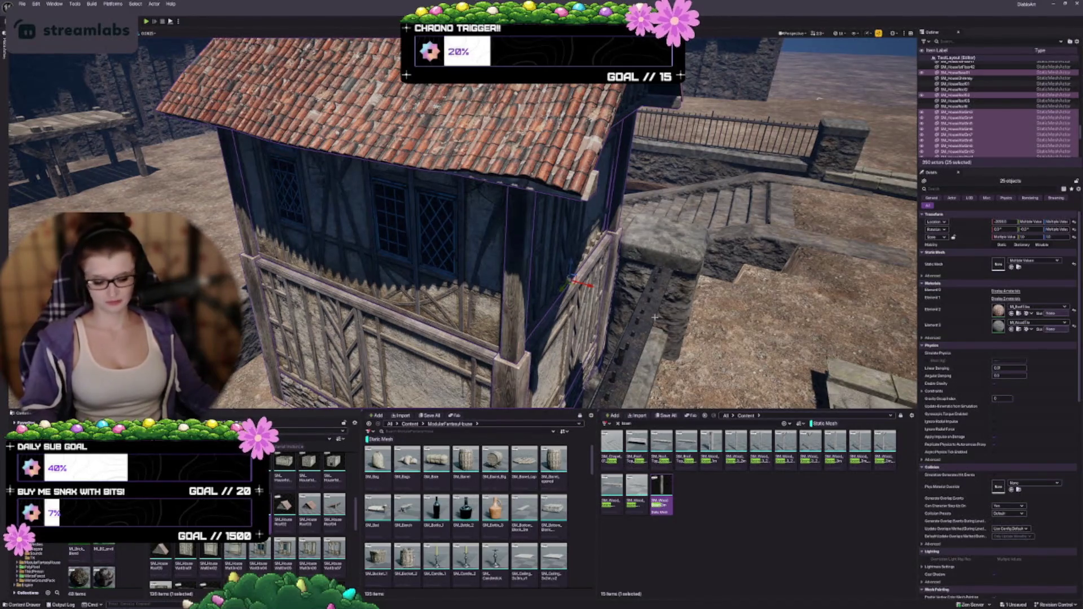
# Step: Group the selected house pieces with Ctrl+G and orbit to inspect the house and roof
pyautogui.hotkey('ctrl', 'g')
pyautogui.moveTo(553, 253)
pyautogui.mouseDown()
pyautogui.moveTo(564, 265)
pyautogui.moveTo(586, 254)
pyautogui.moveTo(569, 243)
pyautogui.mouseUp()
pyautogui.moveTo(668, 318); pyautogui.dragTo(635, 319)
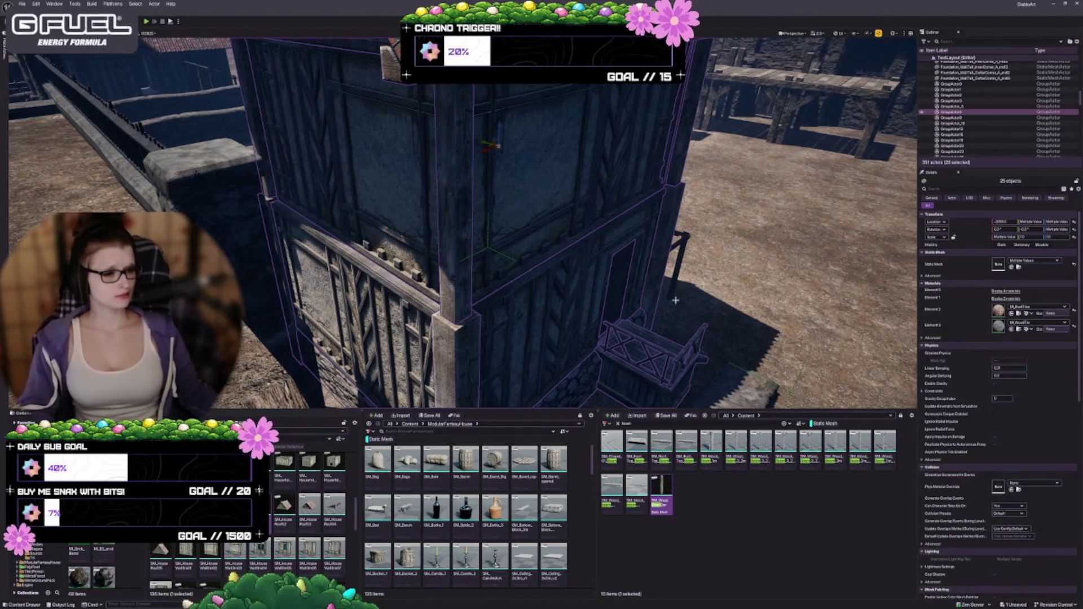
pyautogui.moveTo(713, 299)
pyautogui.mouseDown()
pyautogui.moveTo(722, 286)
pyautogui.moveTo(711, 287)
pyautogui.moveTo(745, 283)
pyautogui.mouseUp()
# Step: Select the SM_wood_market_A3 table and fly the camera around the yard and house
pyautogui.click(653, 274)
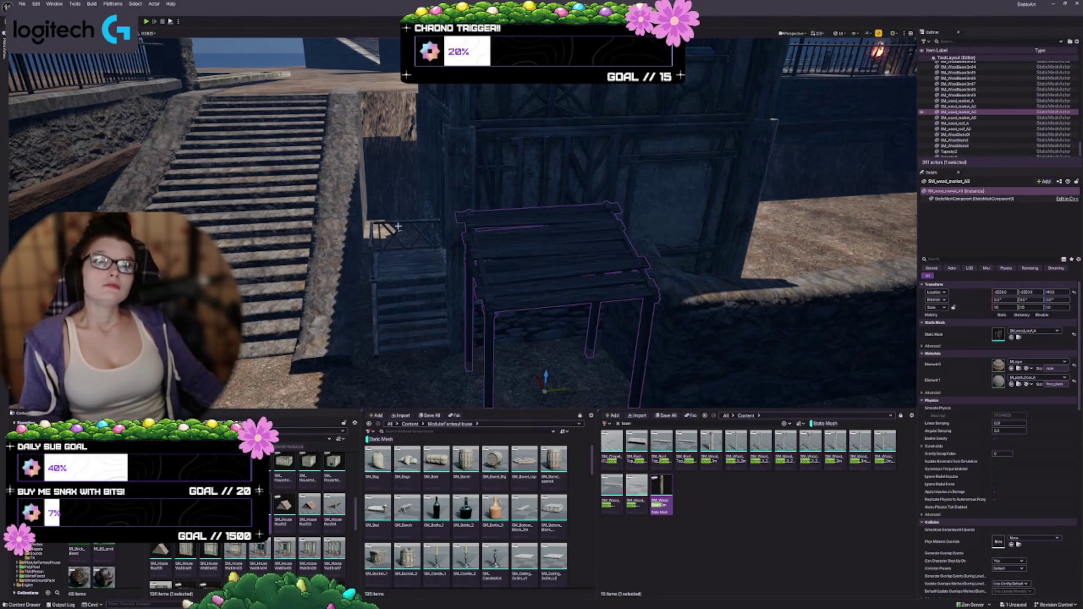
pyautogui.moveTo(495, 344); pyautogui.dragTo(495, 344)
pyautogui.moveTo(455, 293); pyautogui.dragTo(457, 297)
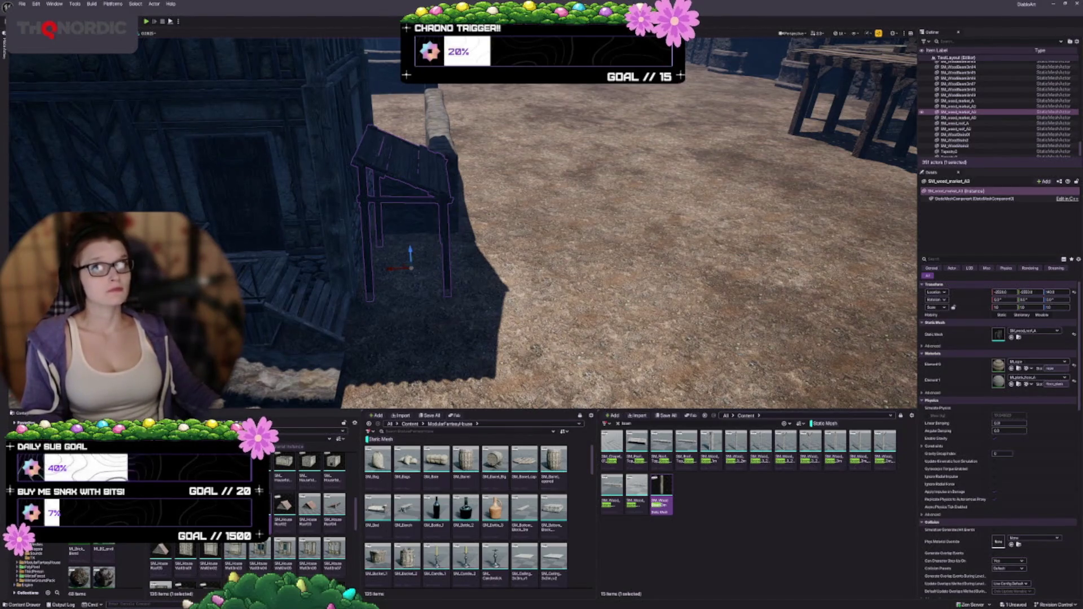
pyautogui.moveTo(420, 208)
pyautogui.mouseDown()
pyautogui.moveTo(496, 235)
pyautogui.moveTo(533, 232)
pyautogui.mouseUp()
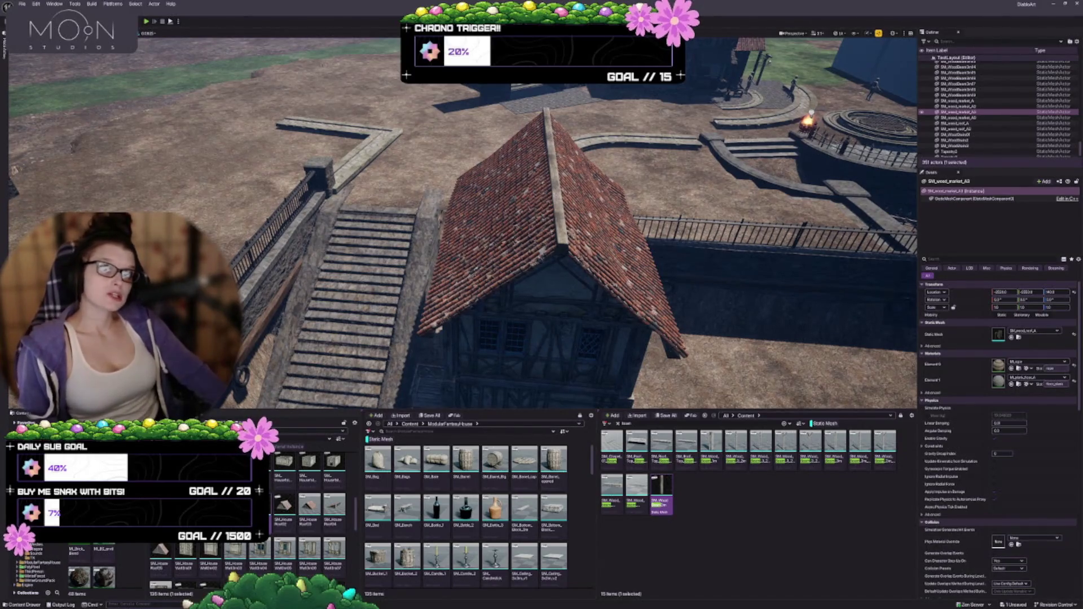
pyautogui.moveTo(533, 232)
pyautogui.mouseDown()
pyautogui.moveTo(430, 187)
pyautogui.moveTo(430, 220)
pyautogui.moveTo(506, 231)
pyautogui.mouseUp()
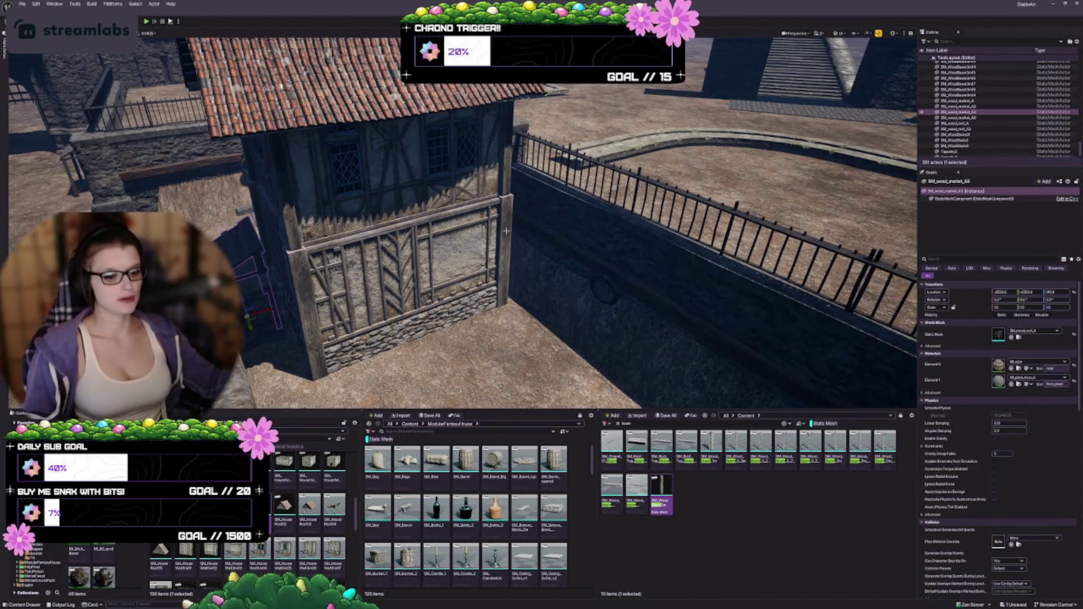
# Step: Jump to camera bookmark 1, fly into the courtyard beside the house, and deselect everything
pyautogui.press('1')
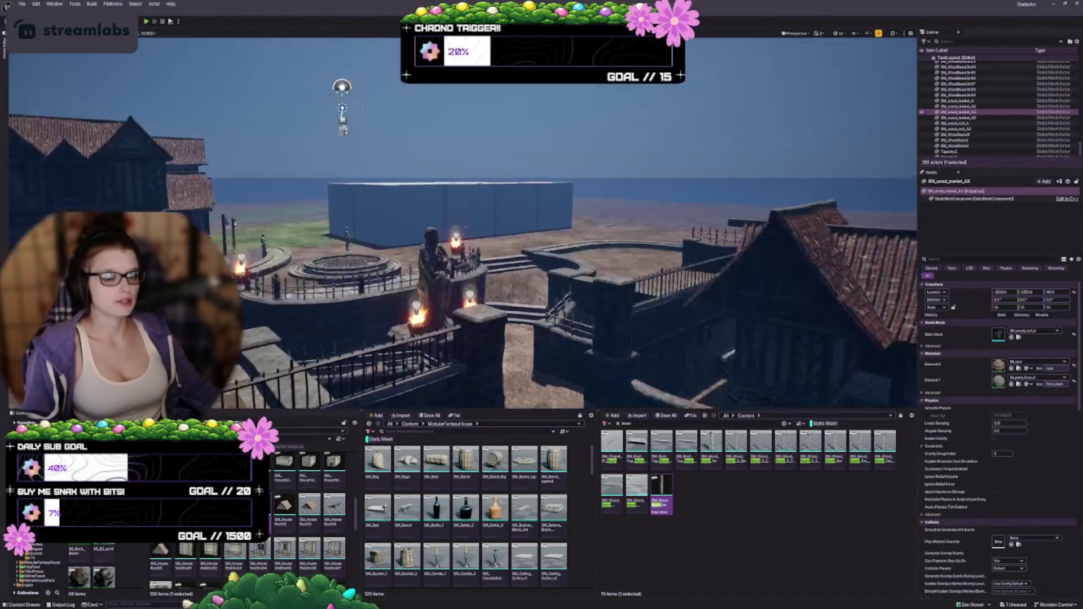
pyautogui.moveTo(355, 240); pyautogui.dragTo(375, 271)
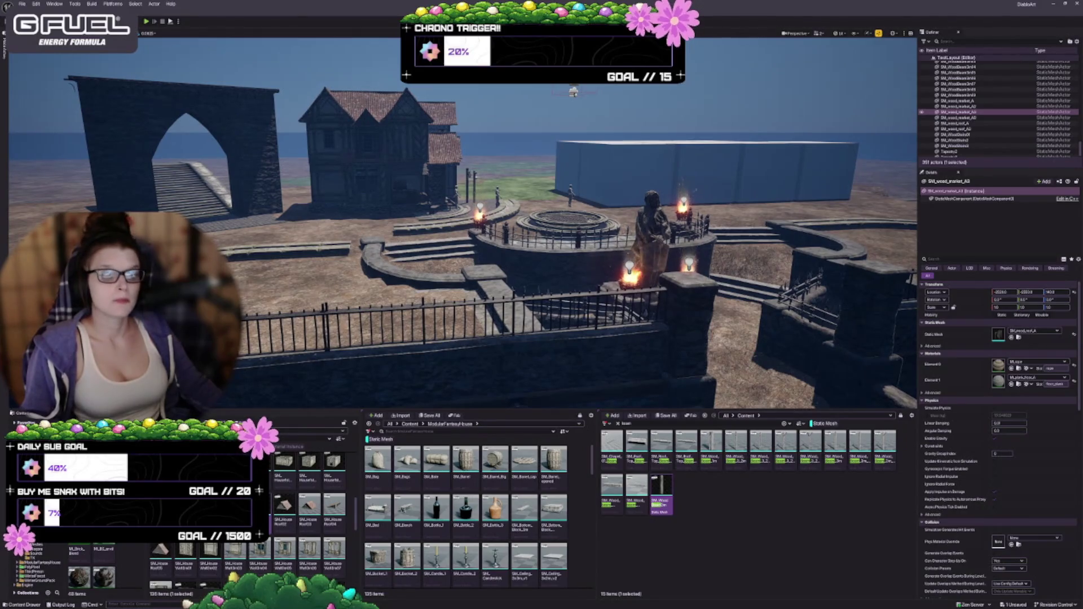
pyautogui.scroll(-5, 369, 248)
pyautogui.scroll(-8, 368, 248)
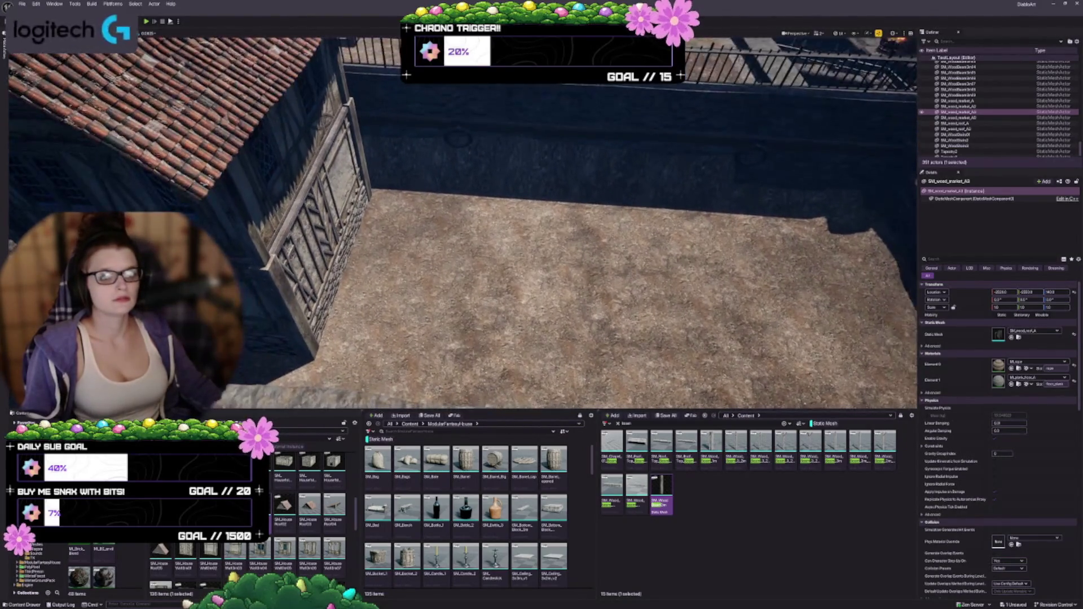
pyautogui.press('Escape')
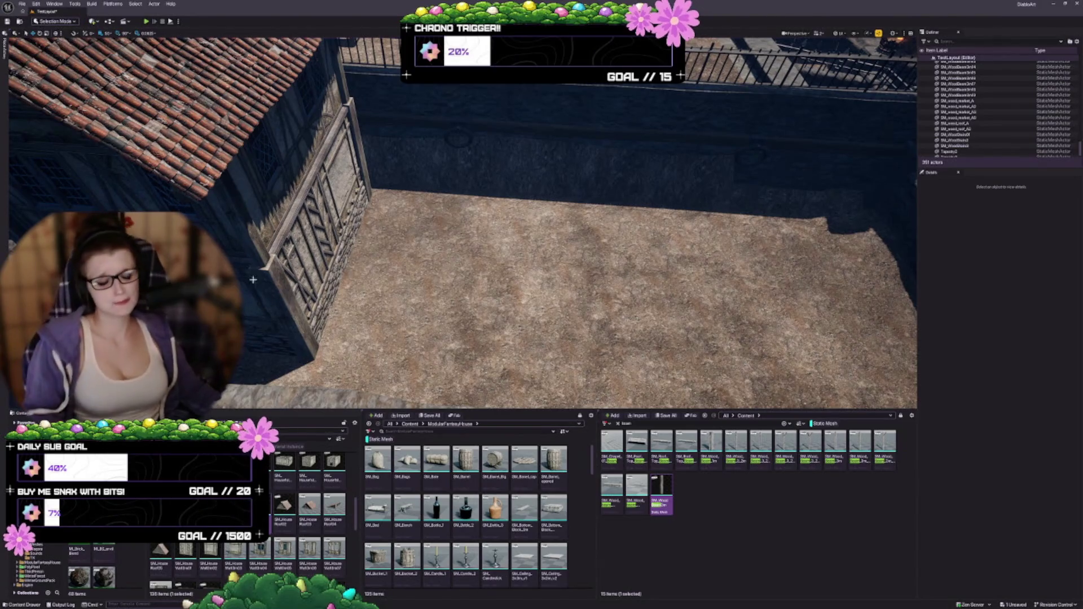
# Step: Scroll through the Content Browser folders
pyautogui.scroll(5, 463, 223)
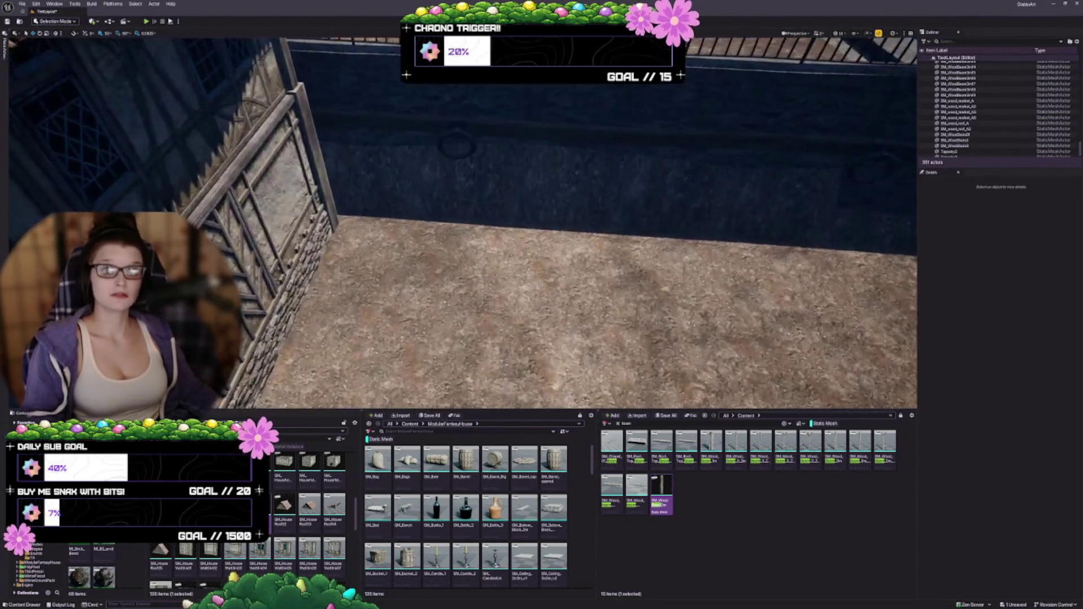
pyautogui.moveTo(294, 544)
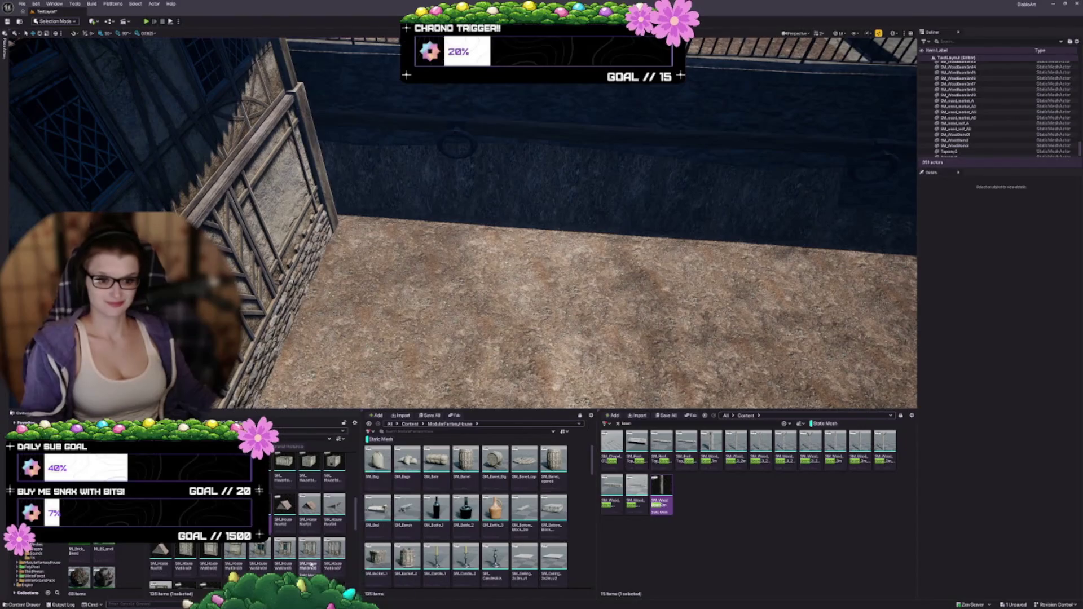
pyautogui.scroll(-1, 293, 514)
pyautogui.scroll(-1, 294, 515)
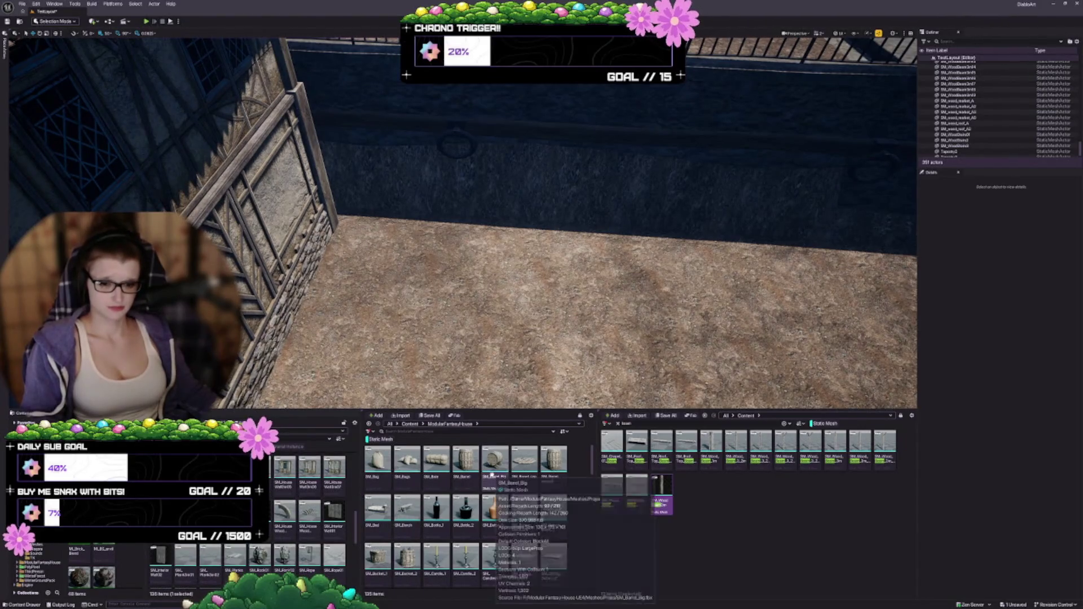
pyautogui.scroll(-1, 310, 510)
pyautogui.scroll(-3, 309, 510)
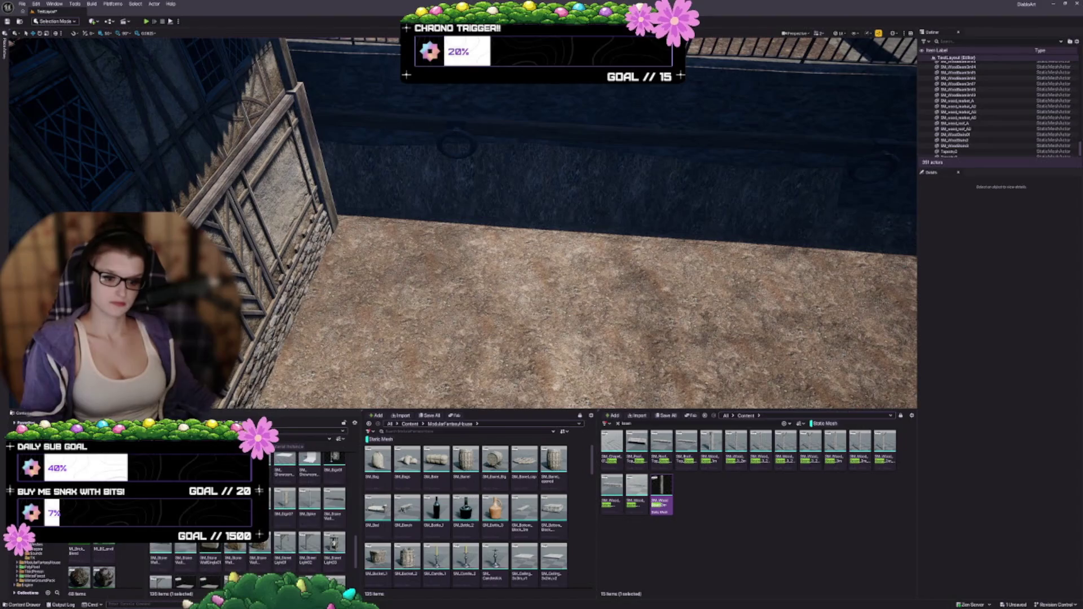
pyautogui.scroll(10, 302, 543)
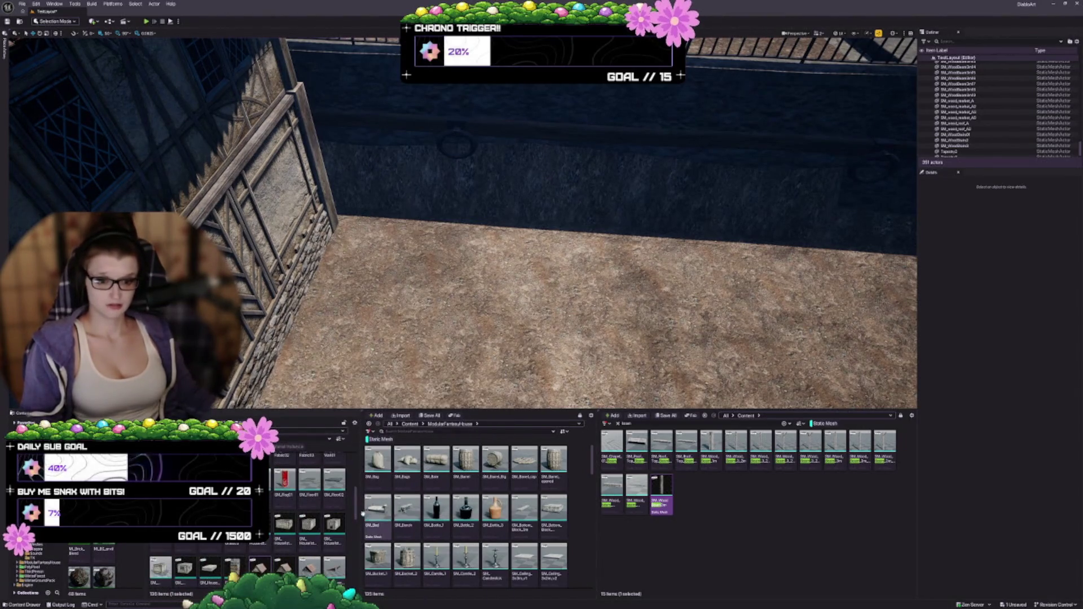
pyautogui.scroll(4, 298, 544)
pyautogui.scroll(3, 289, 543)
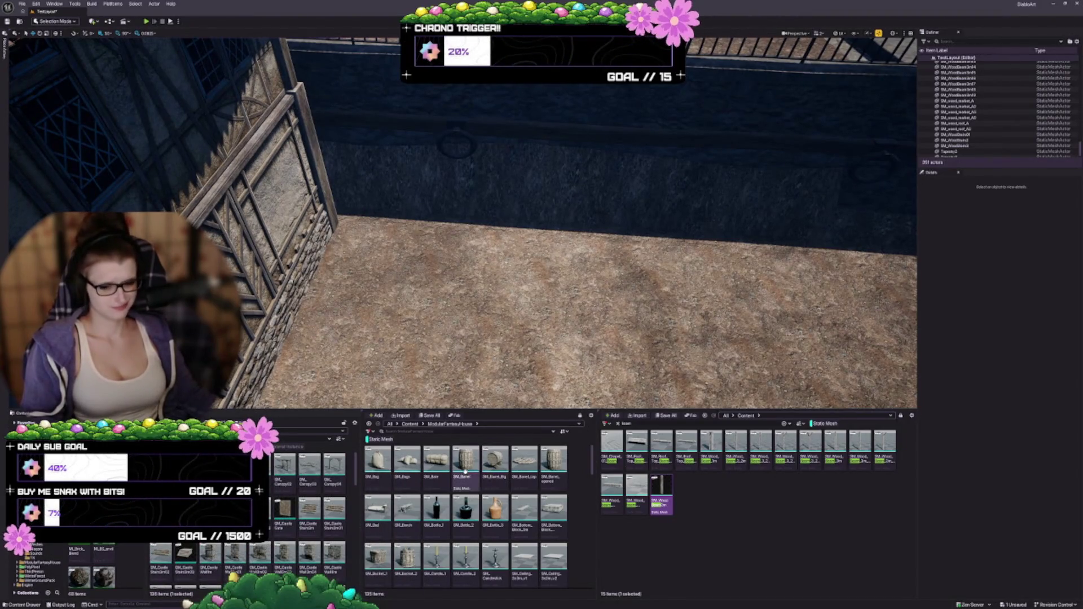
# Step: Search the right Content Browser for 'arch' and scroll through the 75 results
pyautogui.moveTo(465, 476)
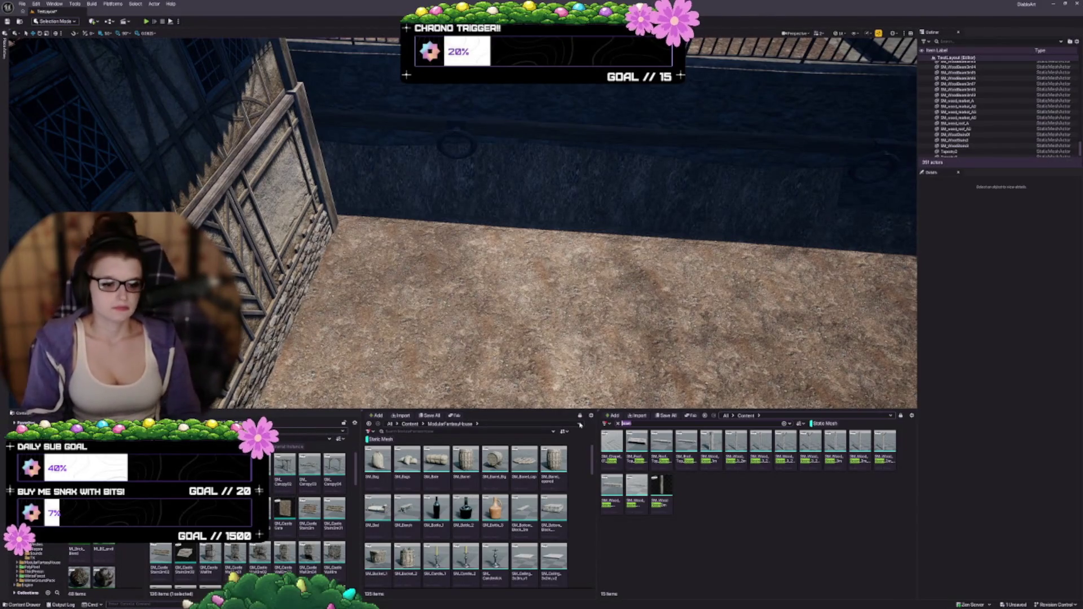
pyautogui.write('arch')
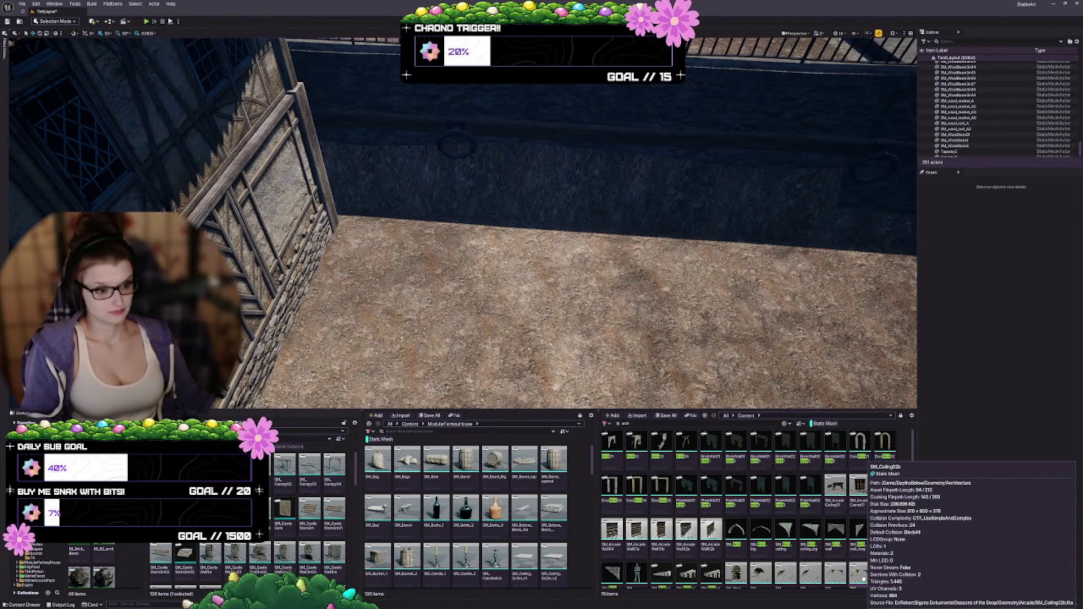
pyautogui.scroll(-1, 801, 512)
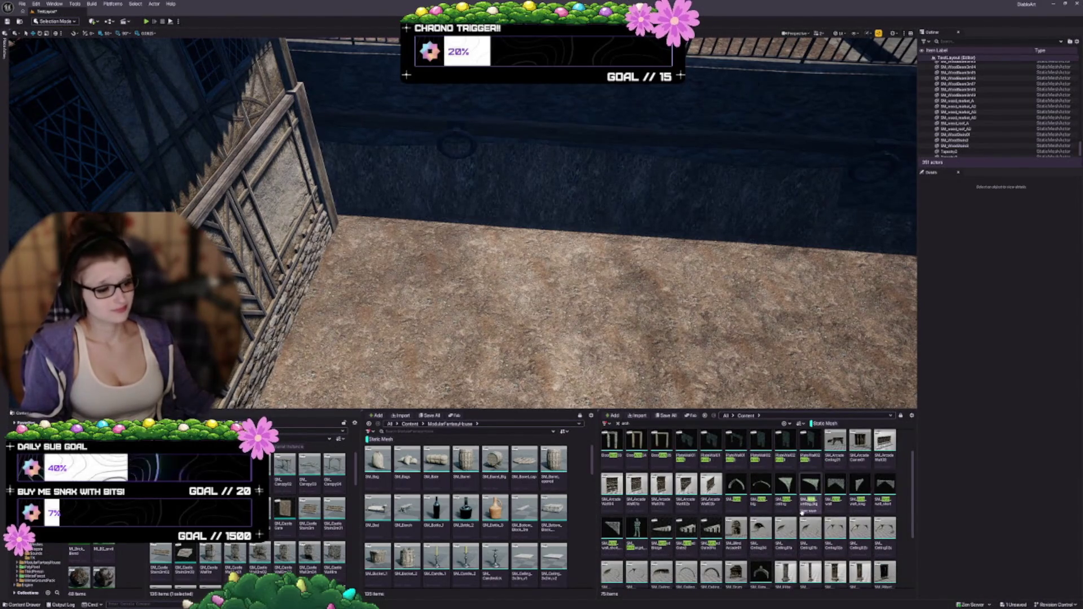
pyautogui.scroll(-1, 801, 512)
pyautogui.scroll(-1, 813, 589)
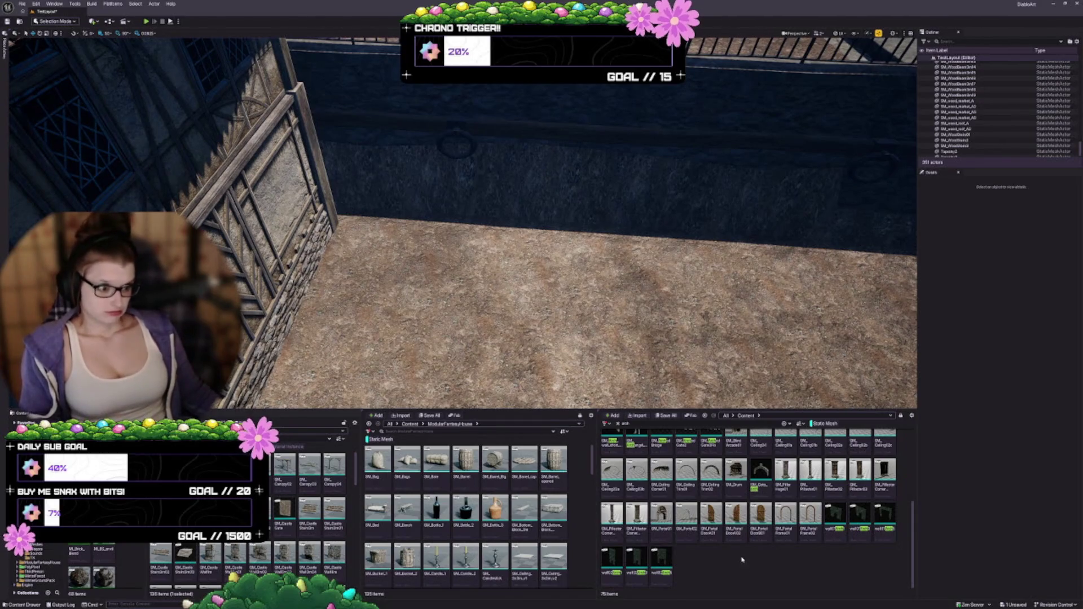
pyautogui.scroll(1, 741, 560)
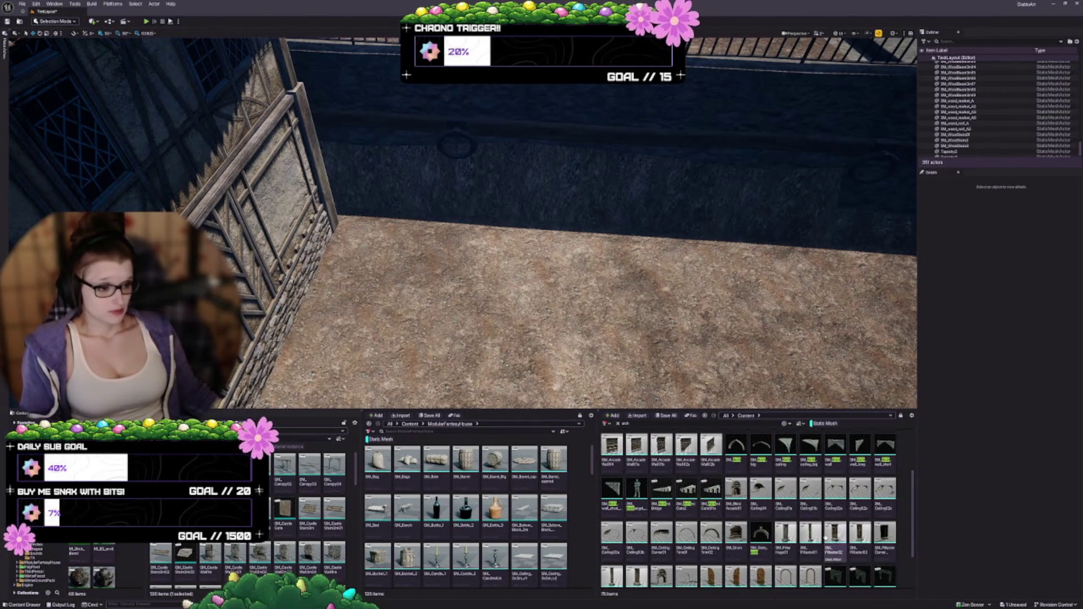
pyautogui.scroll(1, 736, 543)
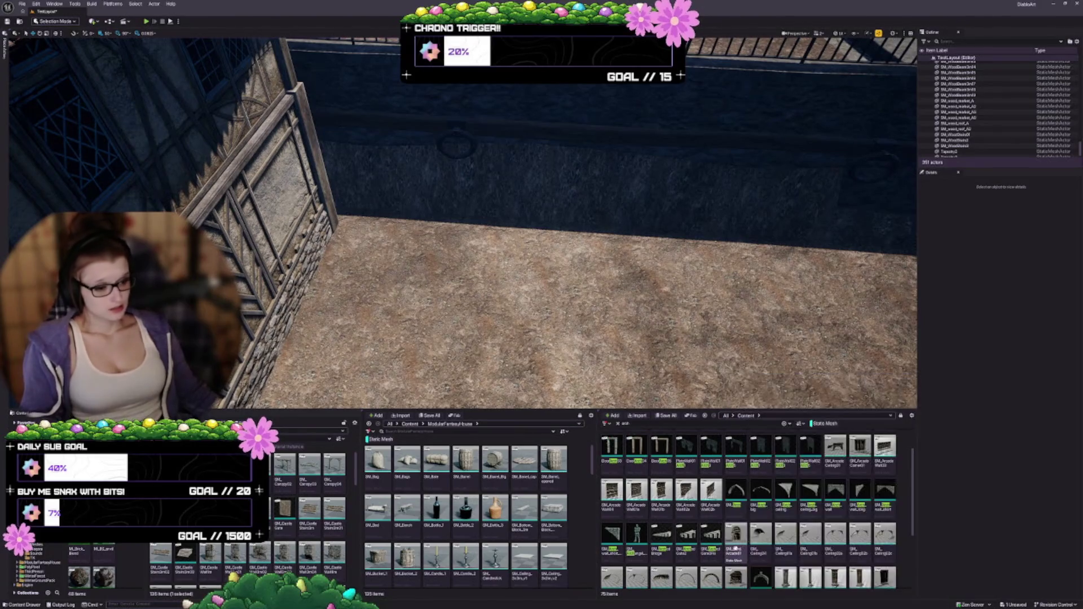
pyautogui.scroll(1, 735, 547)
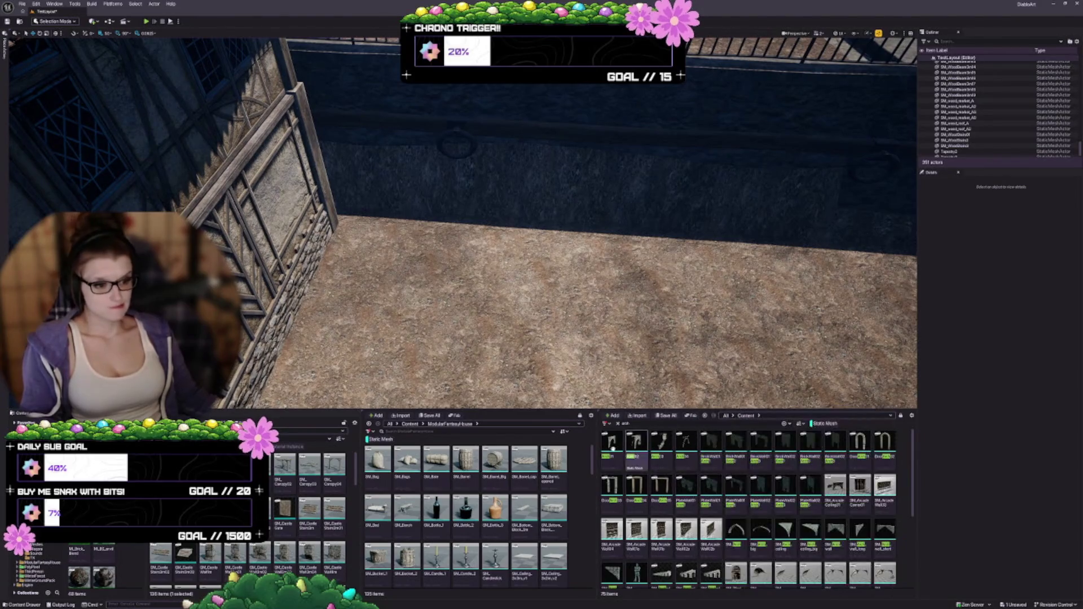
pyautogui.moveTo(612, 445)
pyautogui.mouseDown()
pyautogui.moveTo(479, 248)
pyautogui.moveTo(498, 269)
pyautogui.mouseUp()
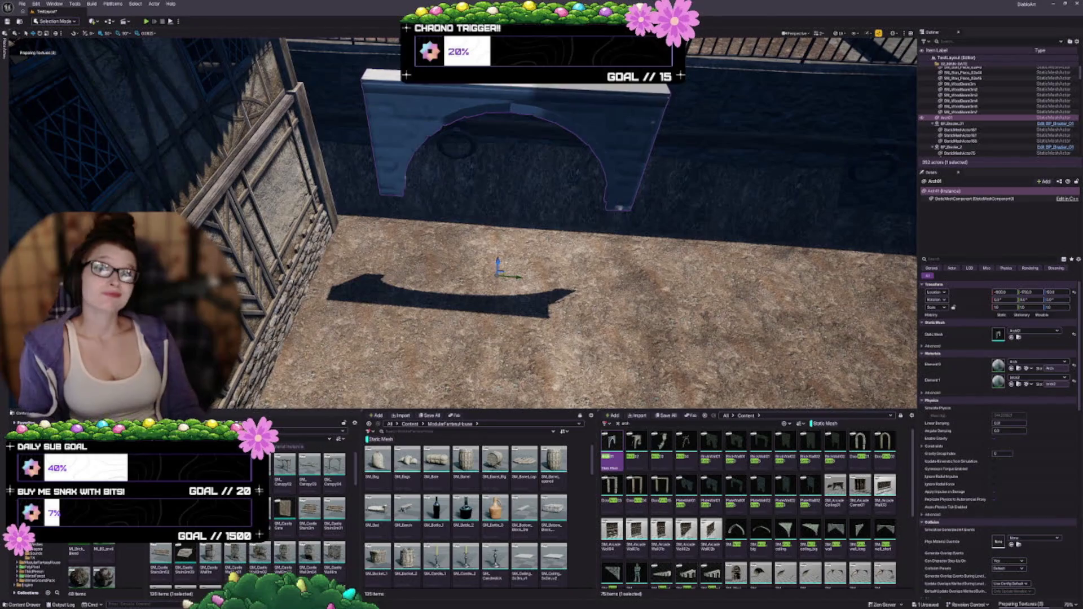
pyautogui.press('Delete')
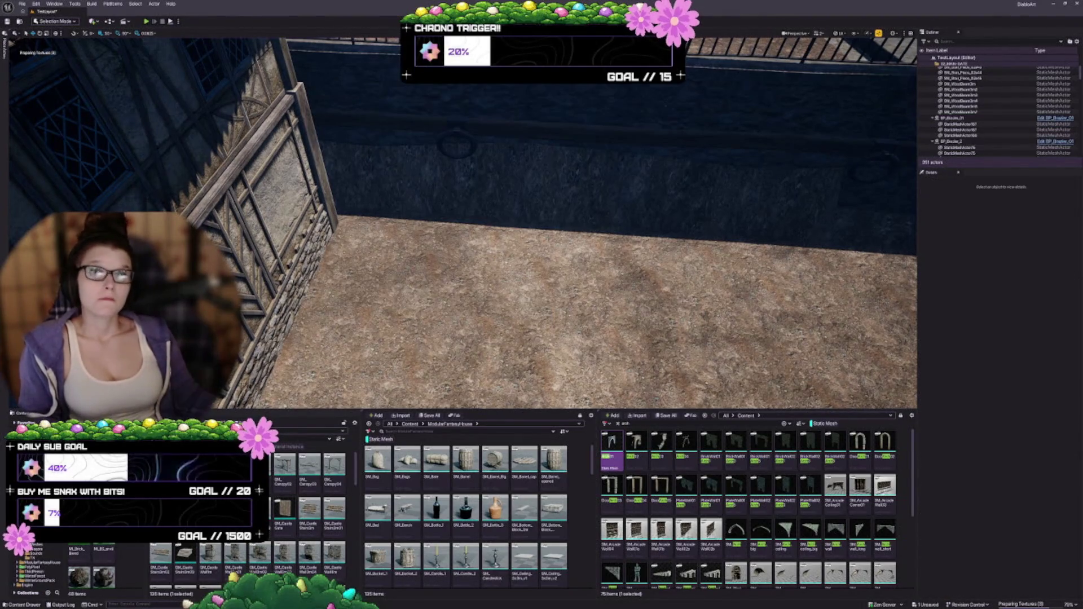
pyautogui.click(626, 423)
pyautogui.write('wall')
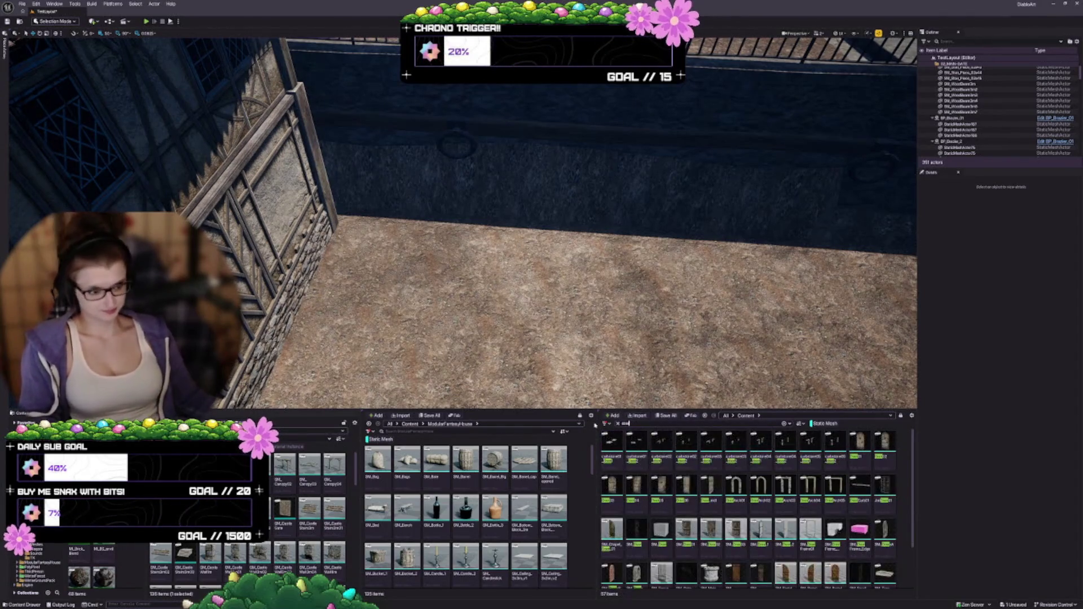
pyautogui.scroll(-3, 733, 493)
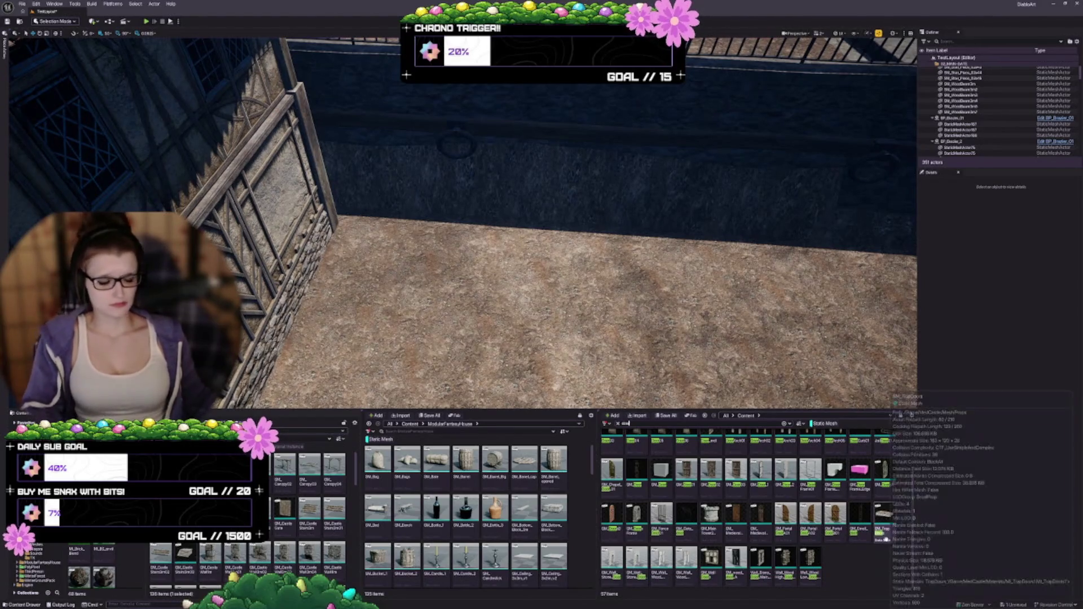
pyautogui.scroll(3, 842, 568)
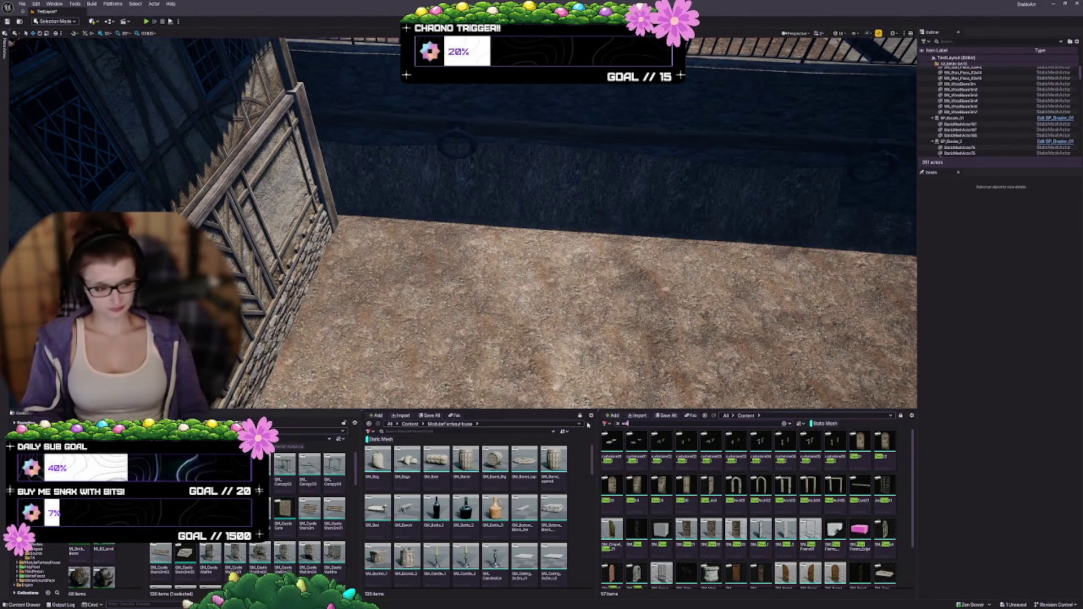
pyautogui.write('ll')
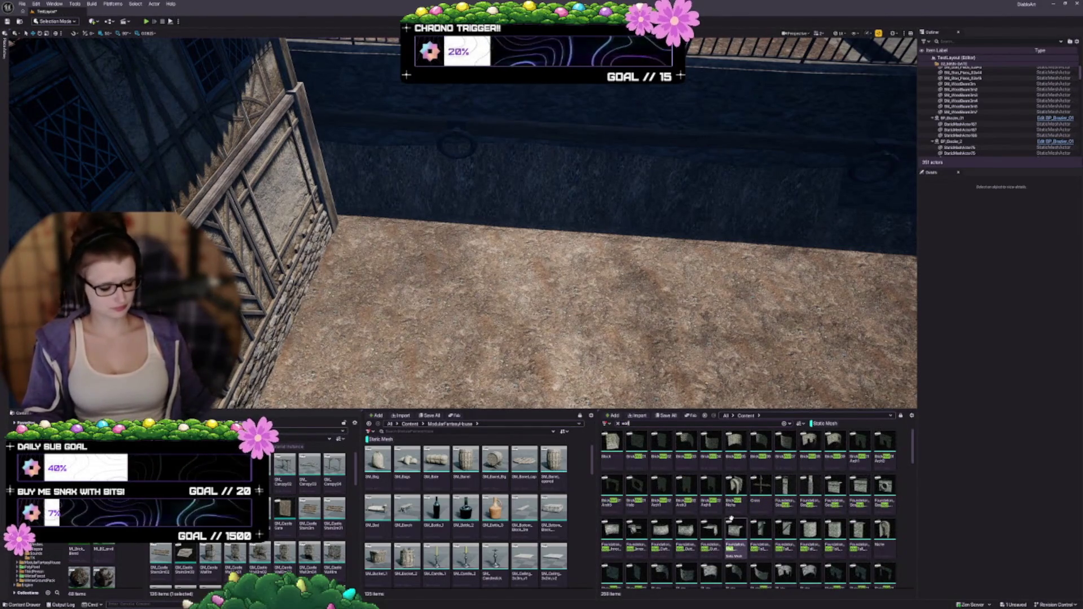
pyautogui.write('s')
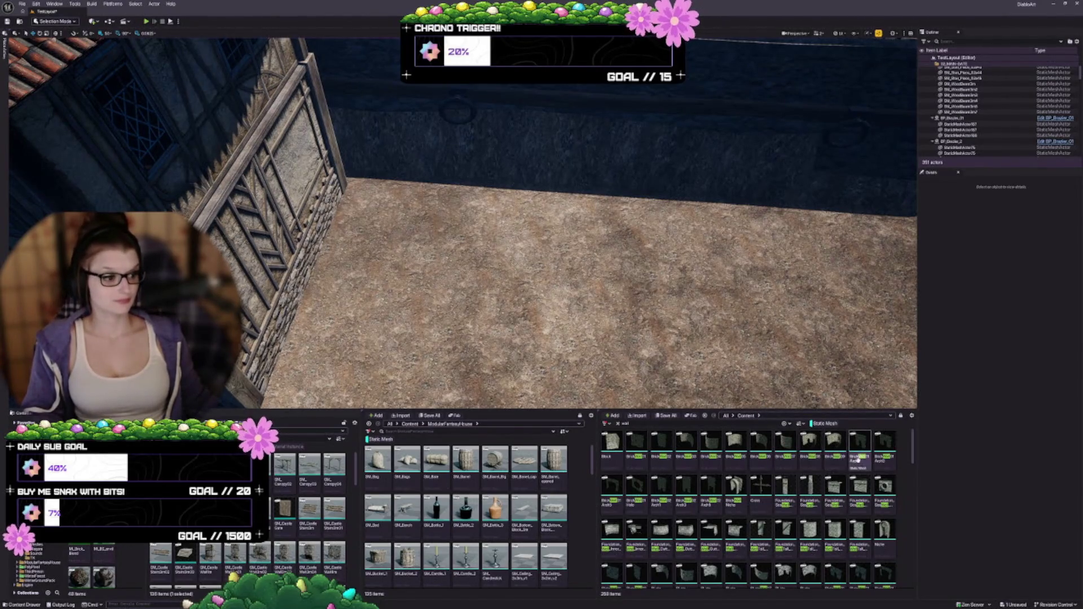
pyautogui.moveTo(858, 460); pyautogui.dragTo(439, 220)
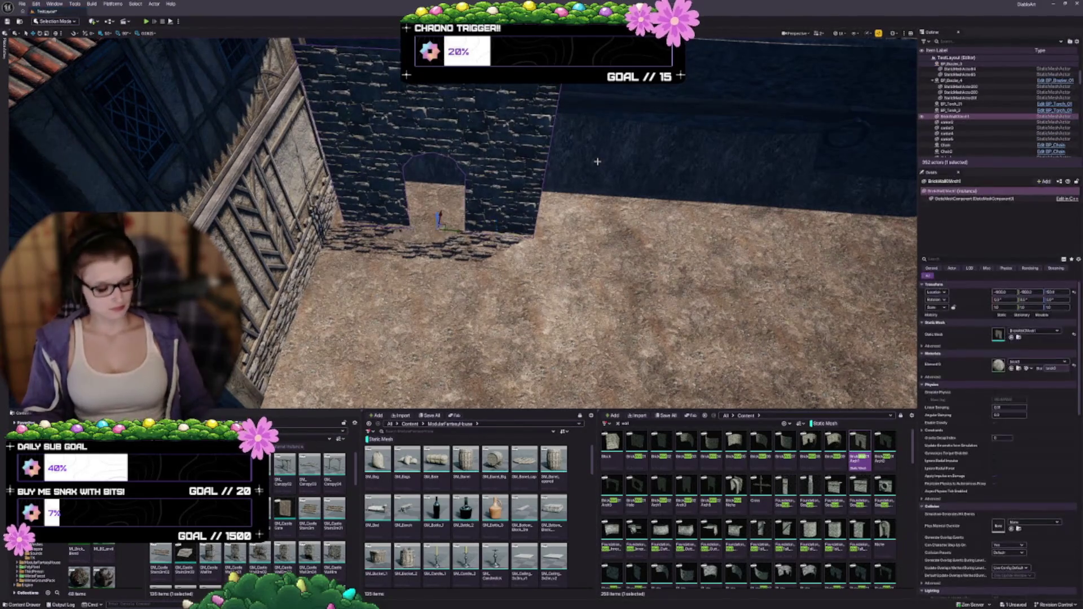
pyautogui.press('Delete')
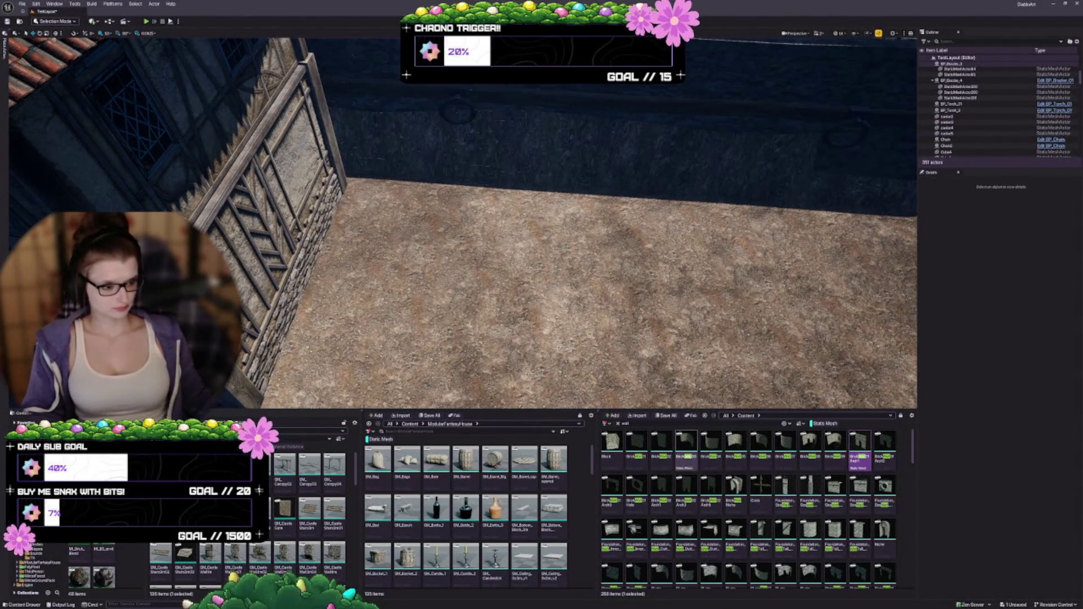
pyautogui.scroll(-2, 686, 524)
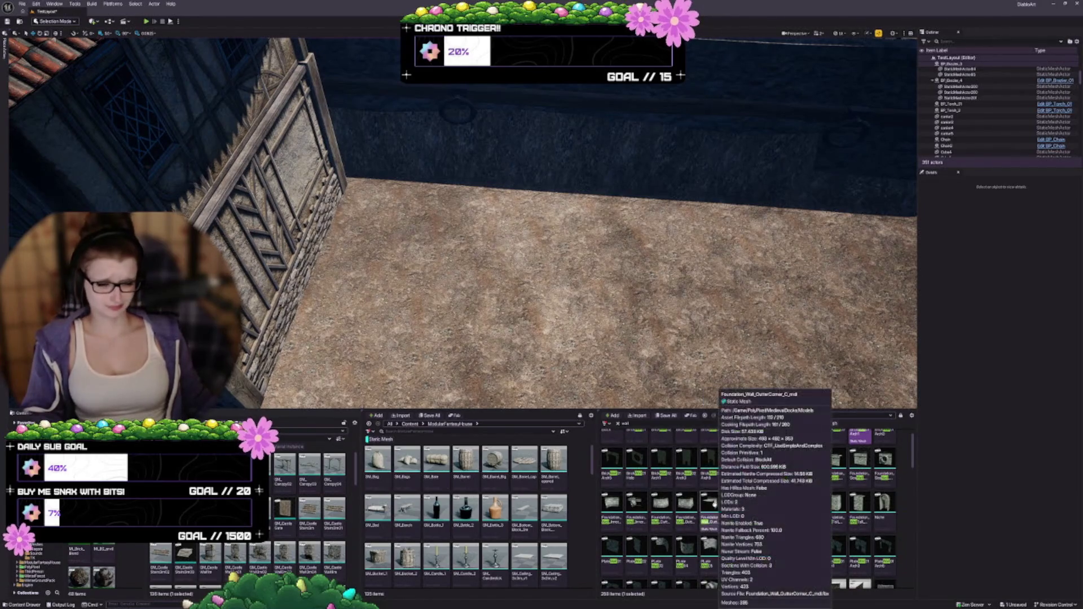
pyautogui.scroll(-2, 696, 500)
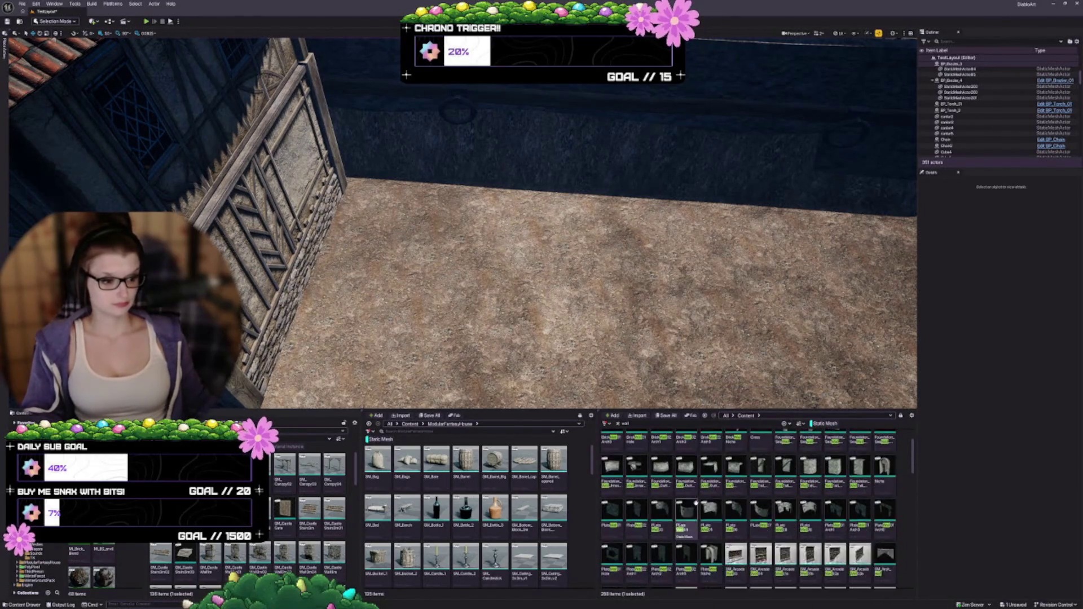
pyautogui.scroll(-2, 711, 553)
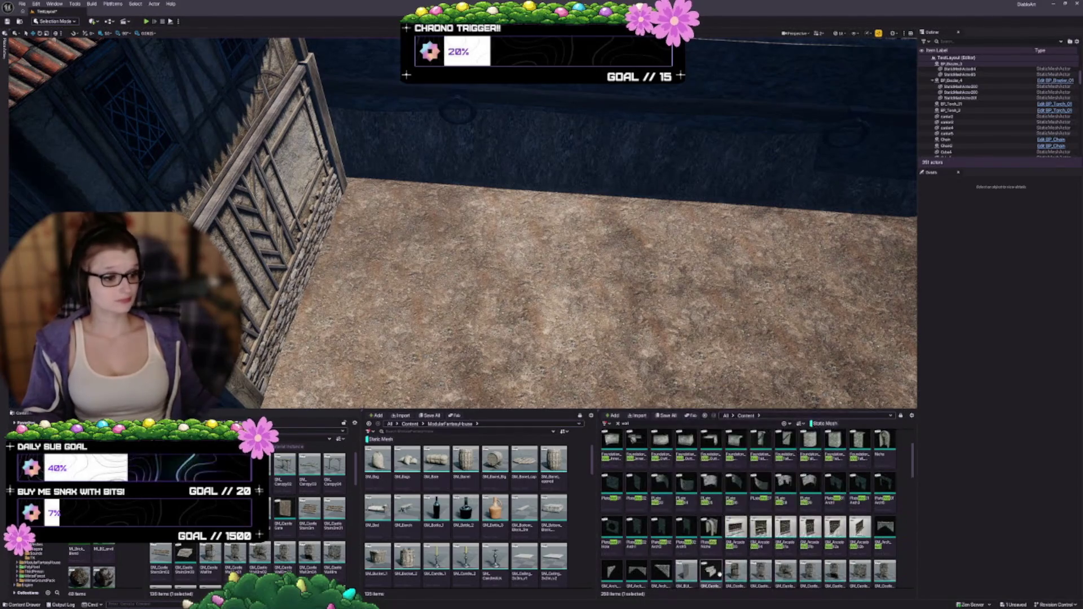
pyautogui.moveTo(884, 484)
pyautogui.mouseDown()
pyautogui.moveTo(733, 429)
pyautogui.moveTo(439, 270)
pyautogui.moveTo(440, 293)
pyautogui.moveTo(441, 221)
pyautogui.mouseUp()
pyautogui.scroll(-5, 441, 220)
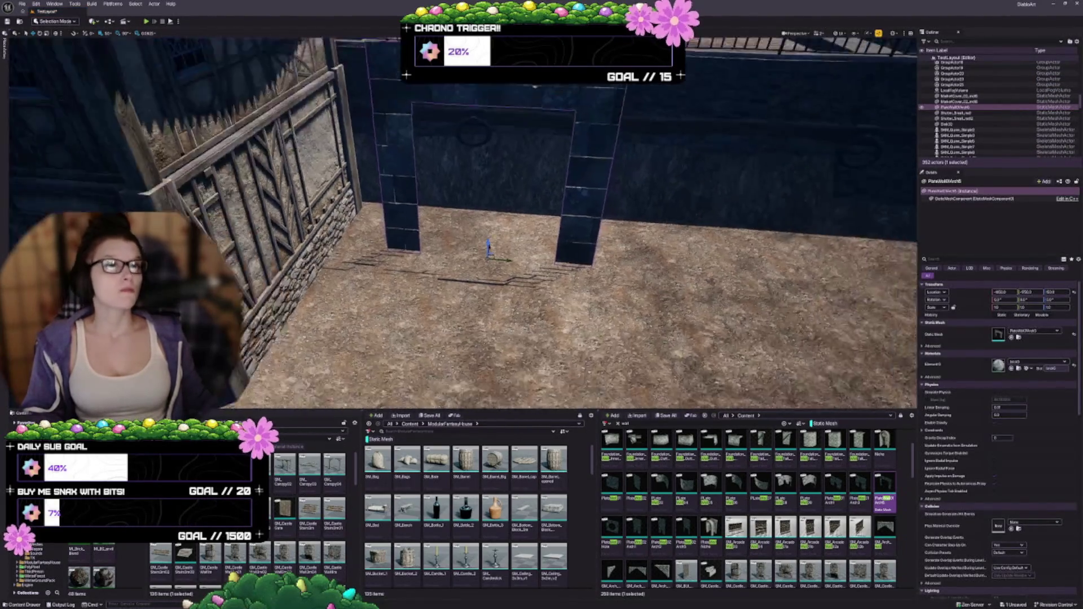
pyautogui.scroll(-2, 463, 220)
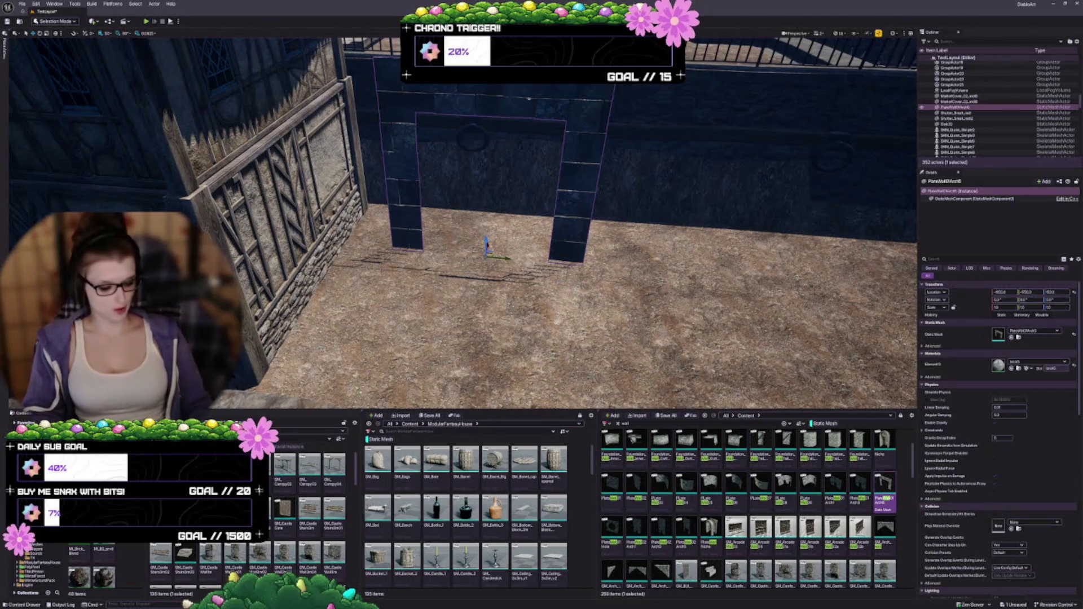
pyautogui.press('Delete')
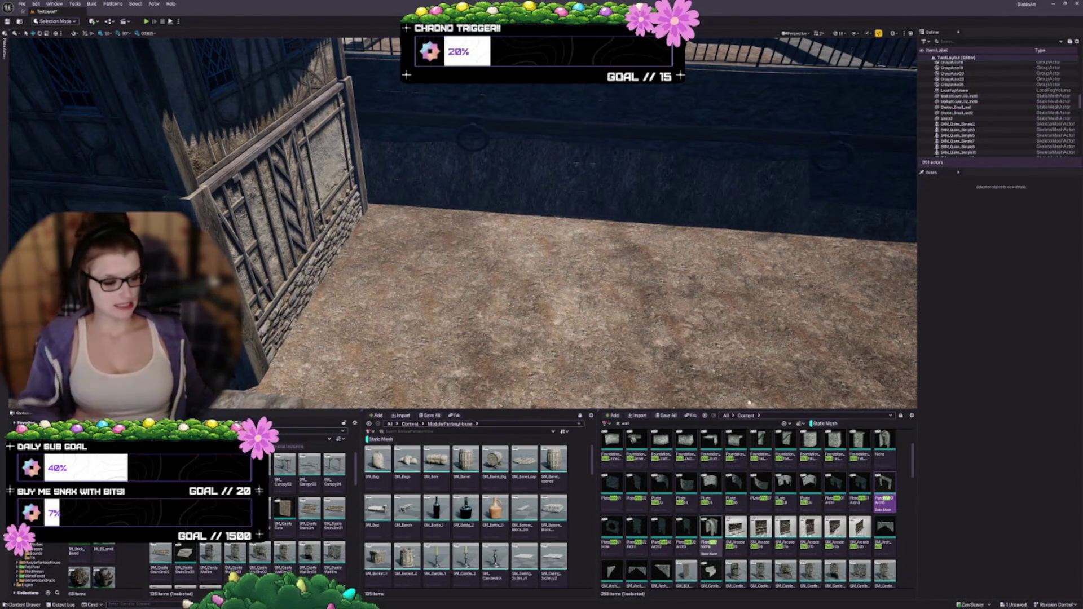
pyautogui.scroll(-2, 749, 403)
pyautogui.scroll(-3, 792, 510)
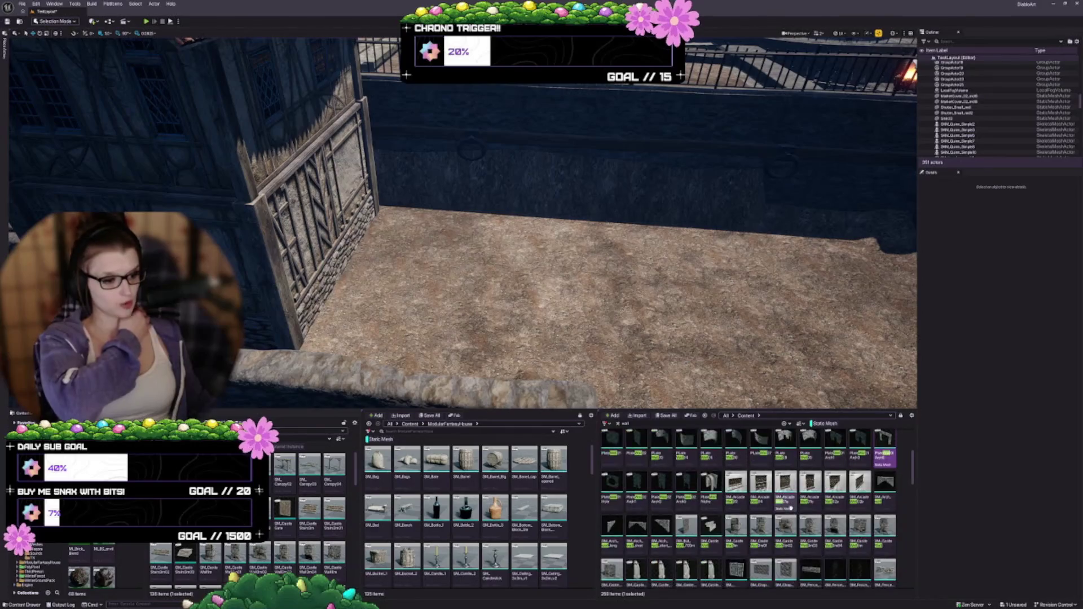
pyautogui.scroll(-2, 732, 464)
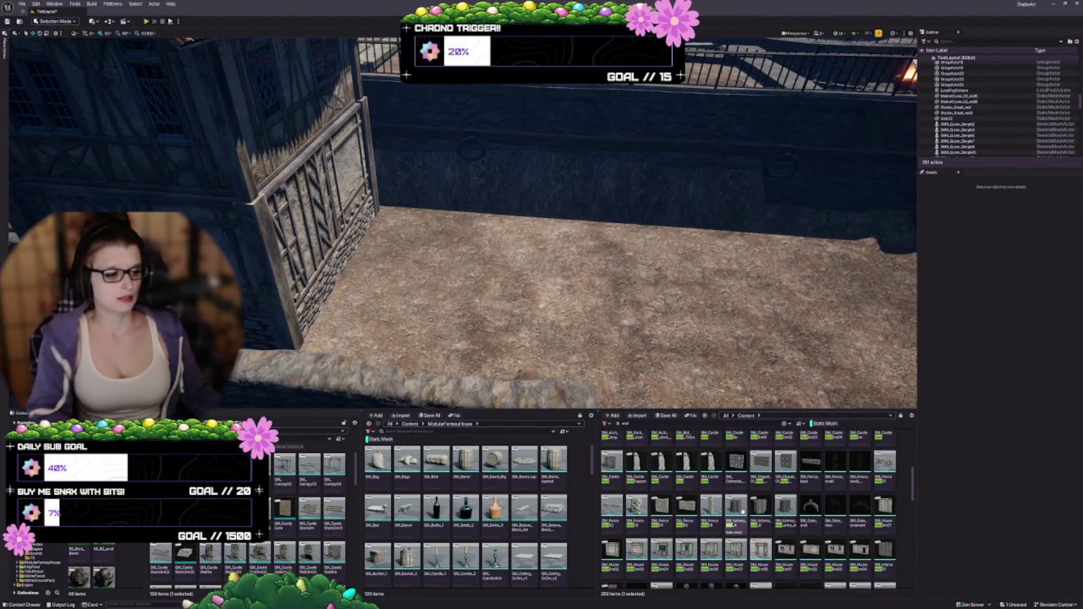
pyautogui.scroll(-2, 803, 507)
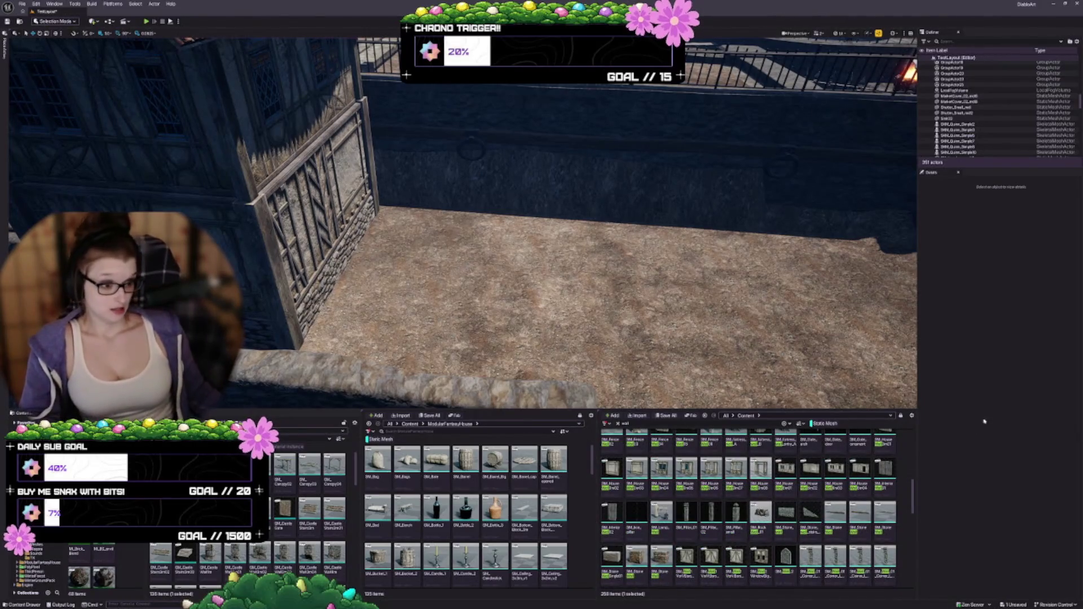
pyautogui.scroll(-3, 812, 485)
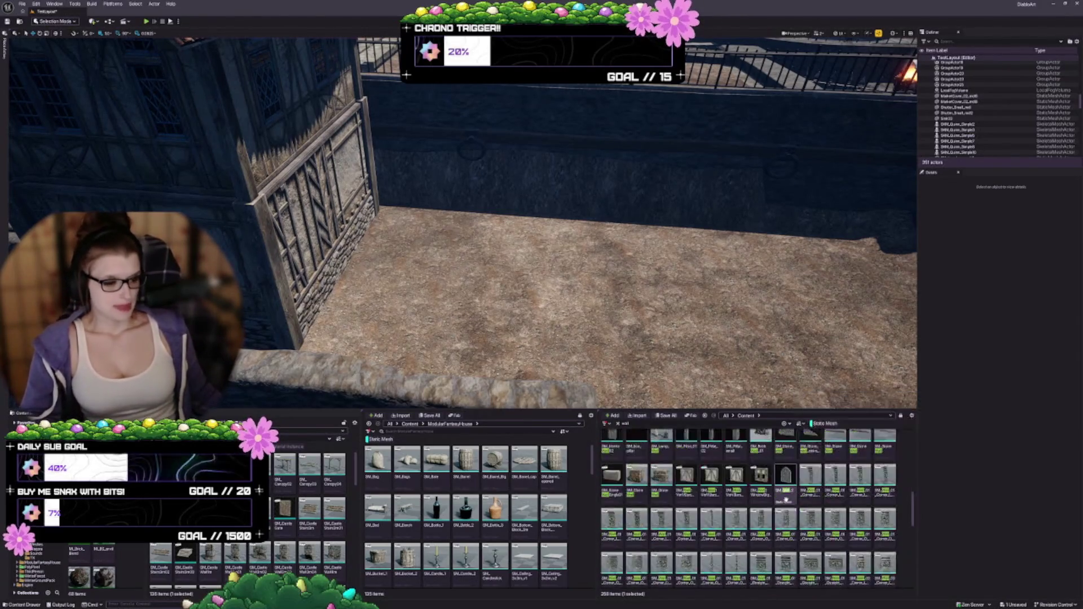
pyautogui.scroll(-3, 731, 486)
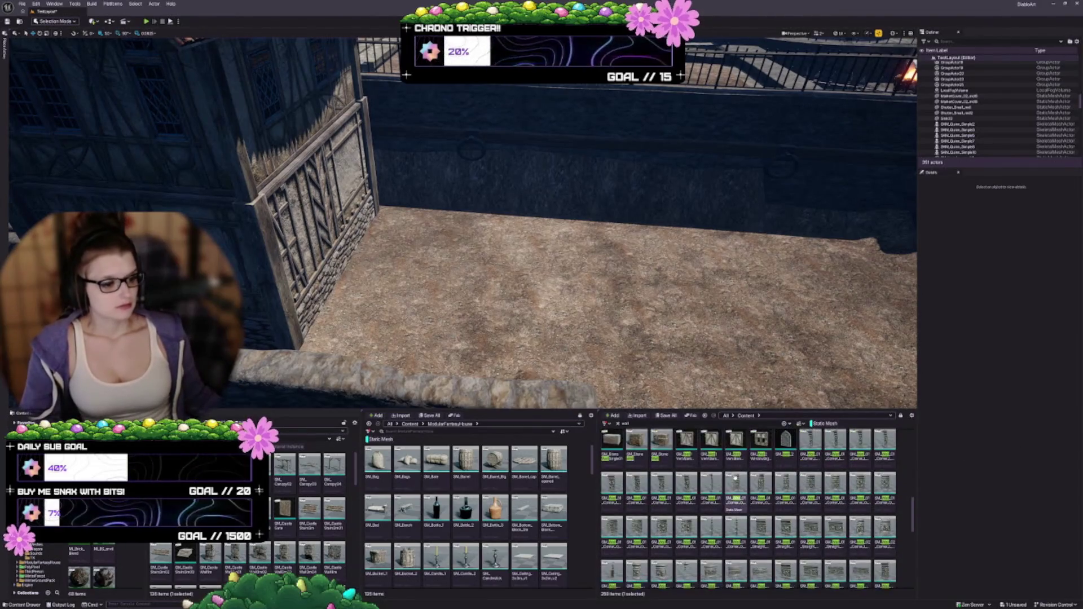
pyautogui.scroll(-2, 729, 487)
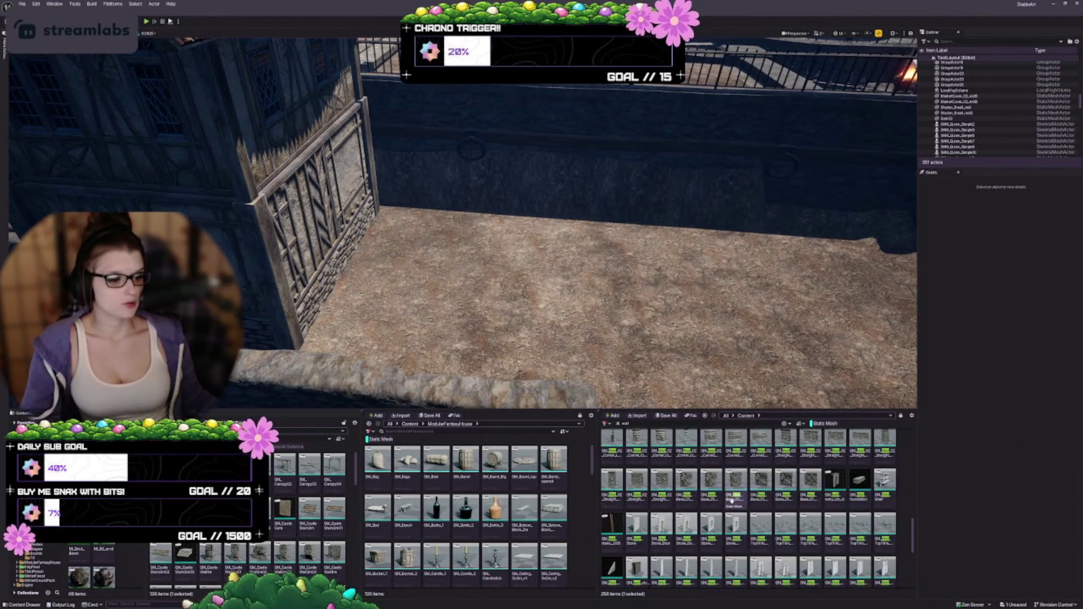
# Step: Place SM_Wall_Stone_Door in the courtyard and scale it up to about 1.075
pyautogui.moveTo(662, 526); pyautogui.dragTo(499, 251)
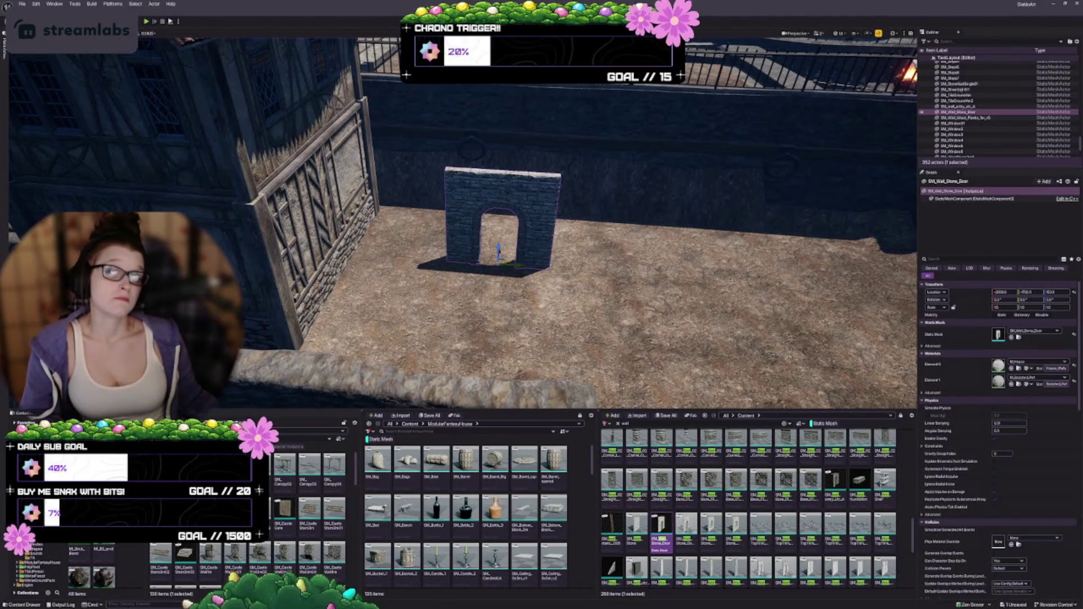
pyautogui.scroll(5, 502, 237)
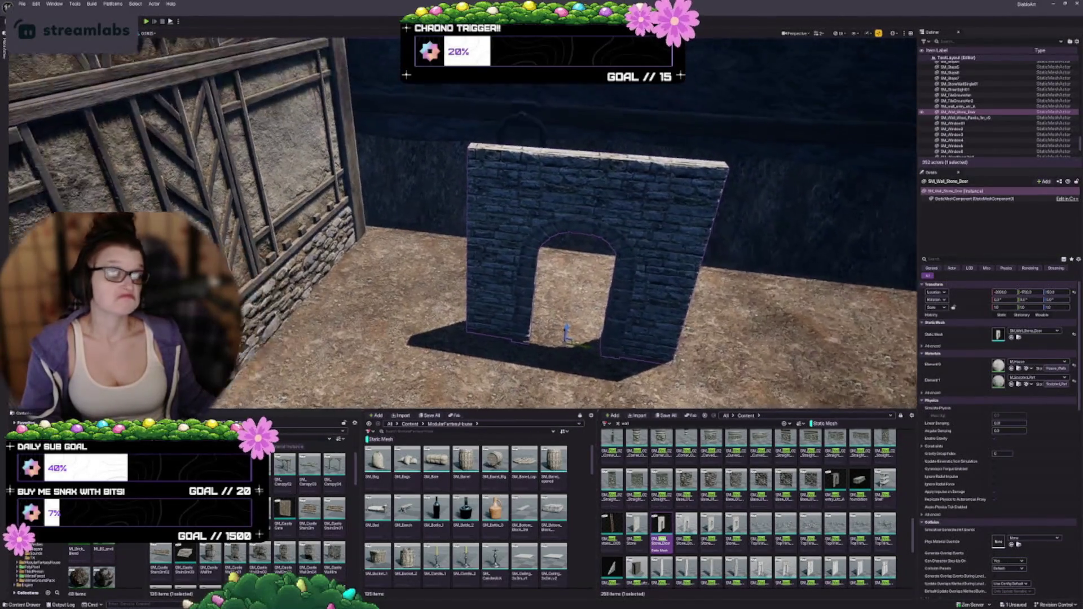
pyautogui.scroll(-3, 502, 237)
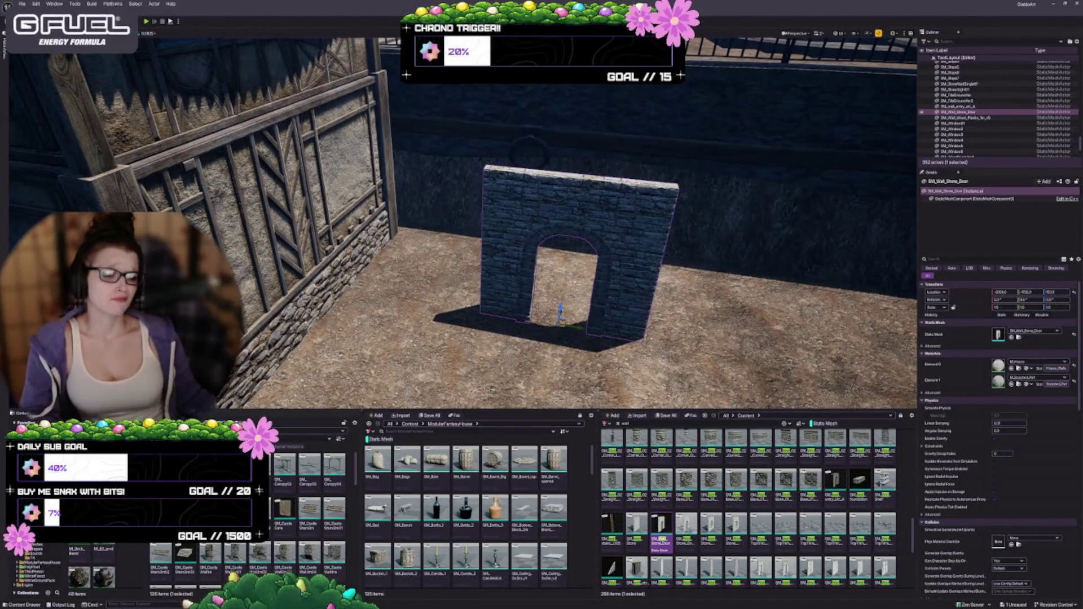
pyautogui.scroll(-1, 502, 237)
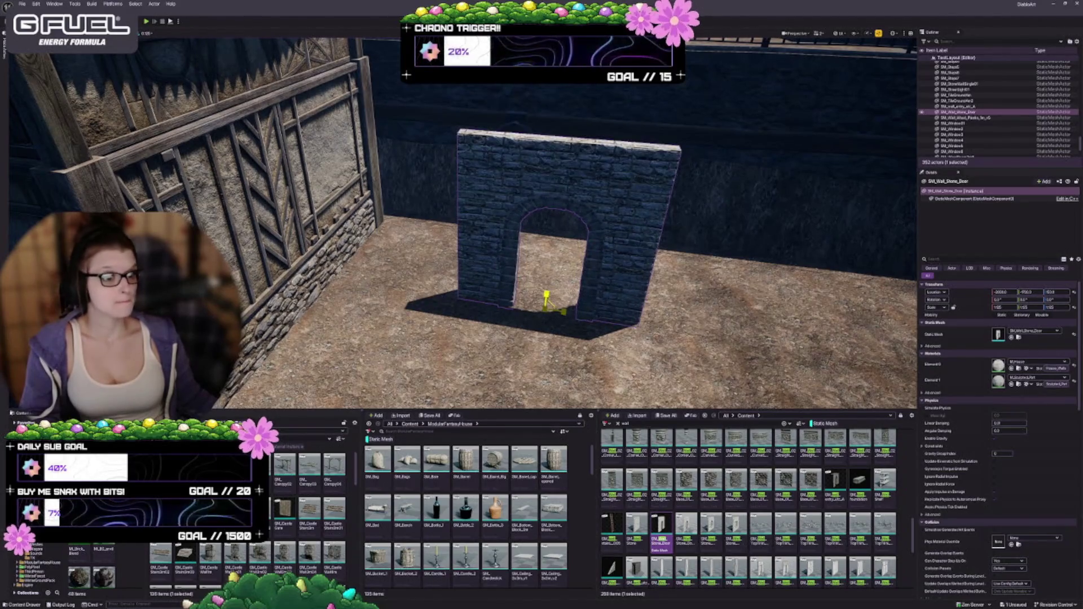
pyautogui.moveTo(546, 302)
pyautogui.mouseDown()
pyautogui.moveTo(561, 289)
pyautogui.moveTo(665, 338)
pyautogui.moveTo(643, 316)
pyautogui.moveTo(685, 317)
pyautogui.mouseUp()
pyautogui.scroll(2, 561, 288)
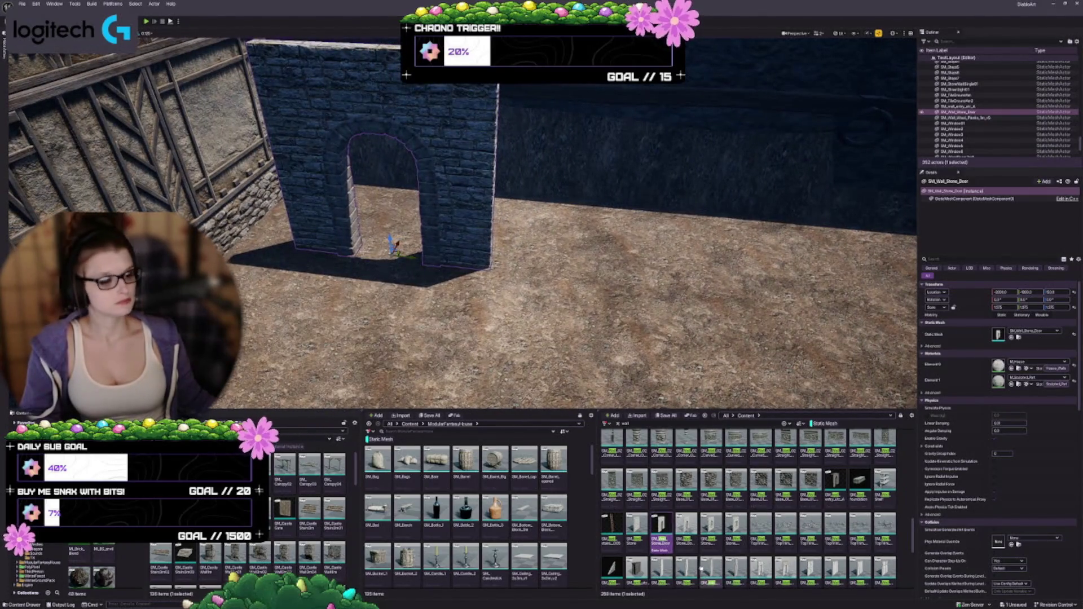
# Step: Assign the alternate stone door mesh variant to the wall in Details
pyautogui.click(686, 524)
pyautogui.click(1011, 338)
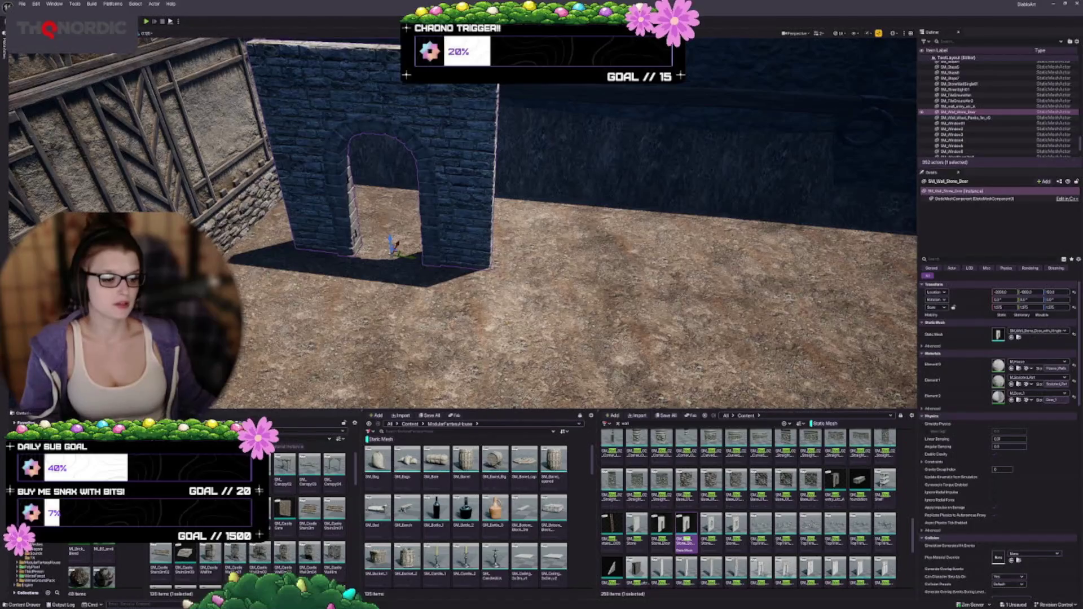
pyautogui.scroll(-2, 733, 479)
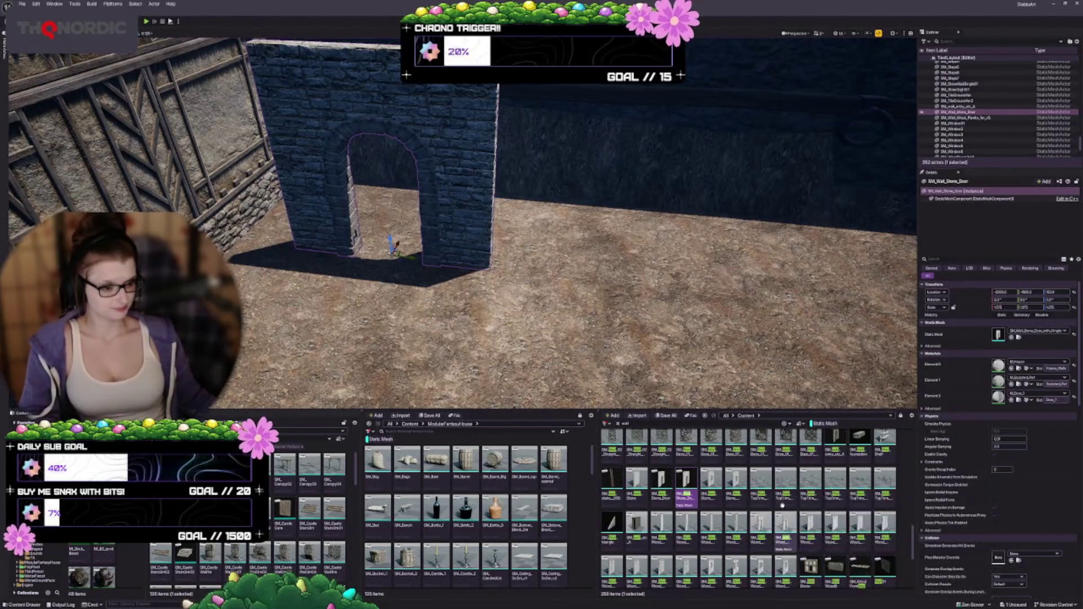
pyautogui.scroll(-1, 715, 458)
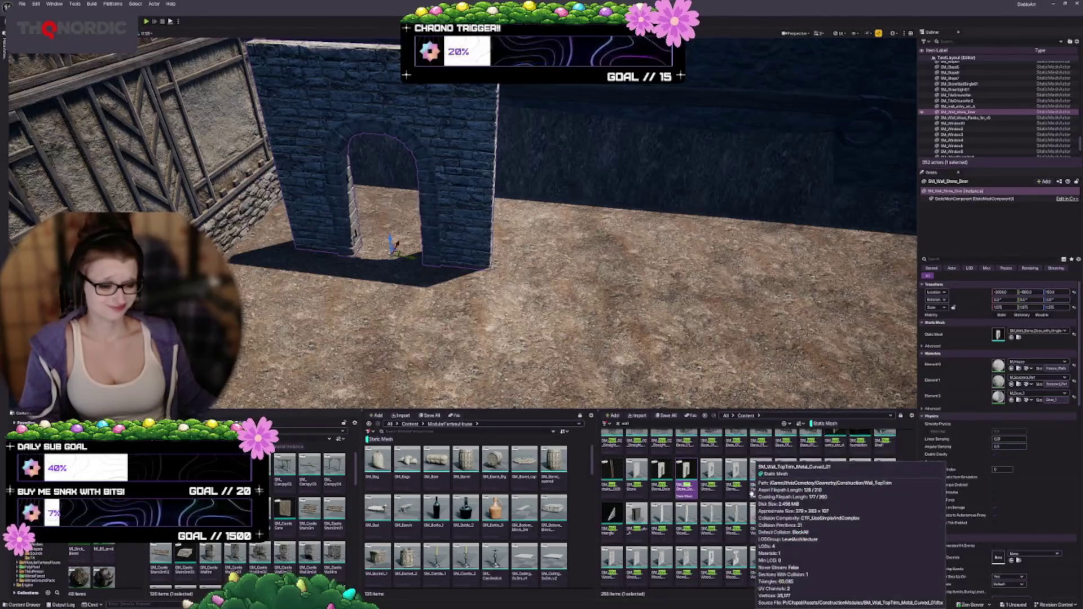
pyautogui.scroll(-1, 714, 458)
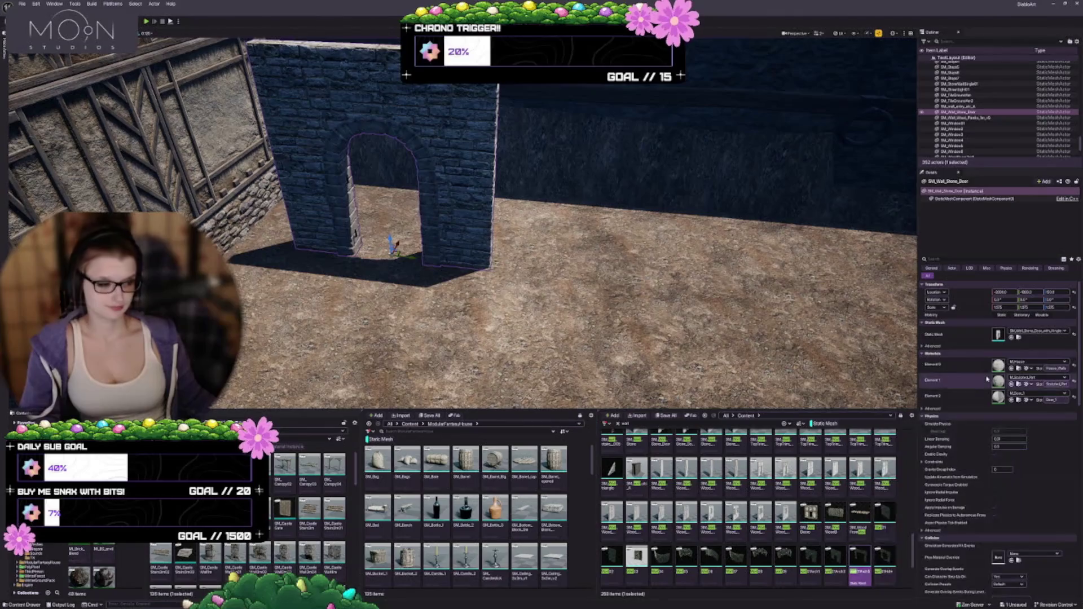
pyautogui.click(1016, 338)
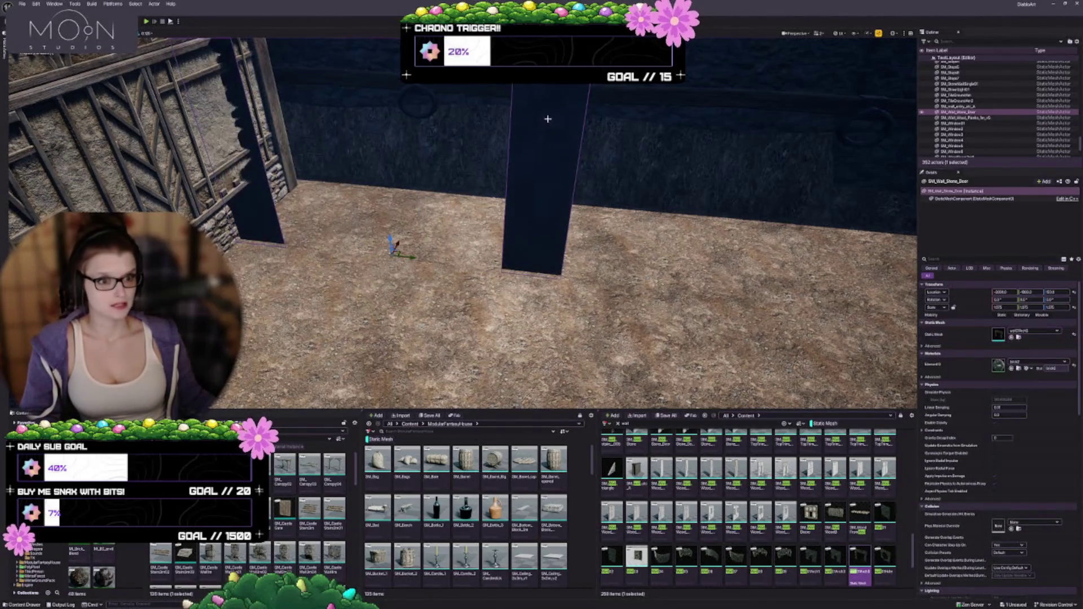
pyautogui.click(1073, 307)
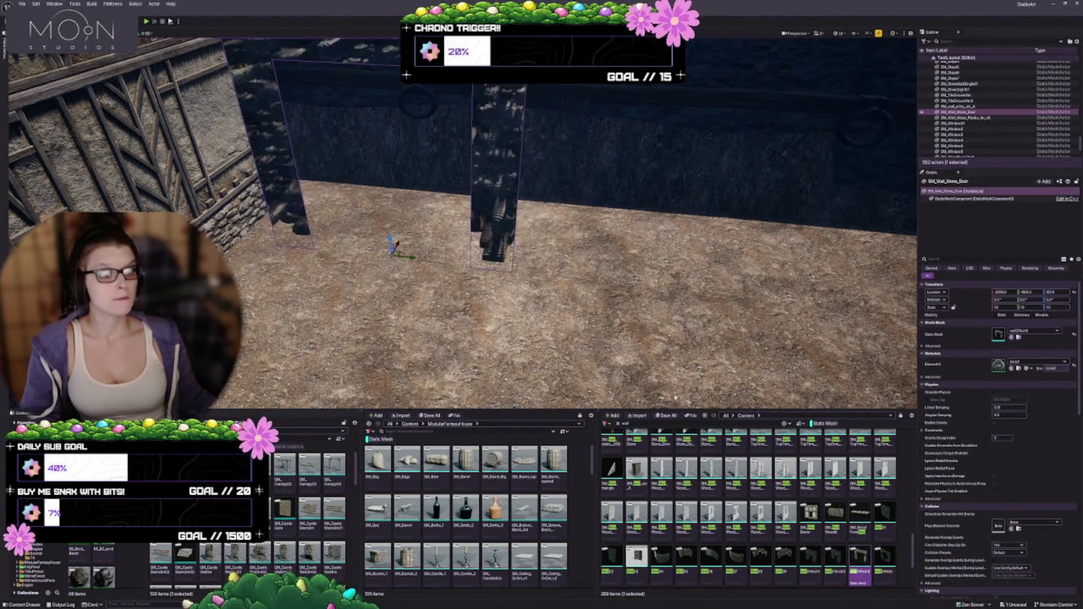
pyautogui.moveTo(644, 395)
pyautogui.mouseDown()
pyautogui.moveTo(620, 383)
pyautogui.moveTo(643, 401)
pyautogui.mouseUp()
pyautogui.scroll(-3, 717, 551)
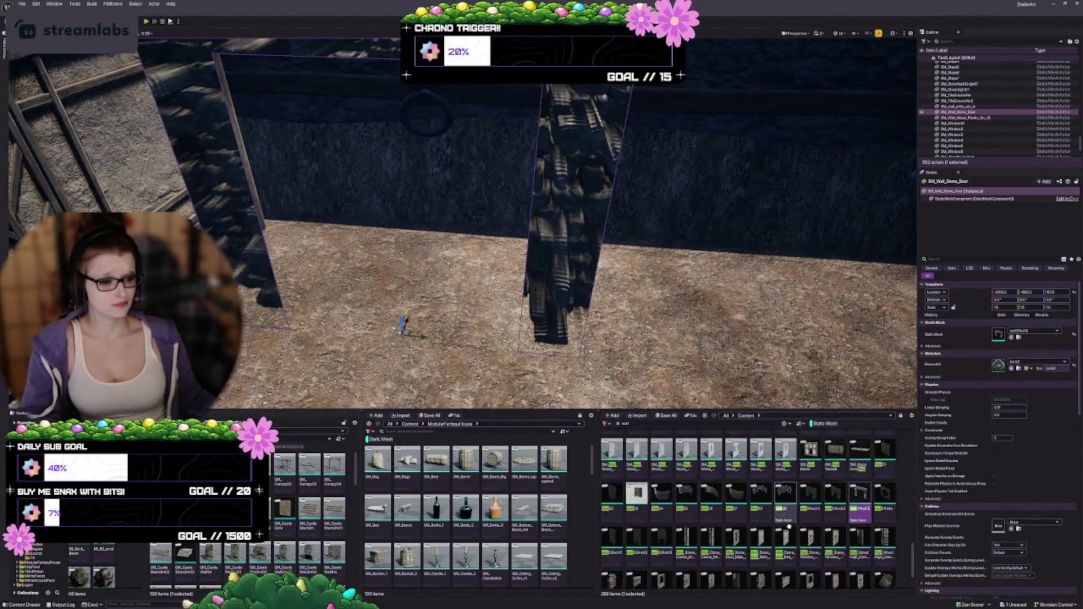
pyautogui.scroll(-2, 771, 502)
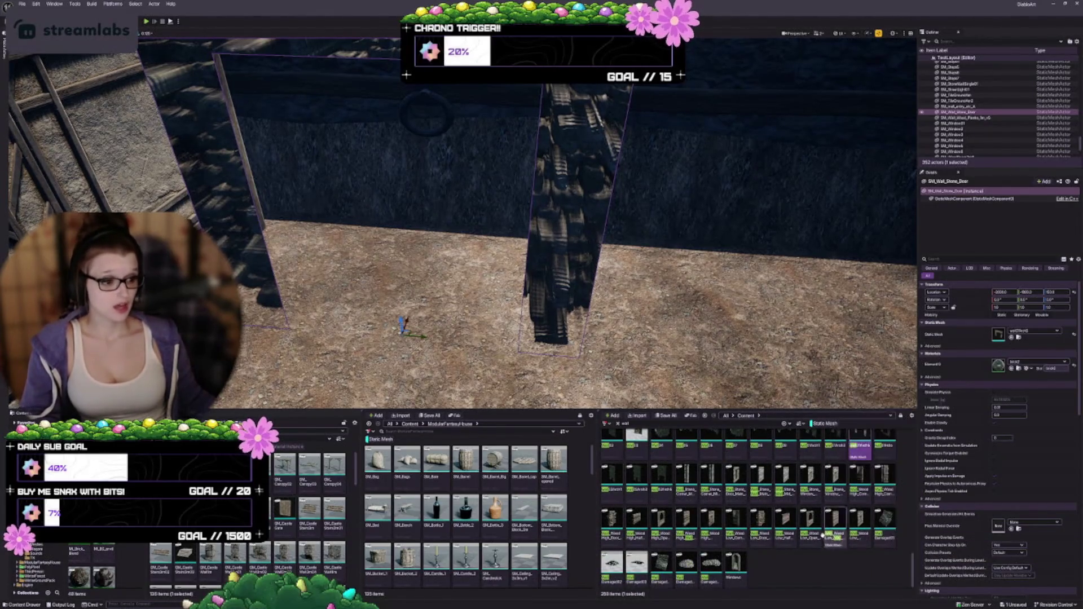
pyautogui.scroll(1, 769, 558)
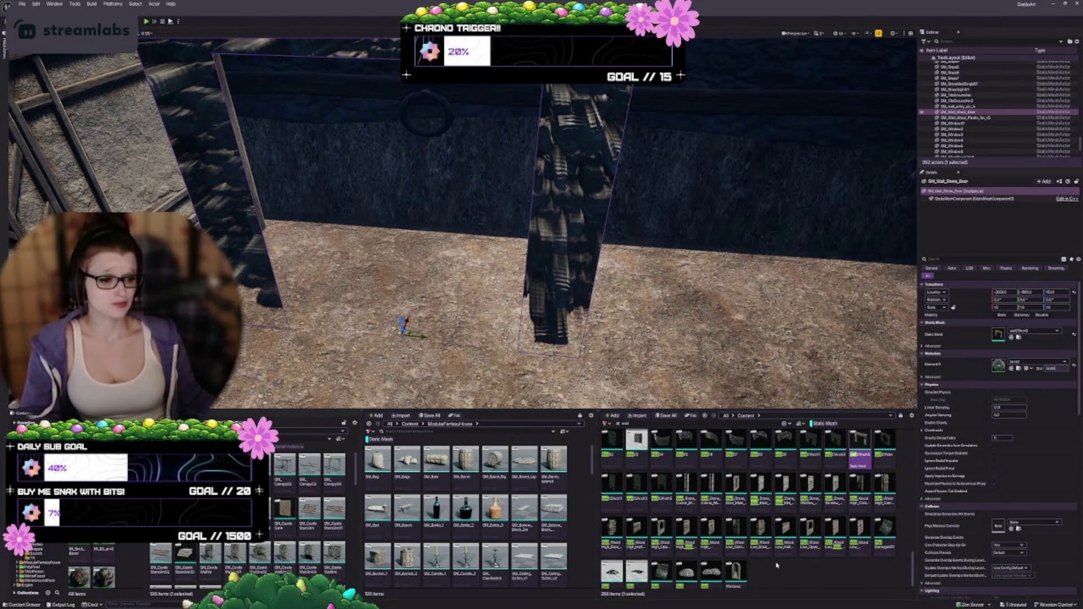
pyautogui.scroll(2, 711, 521)
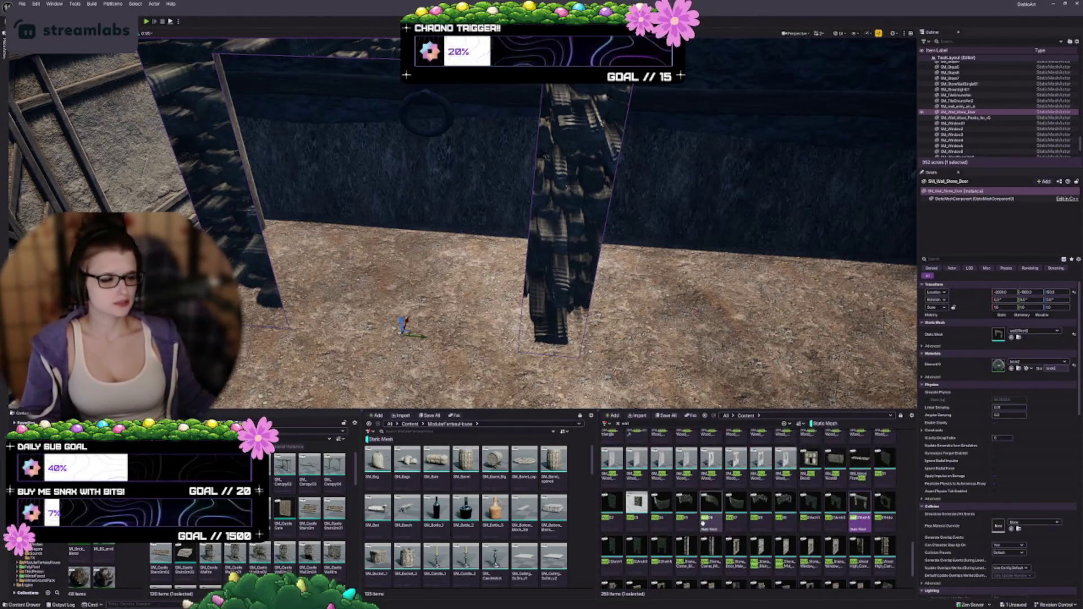
pyautogui.scroll(3, 692, 526)
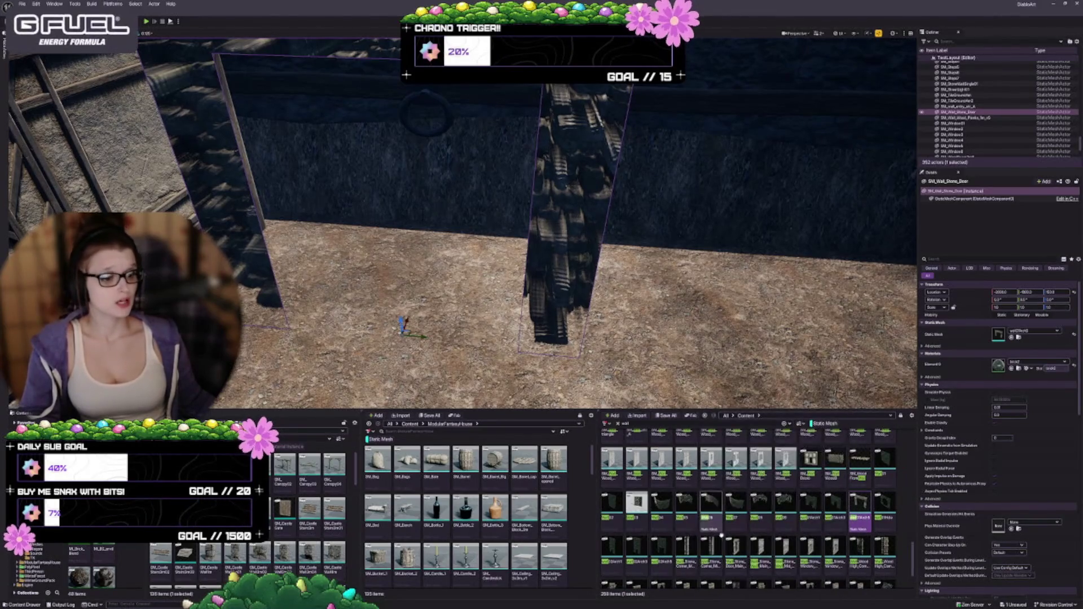
pyautogui.scroll(2, 753, 546)
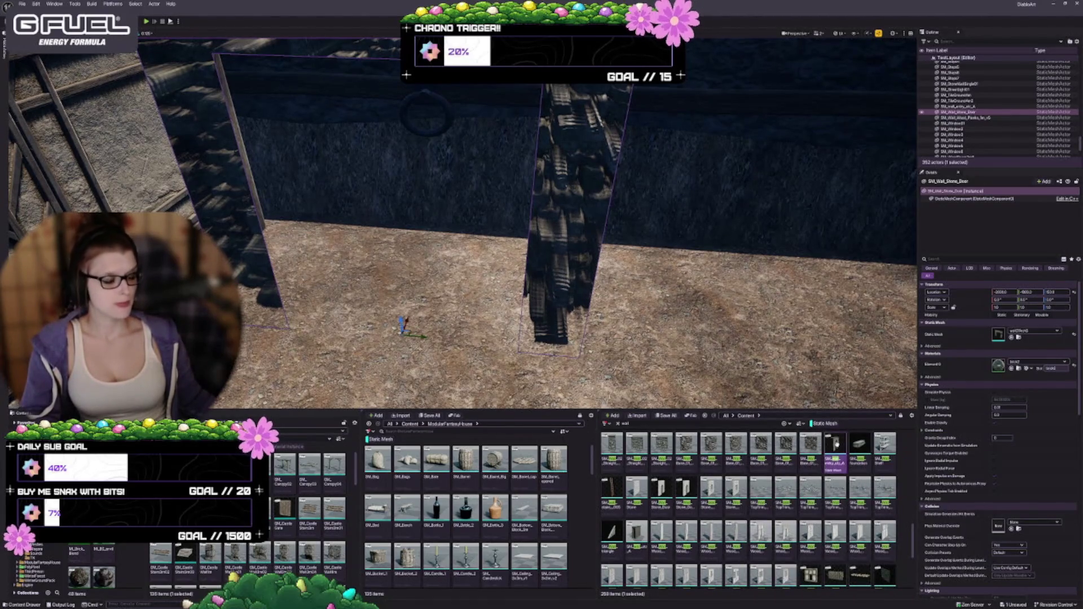
pyautogui.click(1012, 337)
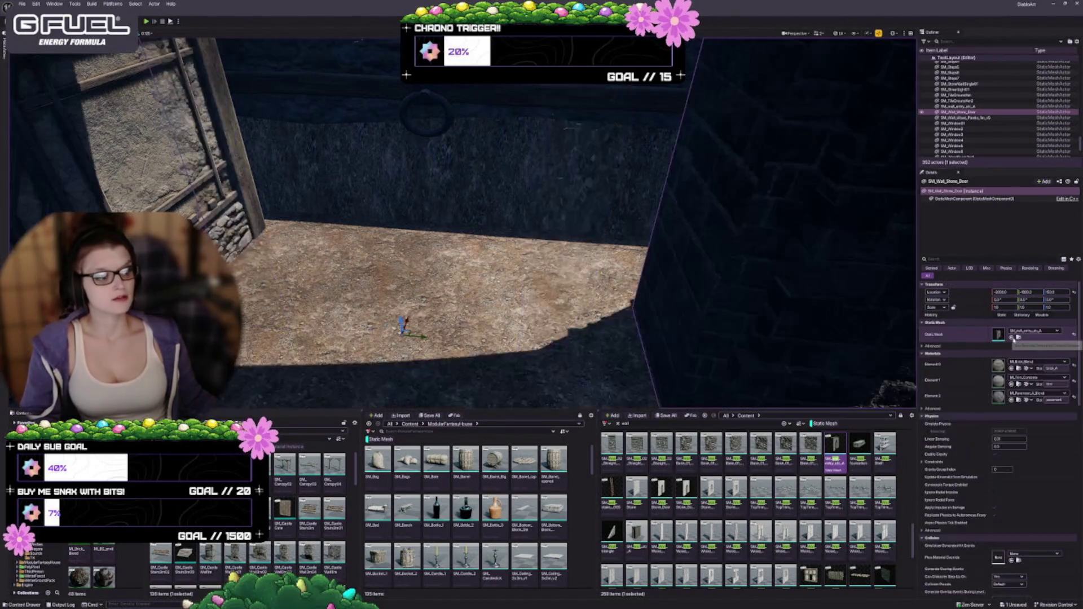
pyautogui.press('f')
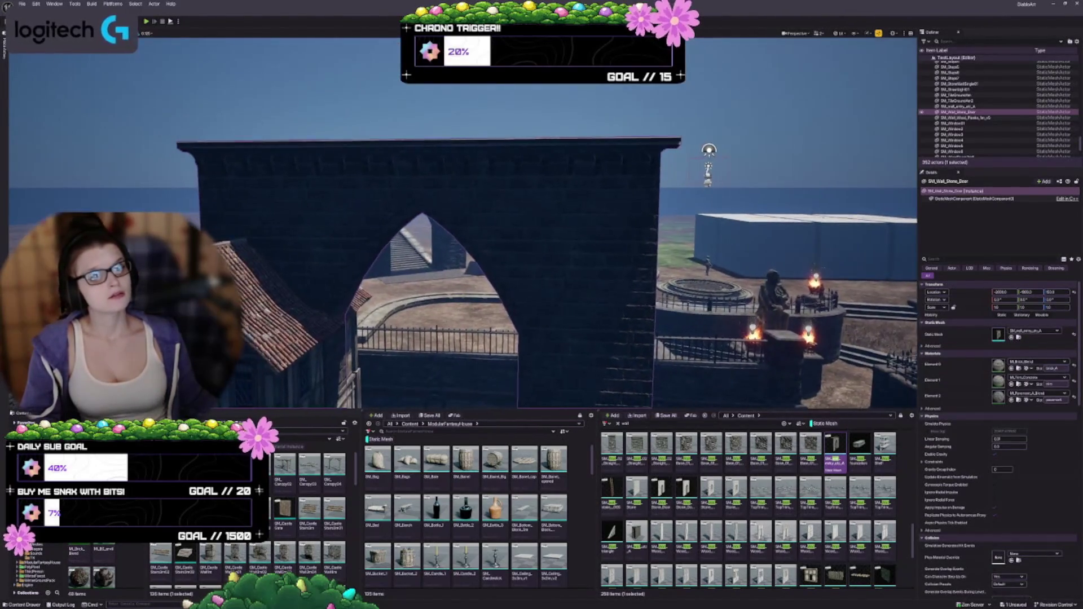
pyautogui.scroll(3, 744, 501)
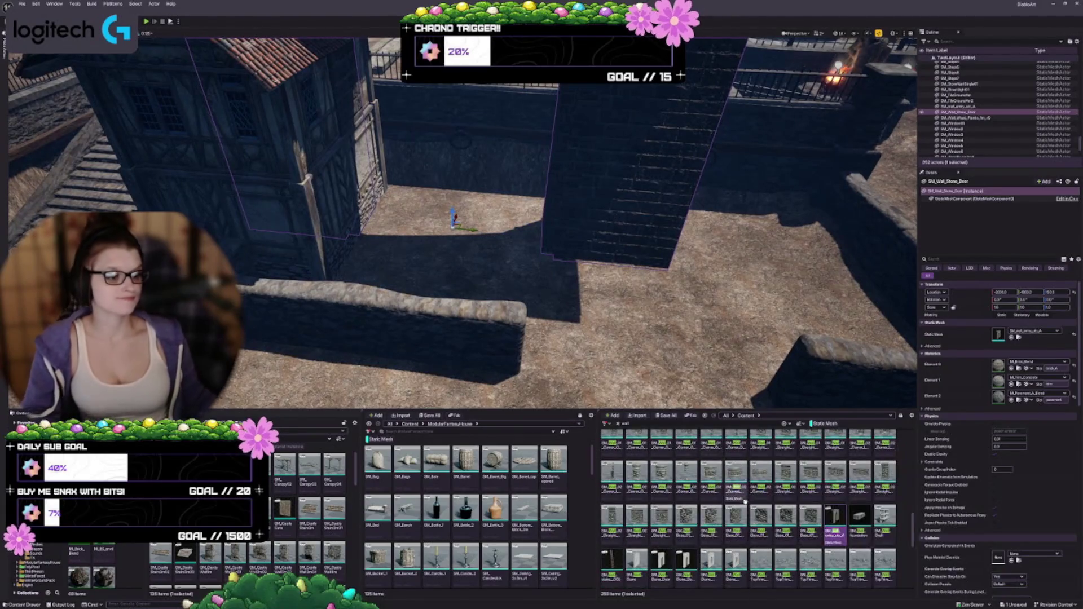
pyautogui.scroll(5, 750, 505)
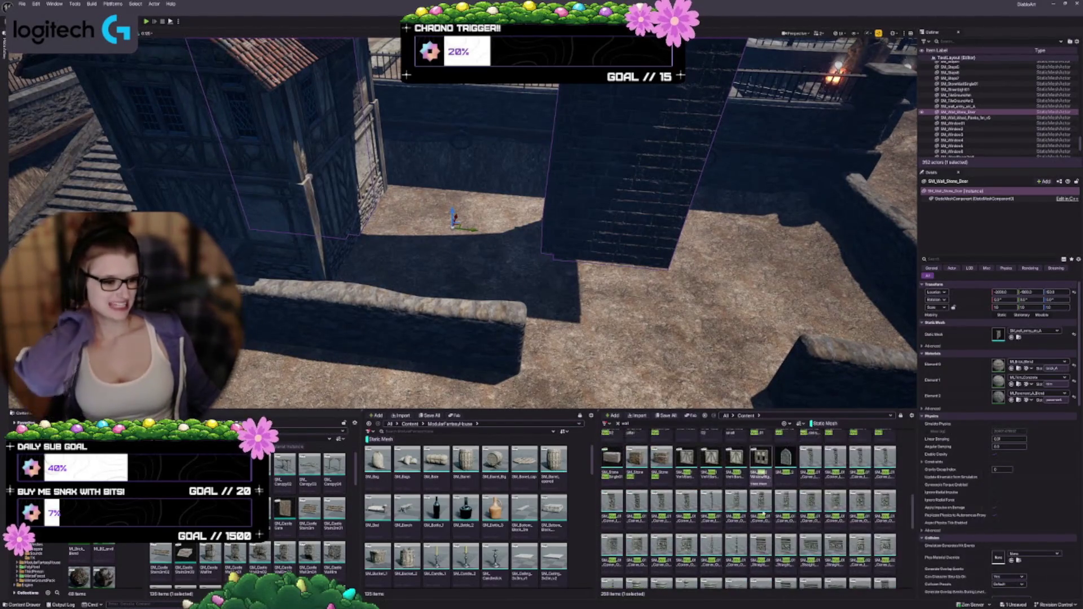
pyautogui.scroll(2, 763, 514)
pyautogui.scroll(2, 836, 527)
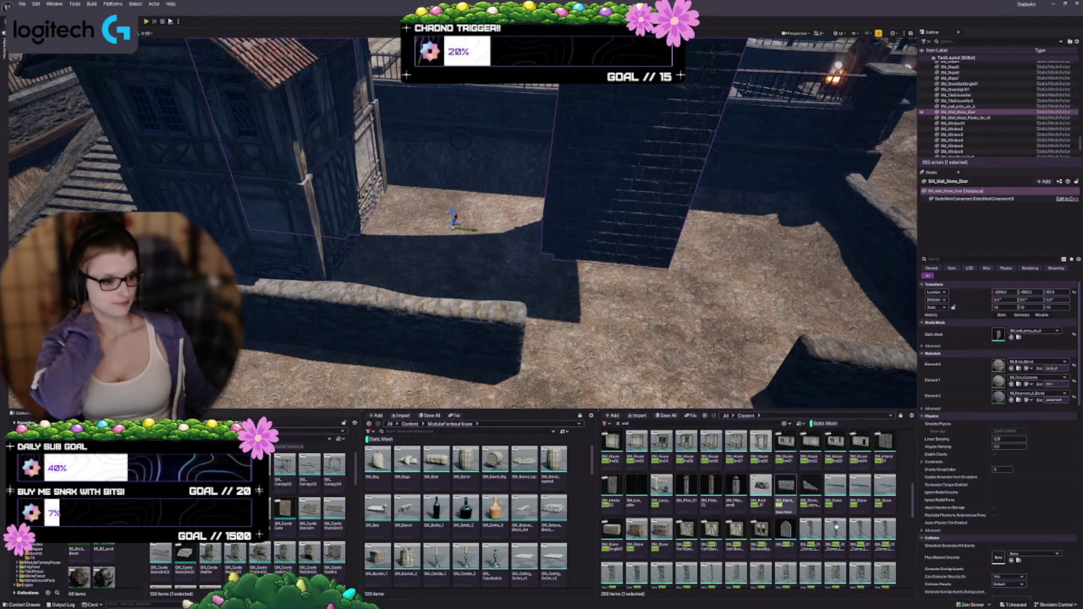
pyautogui.scroll(2, 830, 483)
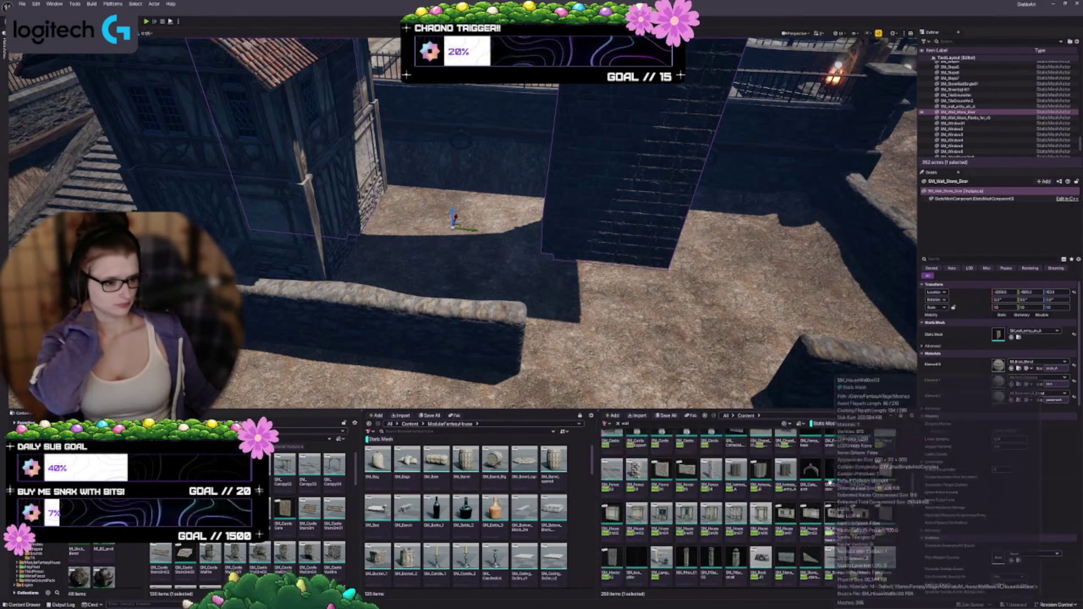
pyautogui.scroll(2, 830, 482)
pyautogui.scroll(2, 812, 482)
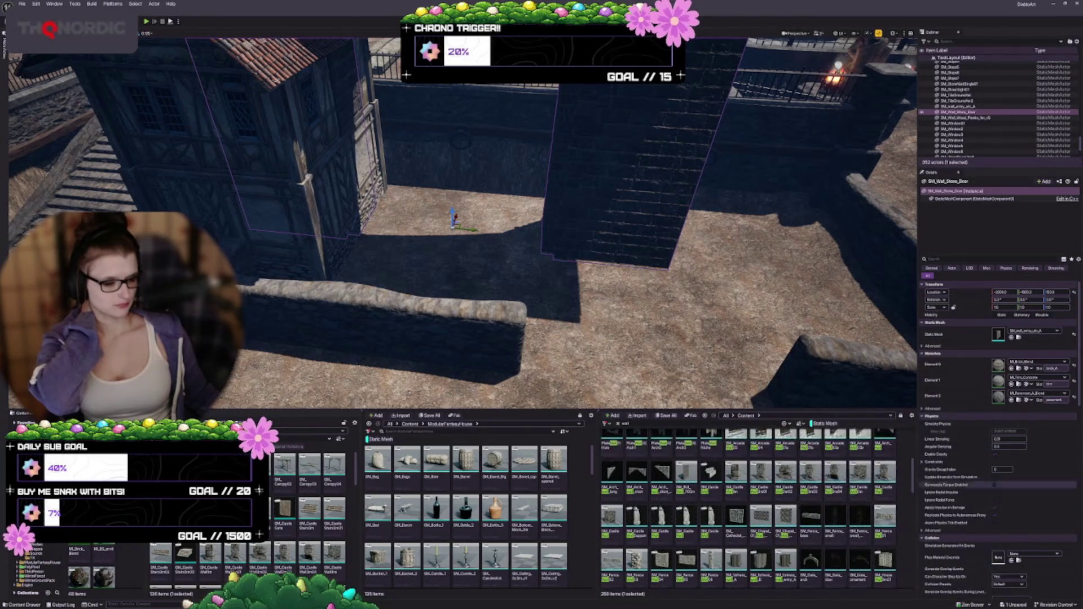
pyautogui.scroll(2, 810, 558)
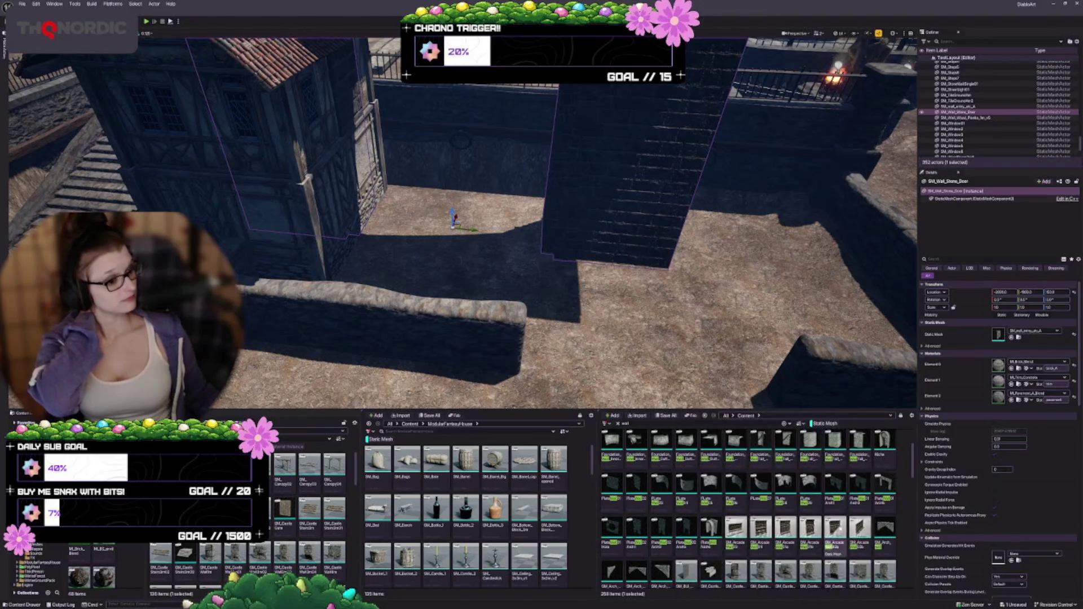
pyautogui.scroll(2, 717, 536)
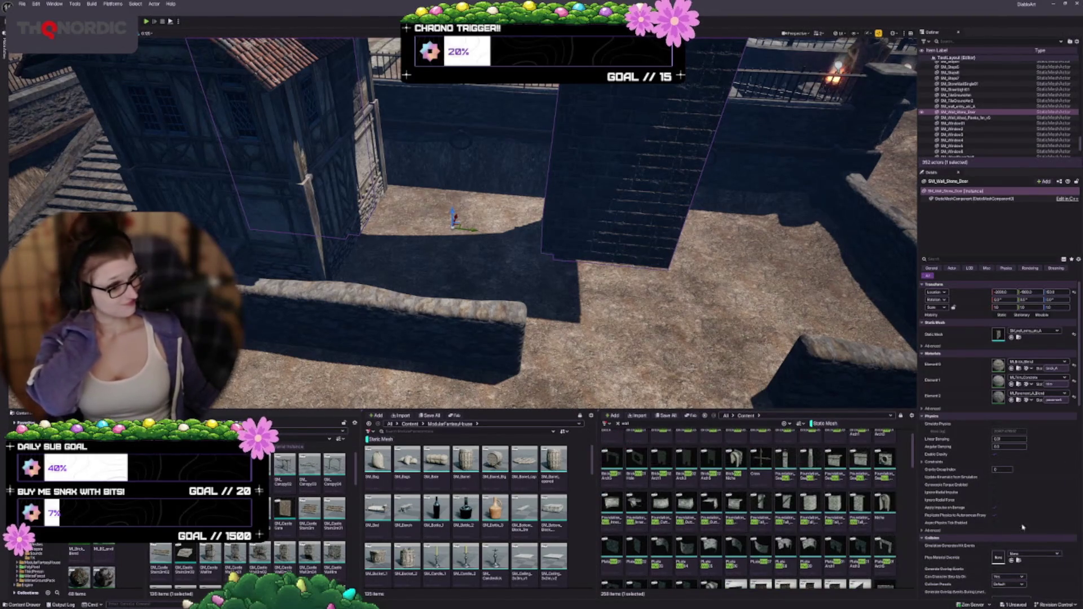
pyautogui.scroll(1, 820, 526)
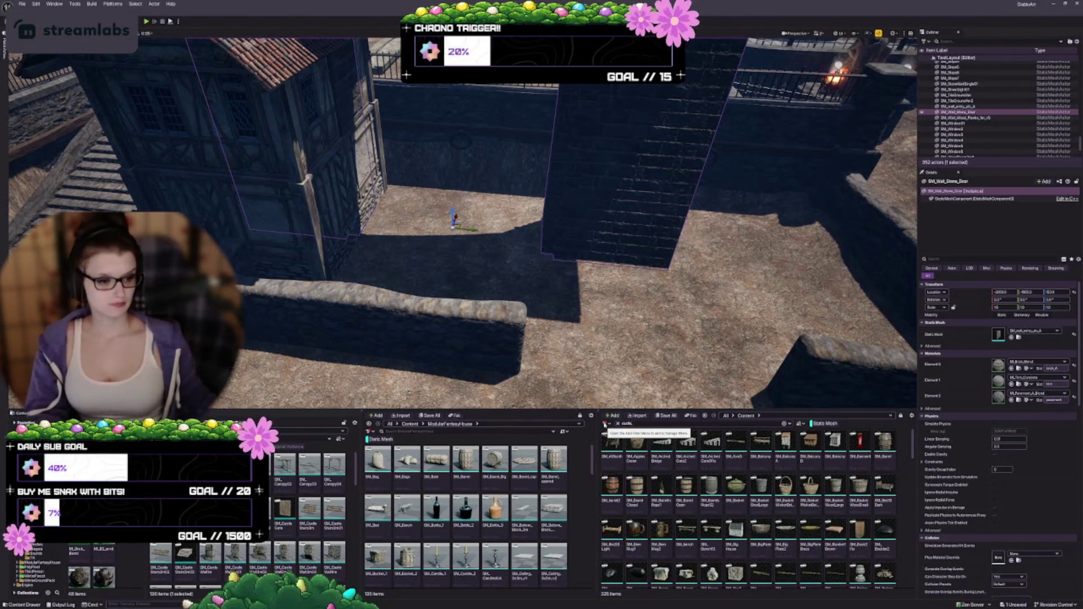
pyautogui.scroll(-5, 699, 499)
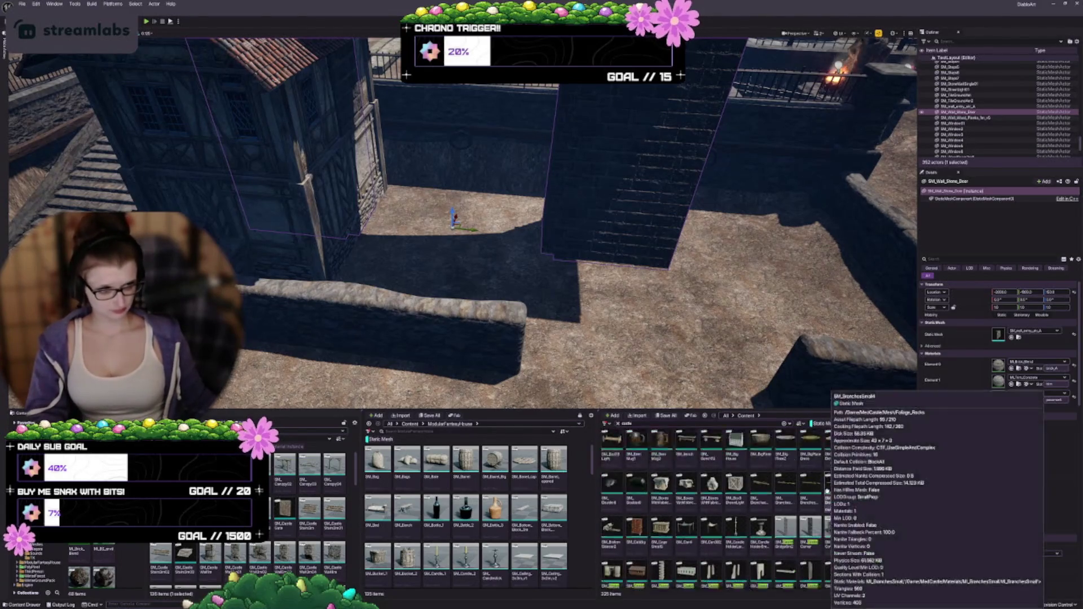
pyautogui.scroll(-2, 733, 519)
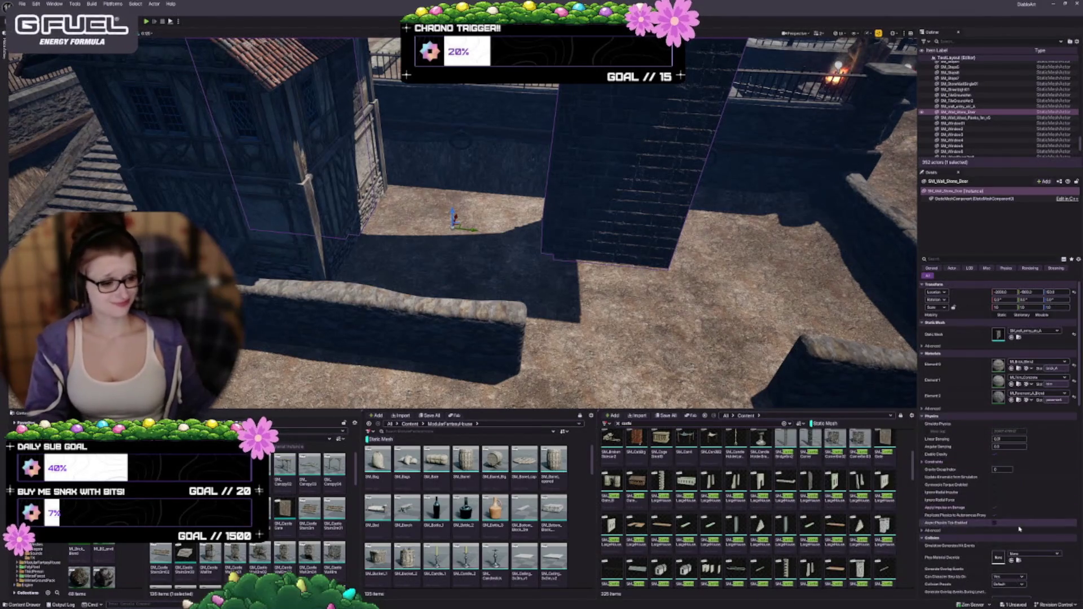
pyautogui.scroll(-3, 845, 575)
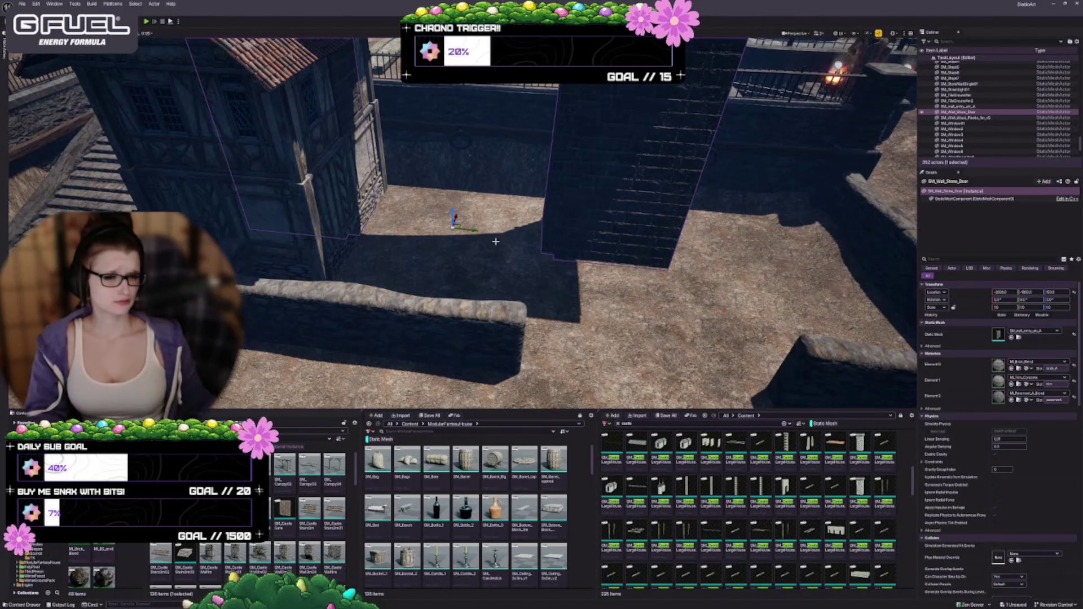
# Step: Delete SM_Wall_Stone_Door and place the stone archway wall mesh in the courtyard
pyautogui.click(592, 216)
pyautogui.click(607, 243)
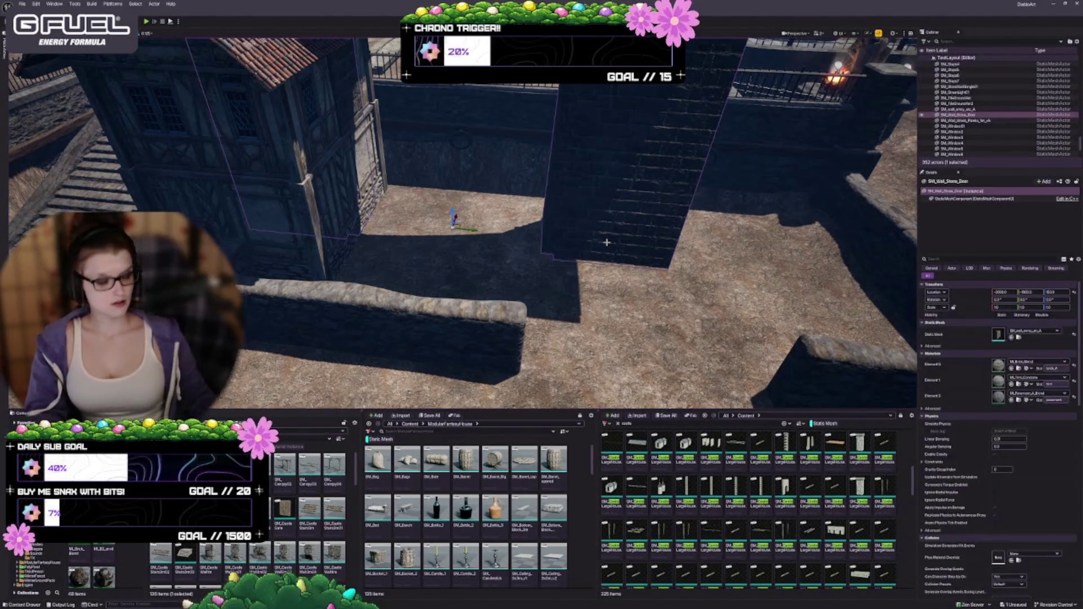
pyautogui.press('Delete')
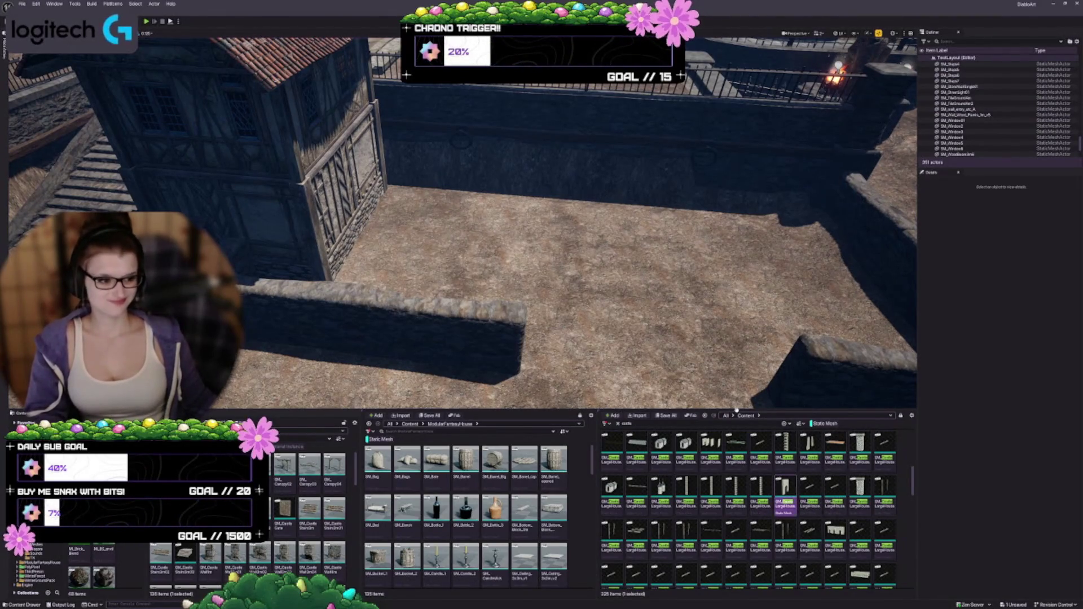
pyautogui.moveTo(784, 487)
pyautogui.mouseDown()
pyautogui.moveTo(587, 248)
pyautogui.moveTo(542, 259)
pyautogui.moveTo(542, 361)
pyautogui.mouseUp()
pyautogui.press('f')
# Step: Lower the archway wall onto the floor and scale it to about 1.375
pyautogui.scroll(2, 542, 258)
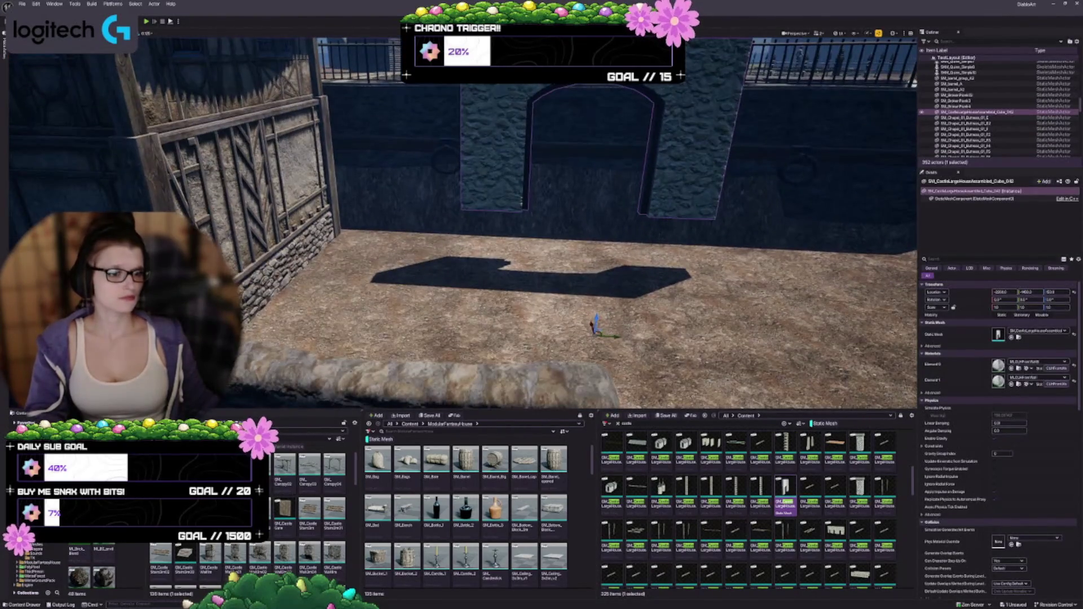
pyautogui.moveTo(596, 326); pyautogui.dragTo(584, 387)
pyautogui.scroll(-2, 463, 223)
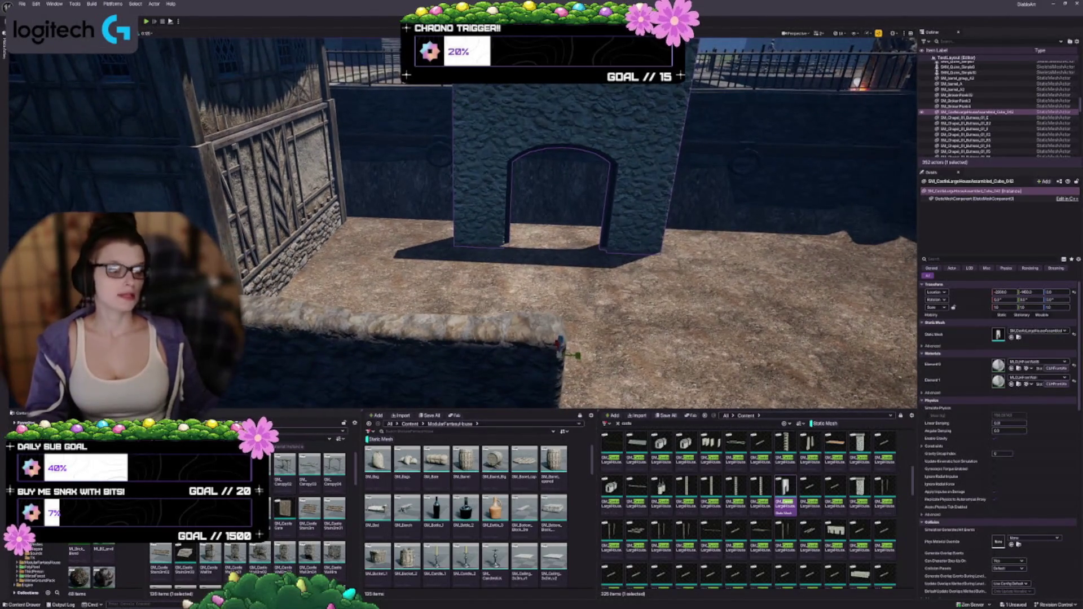
pyautogui.moveTo(560, 354)
pyautogui.mouseDown()
pyautogui.moveTo(559, 371)
pyautogui.moveTo(681, 309)
pyautogui.moveTo(643, 353)
pyautogui.mouseUp()
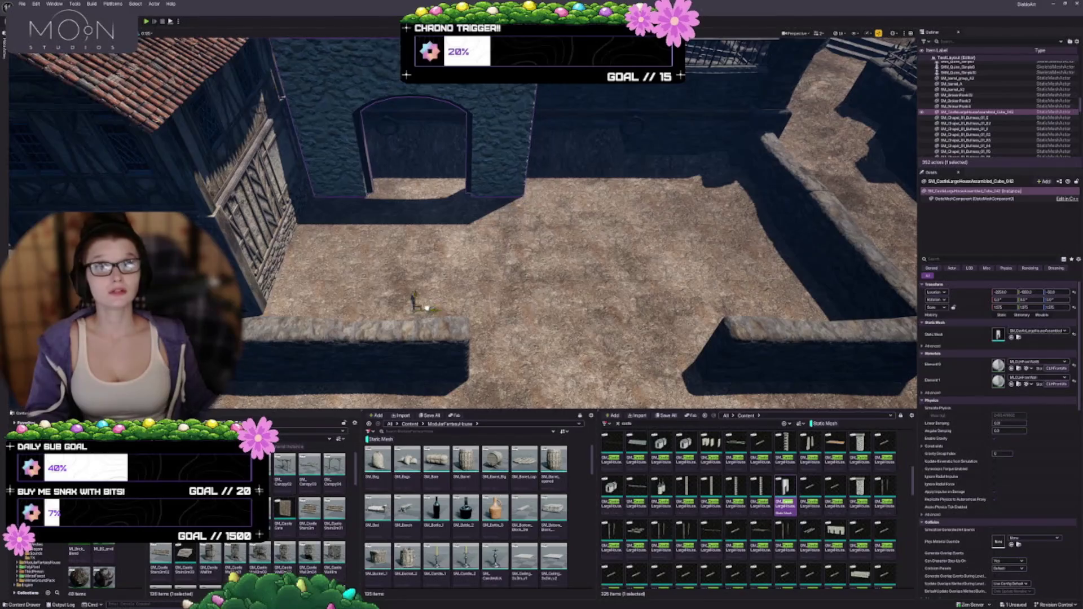
pyautogui.moveTo(643, 352); pyautogui.dragTo(592, 330)
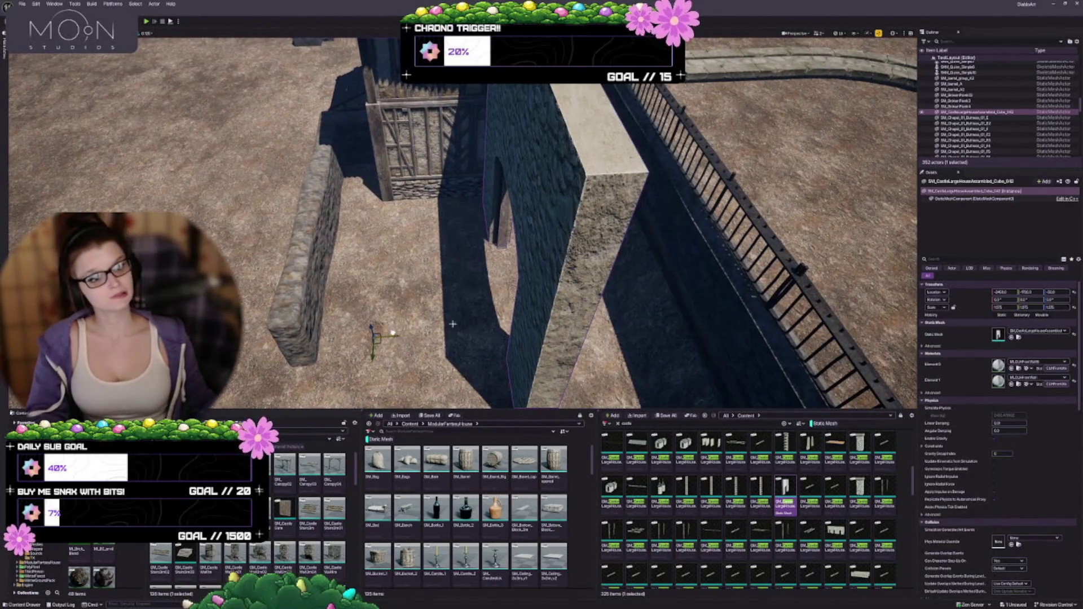
pyautogui.moveTo(452, 323); pyautogui.dragTo(378, 319)
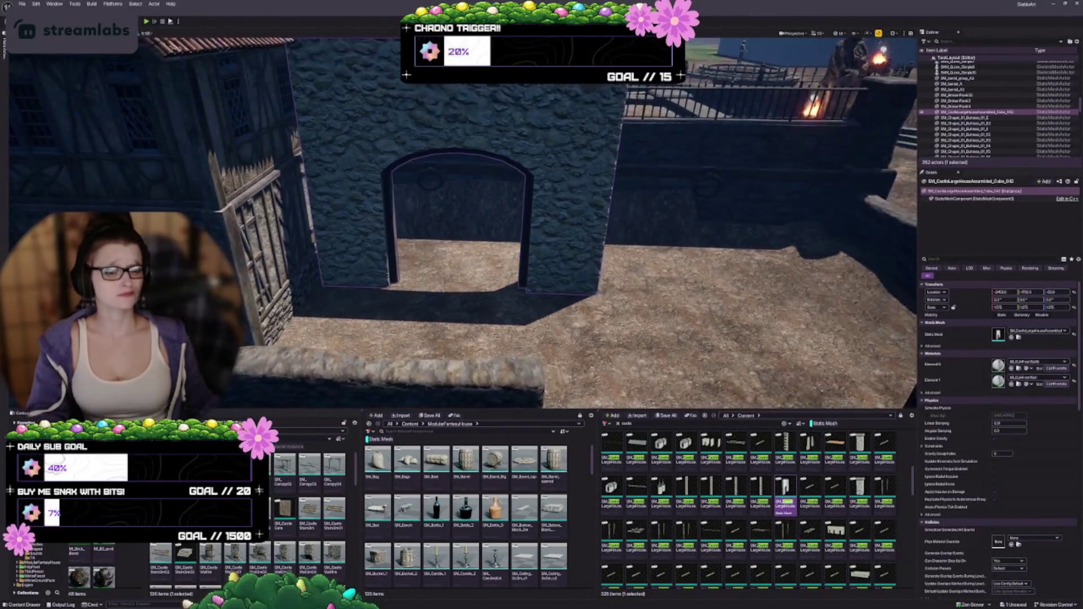
pyautogui.moveTo(478, 355); pyautogui.dragTo(471, 370)
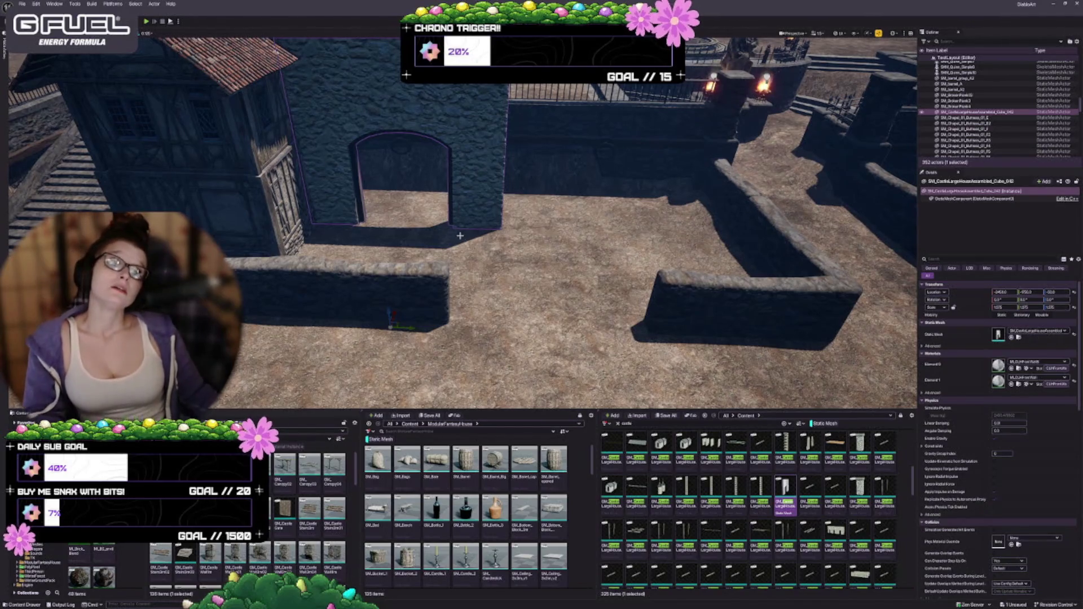
# Step: Delete the arch wall, then place the SM_Doors Frame in the courtyard, inspect it, and delete it
pyautogui.press('Delete')
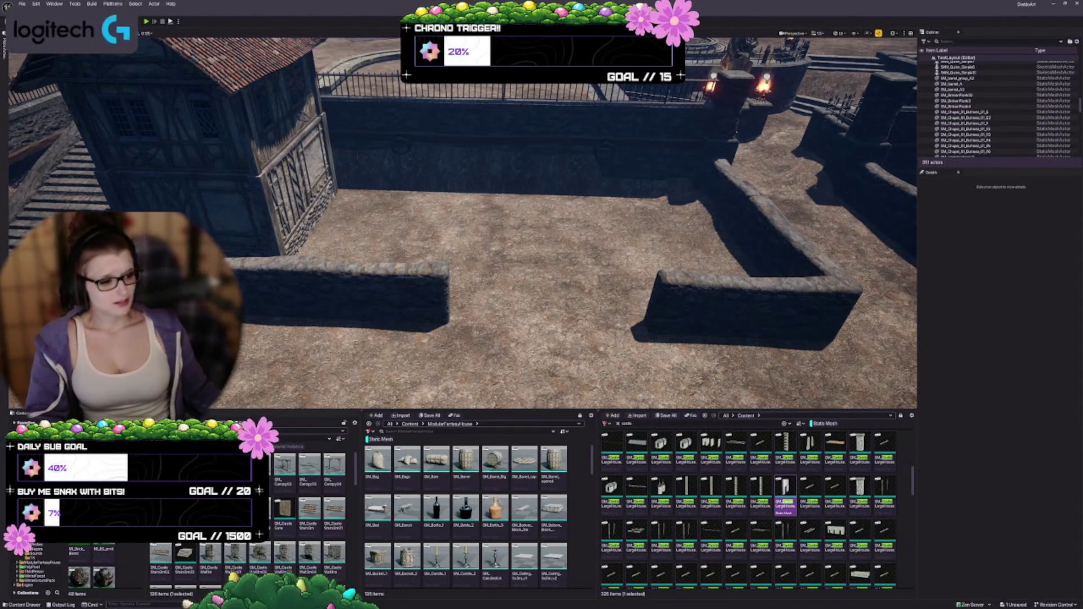
pyautogui.scroll(-6, 734, 550)
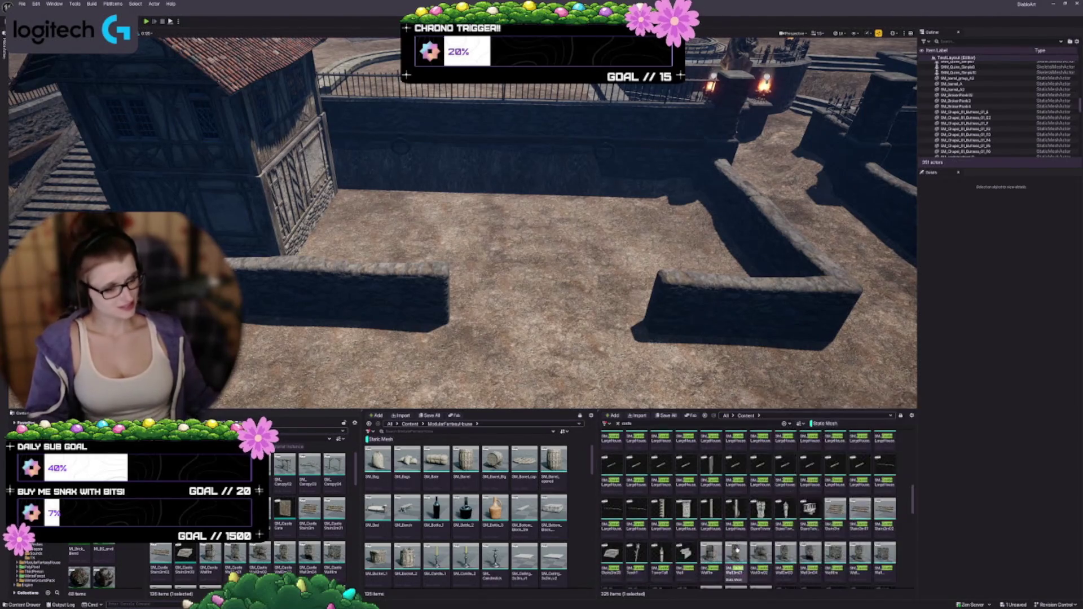
pyautogui.scroll(-3, 649, 500)
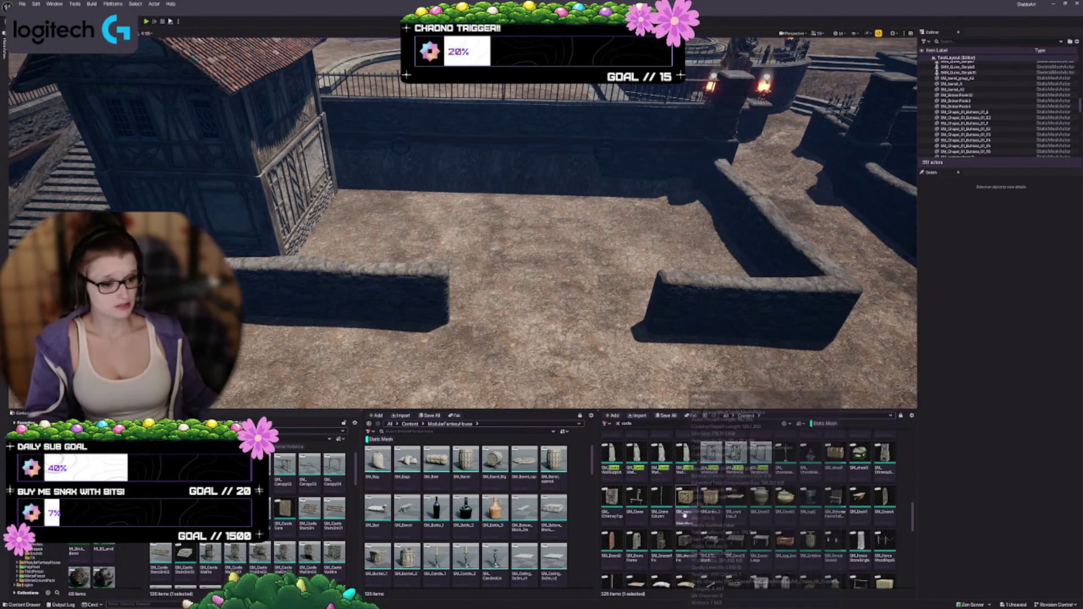
pyautogui.moveTo(636, 540); pyautogui.dragTo(385, 211)
pyautogui.press('f')
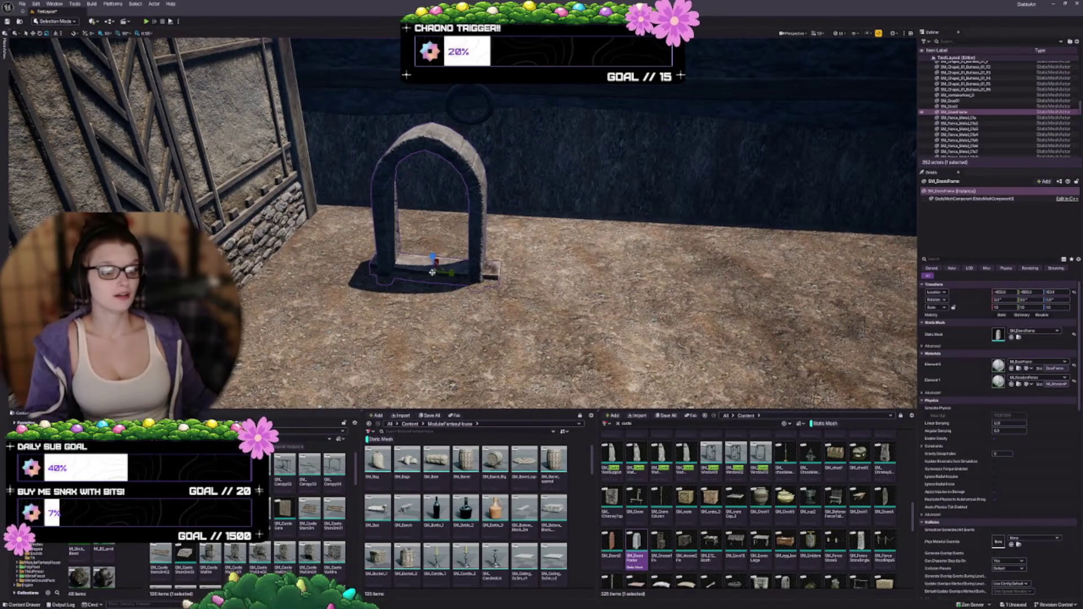
pyautogui.moveTo(432, 271)
pyautogui.mouseDown()
pyautogui.moveTo(434, 248)
pyautogui.moveTo(480, 326)
pyautogui.mouseUp()
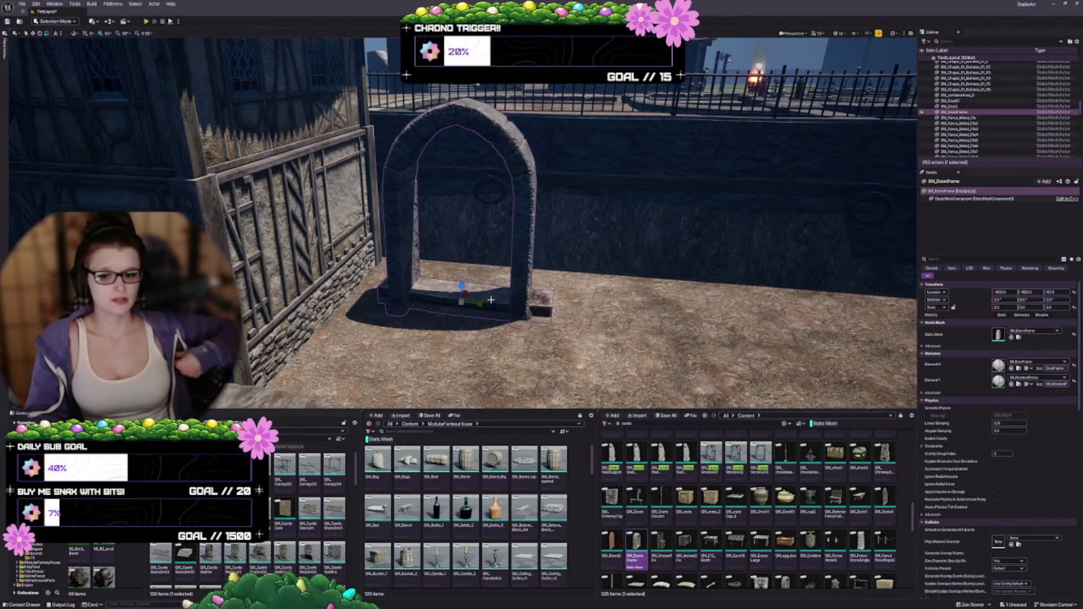
pyautogui.press('Delete')
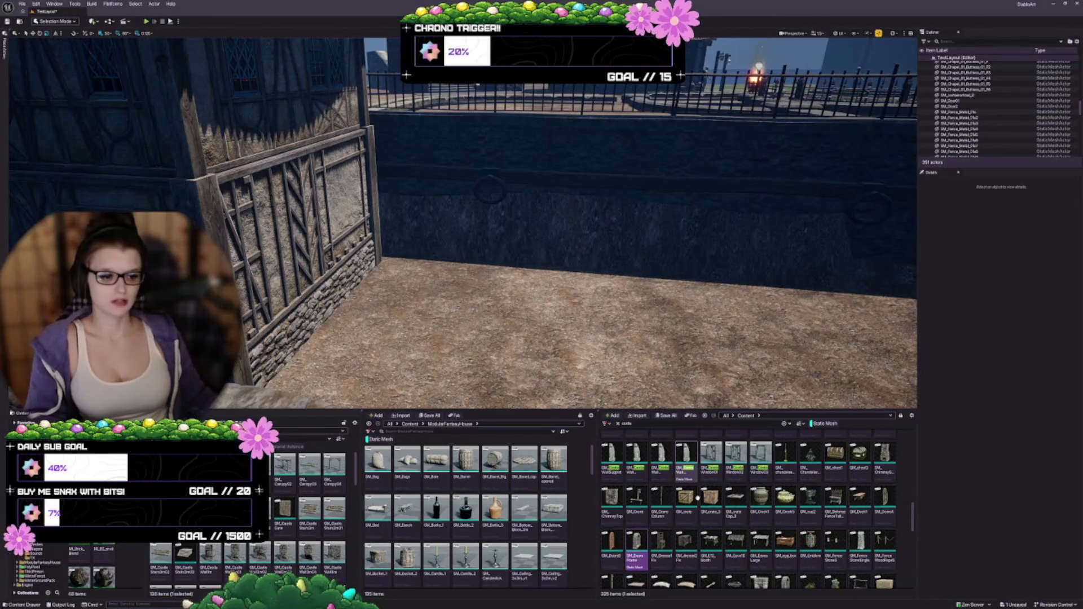
# Step: Open the FantasyDungeon folder in the Content Browser, filtered to static meshes only
pyautogui.scroll(-3, 697, 498)
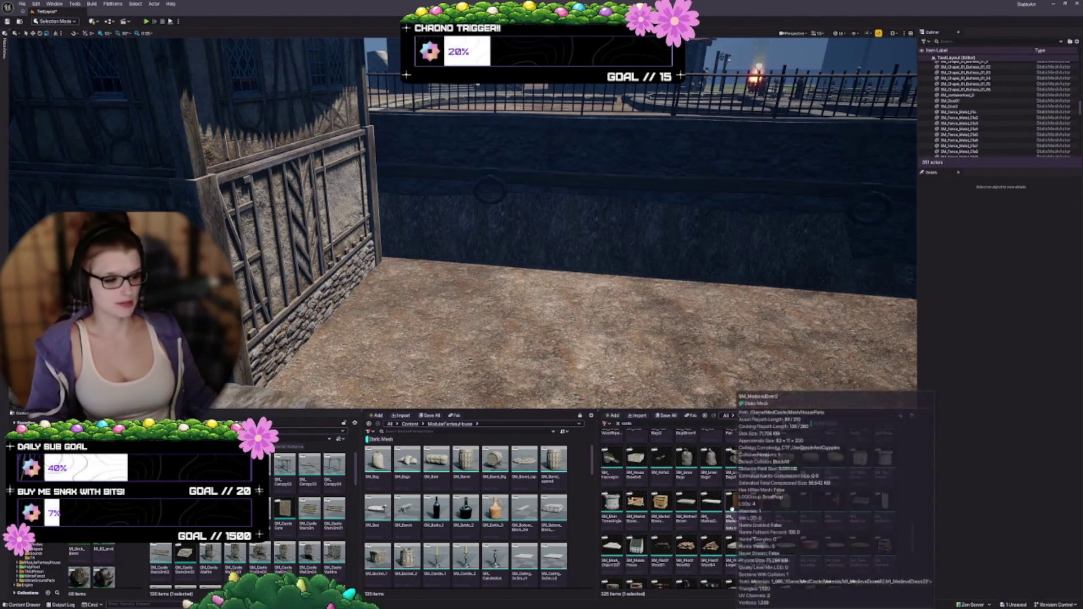
pyautogui.scroll(-2, 699, 485)
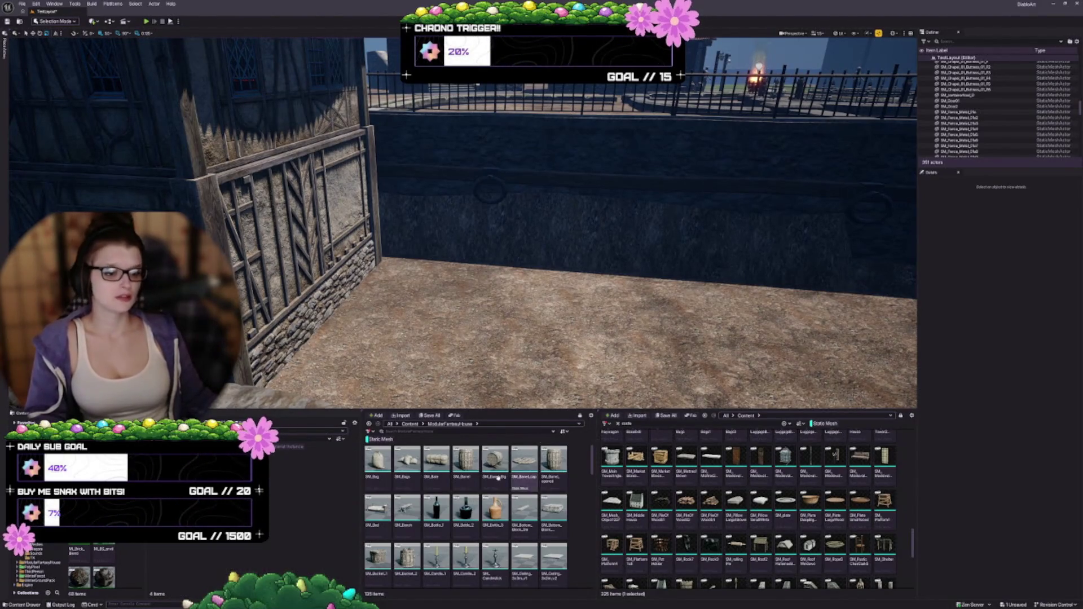
pyautogui.click(379, 439)
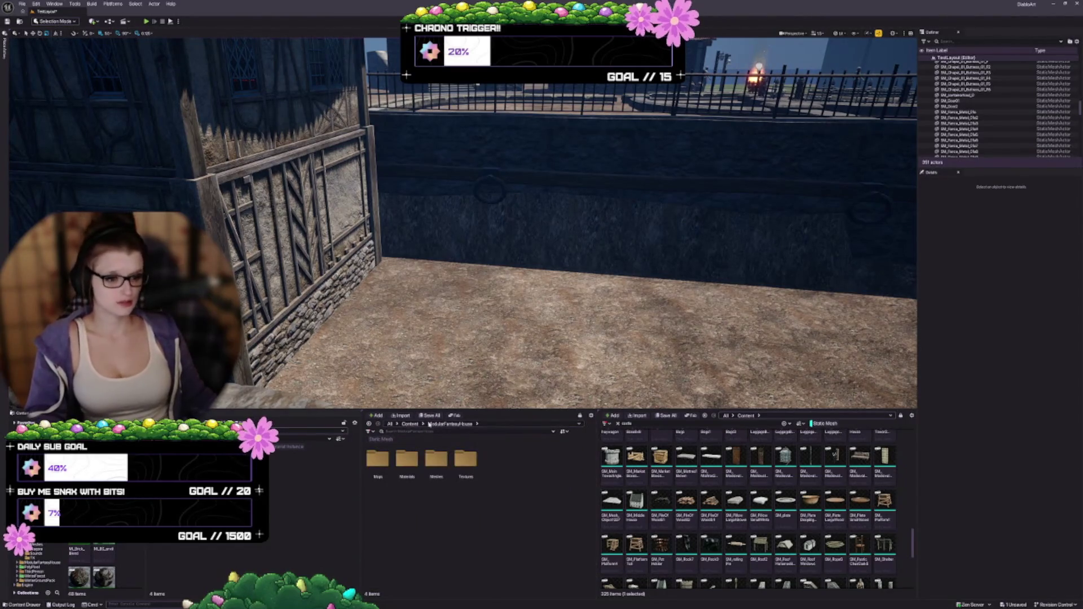
pyautogui.click(410, 424)
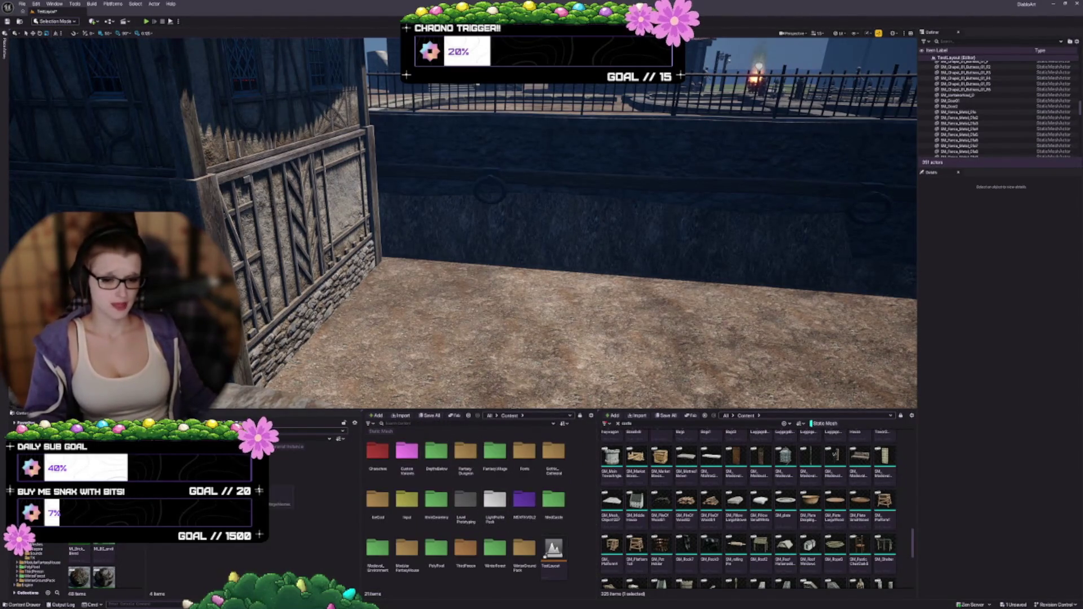
pyautogui.doubleClick(466, 454)
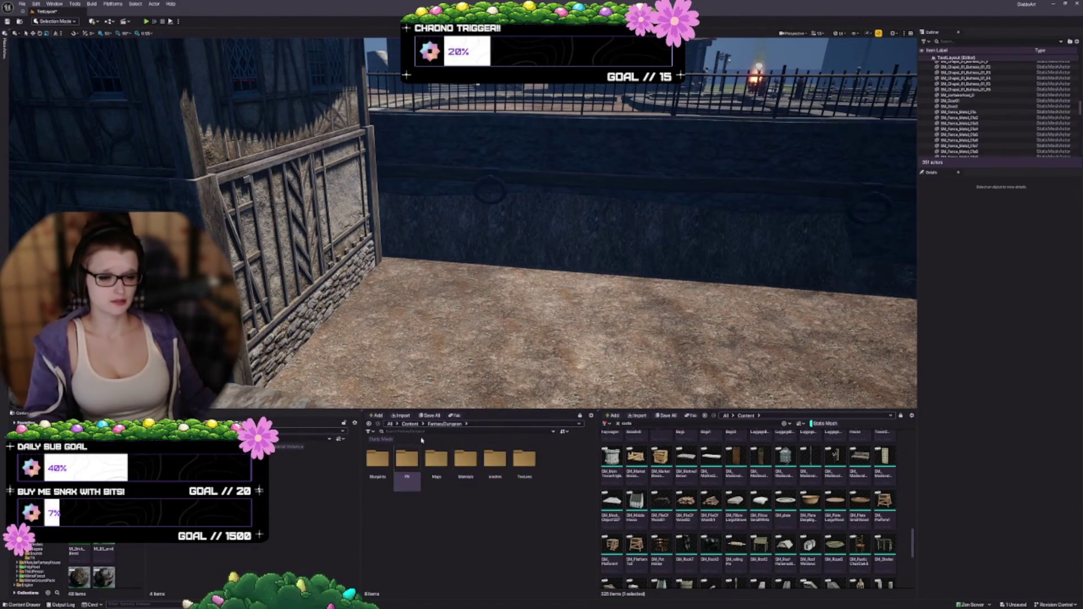
pyautogui.click(379, 439)
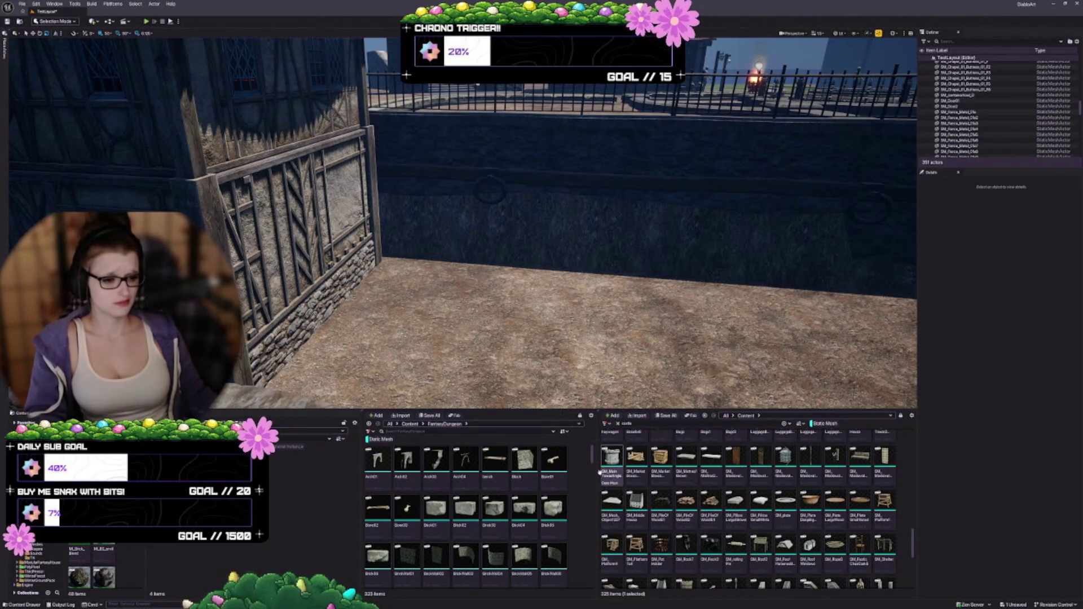
# Step: Widen the dungeon asset list and scroll to the candle and chandelier meshes
pyautogui.moveTo(596, 471); pyautogui.dragTo(624, 471)
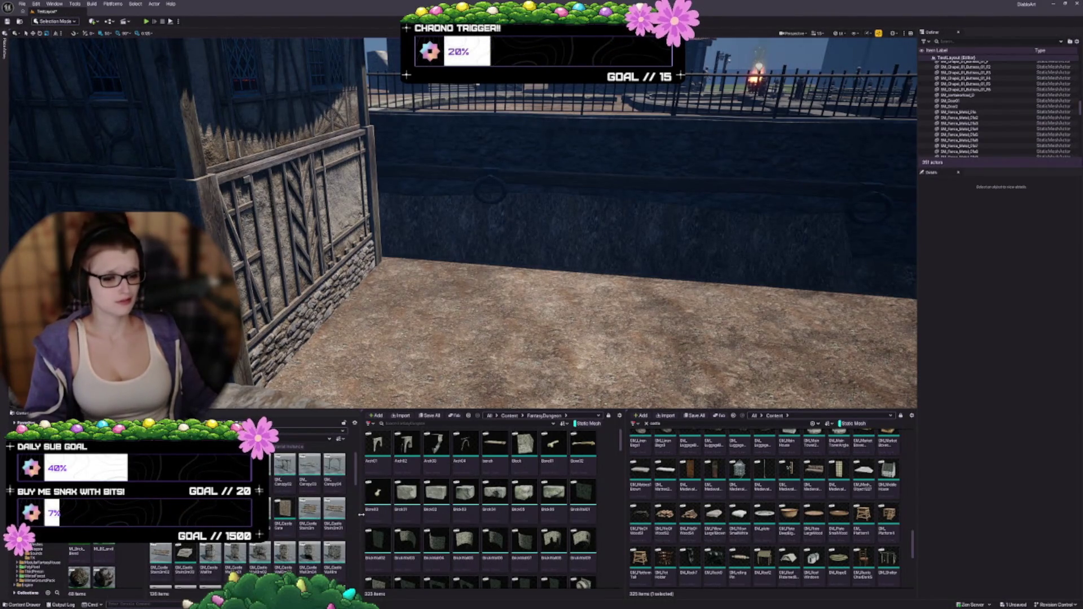
pyautogui.moveTo(360, 514); pyautogui.dragTo(340, 515)
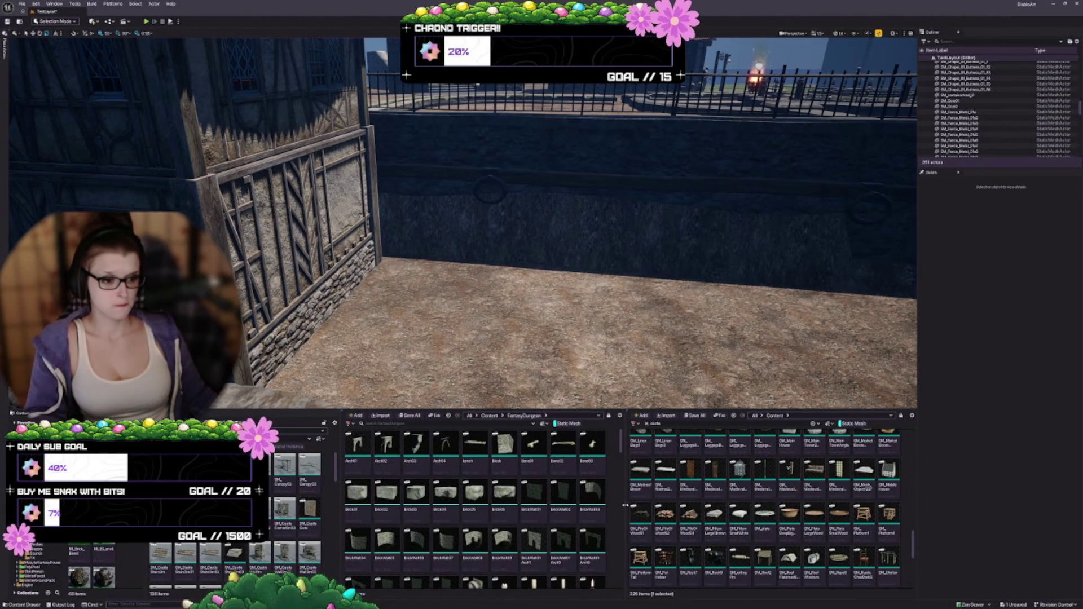
pyautogui.moveTo(625, 505); pyautogui.dragTo(647, 512)
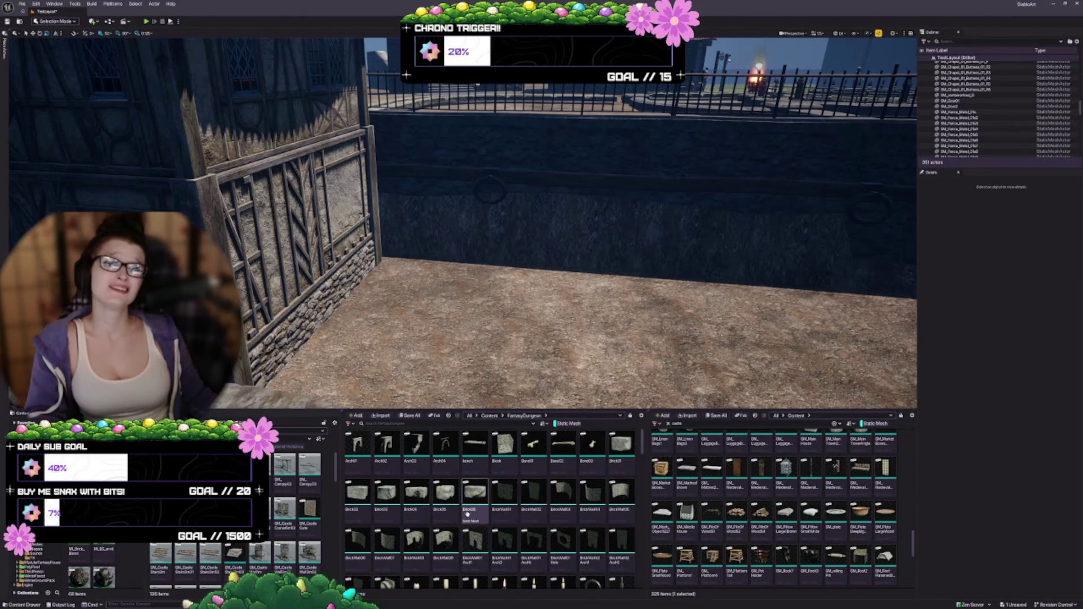
pyautogui.scroll(-3, 520, 495)
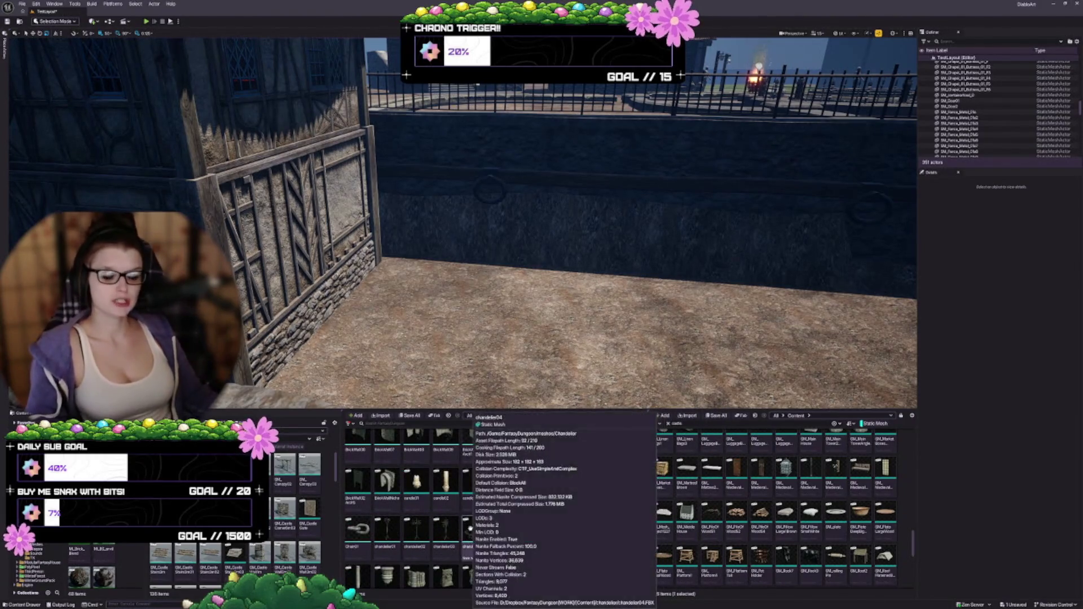
# Step: Place and delete a BrickWallNiche, then scroll the browser to the Door and DoorArch meshes
pyautogui.moveTo(387, 482)
pyautogui.mouseDown()
pyautogui.moveTo(490, 282)
pyautogui.moveTo(486, 294)
pyautogui.mouseUp()
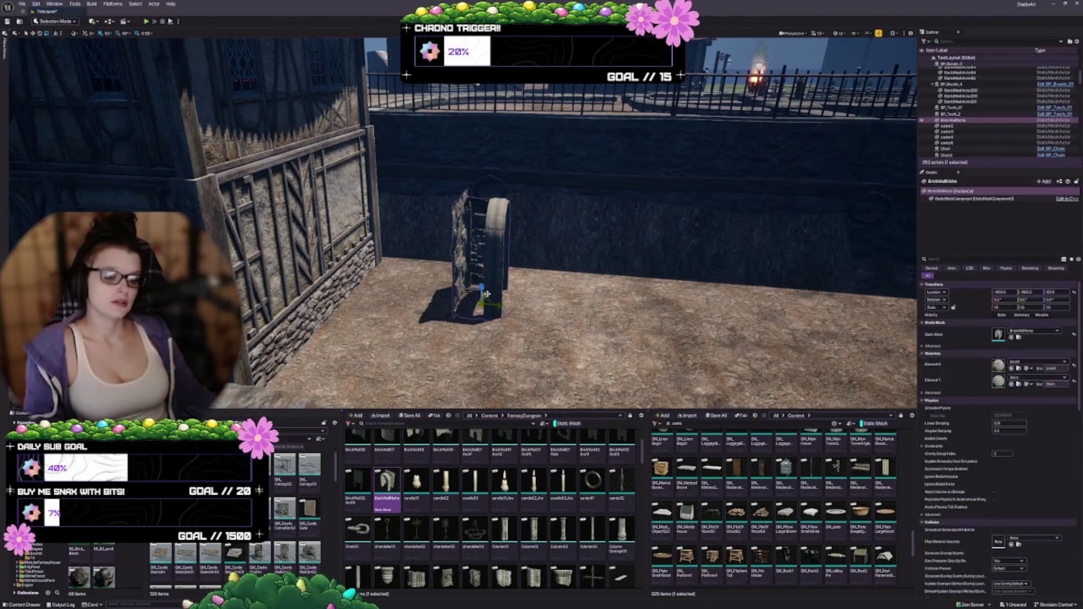
pyautogui.press('Delete')
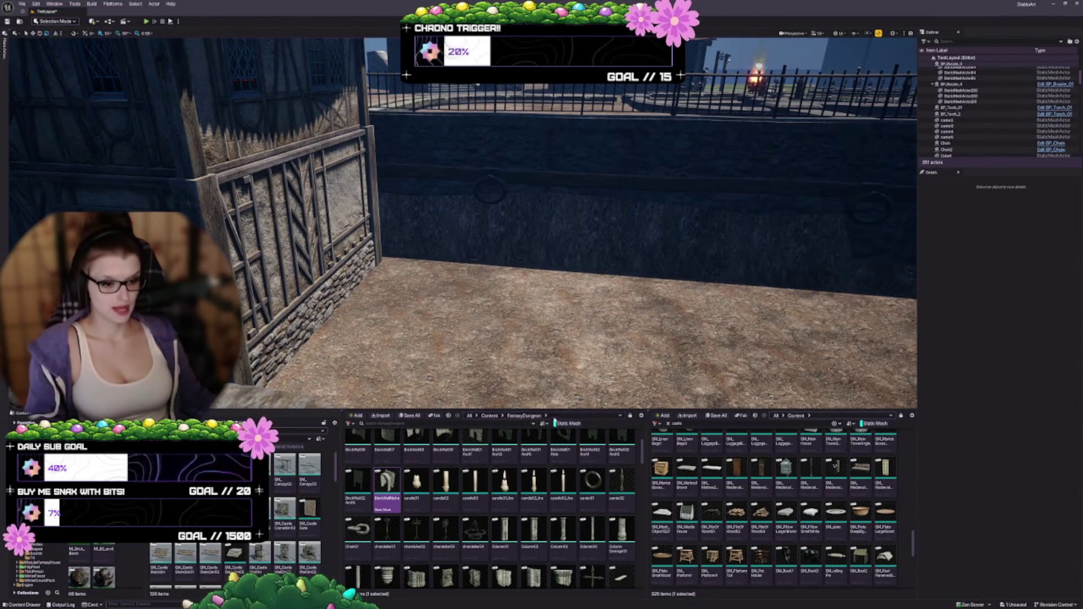
pyautogui.scroll(-2, 508, 496)
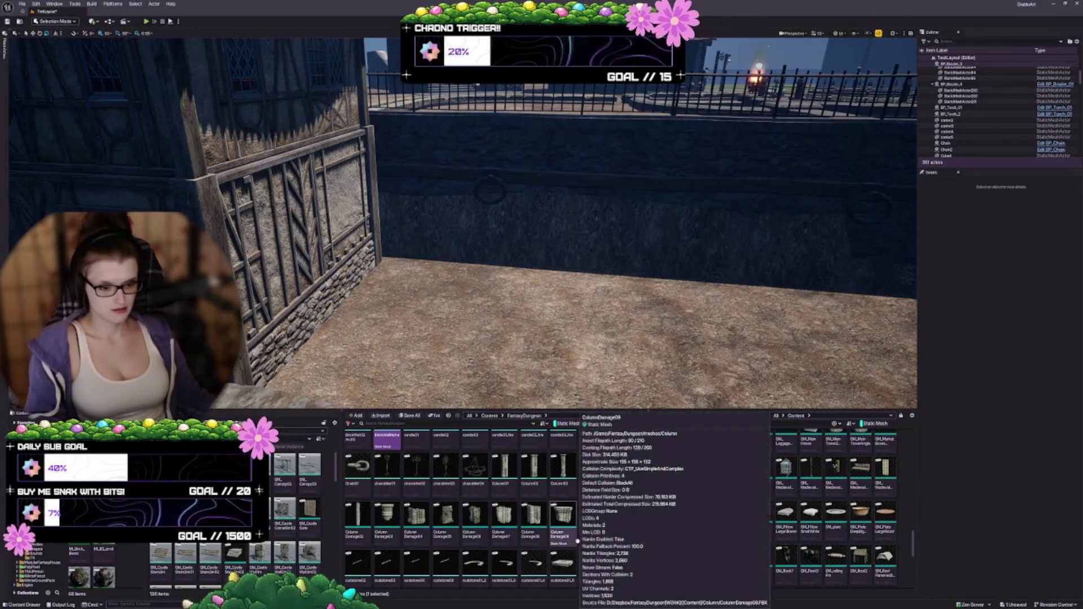
pyautogui.scroll(-3, 494, 492)
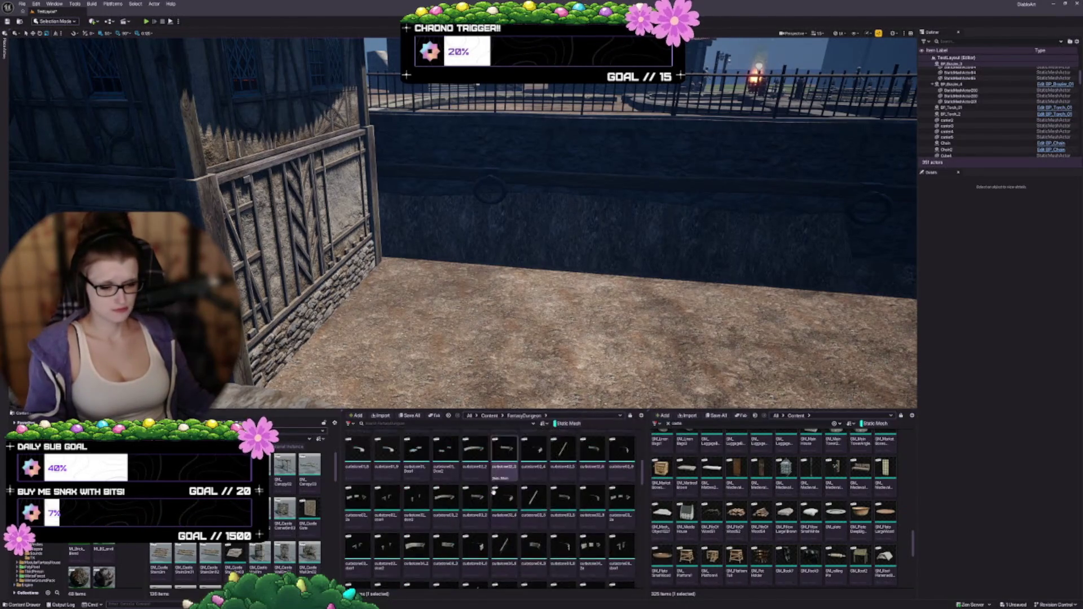
pyautogui.scroll(-3, 494, 492)
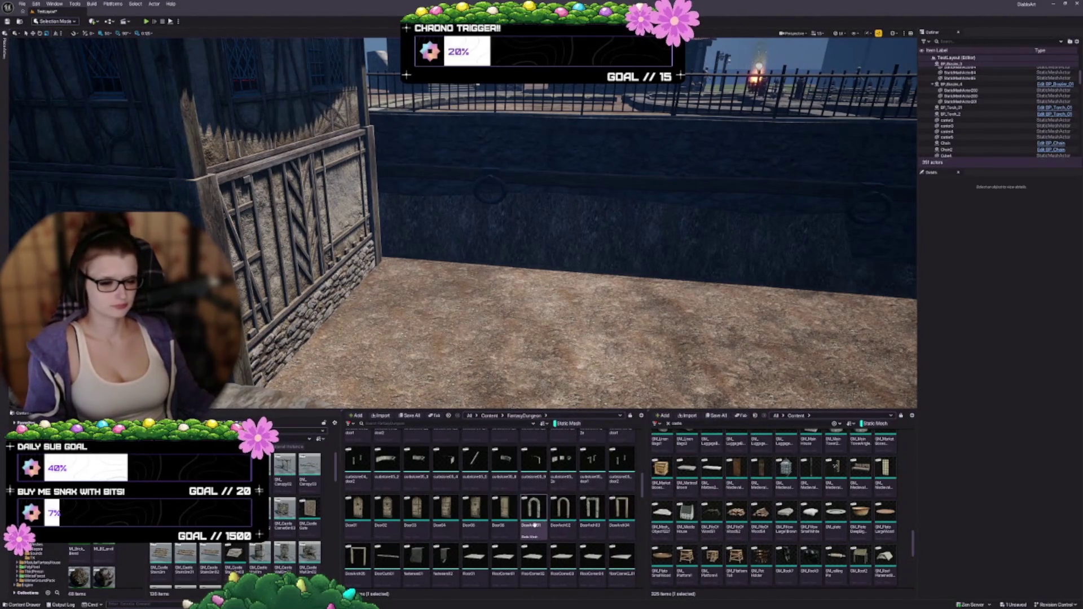
# Step: Place DoorArch01 on the courtyard floor, then enlarge it and widen it
pyautogui.moveTo(531, 452)
pyautogui.mouseDown()
pyautogui.moveTo(411, 271)
pyautogui.moveTo(399, 302)
pyautogui.moveTo(440, 307)
pyautogui.moveTo(398, 307)
pyautogui.moveTo(429, 299)
pyautogui.moveTo(418, 293)
pyautogui.moveTo(440, 279)
pyautogui.moveTo(478, 324)
pyautogui.mouseUp()
pyautogui.press('w')
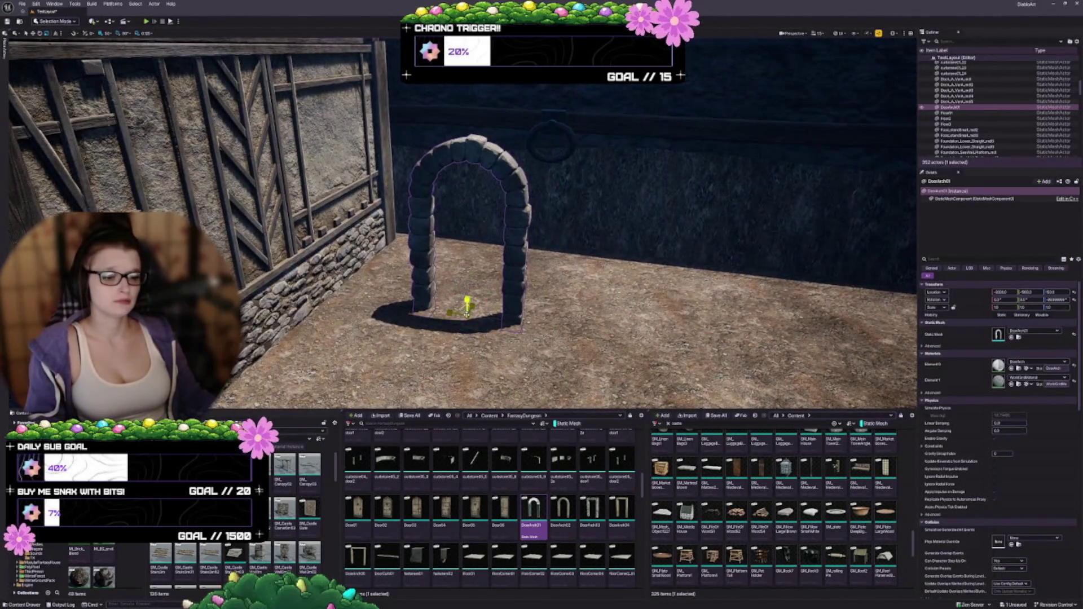
pyautogui.moveTo(1004, 307)
pyautogui.mouseDown()
pyautogui.moveTo(1038, 307)
pyautogui.moveTo(1015, 307)
pyautogui.mouseUp()
pyautogui.scroll(-4, 462, 225)
pyautogui.moveTo(462, 226); pyautogui.dragTo(462, 217)
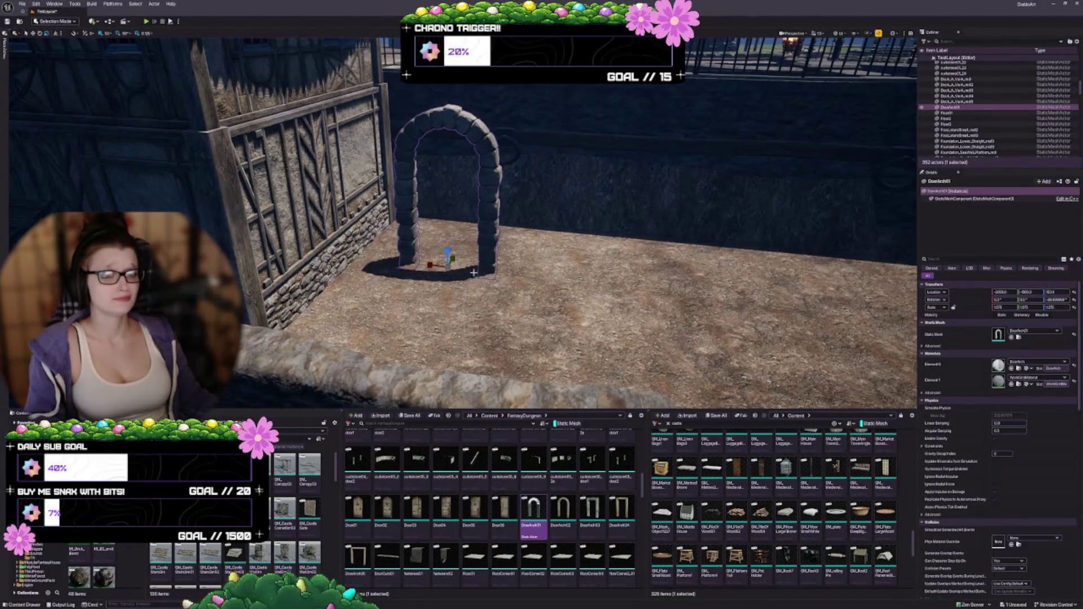
pyautogui.moveTo(429, 265)
pyautogui.mouseDown()
pyautogui.moveTo(412, 265)
pyautogui.moveTo(435, 268)
pyautogui.mouseUp()
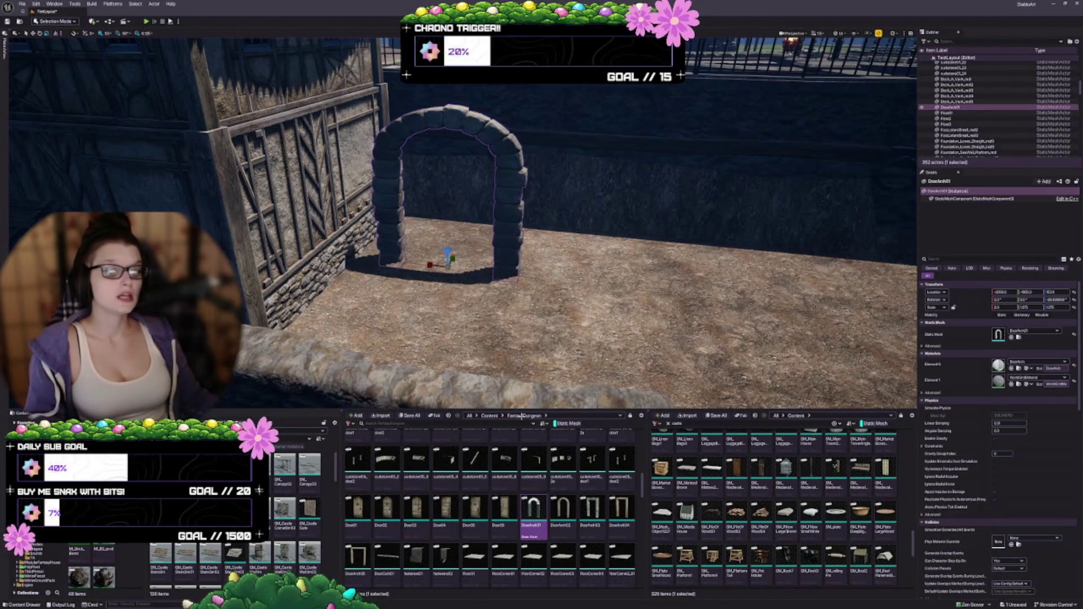
pyautogui.scroll(-3, 520, 471)
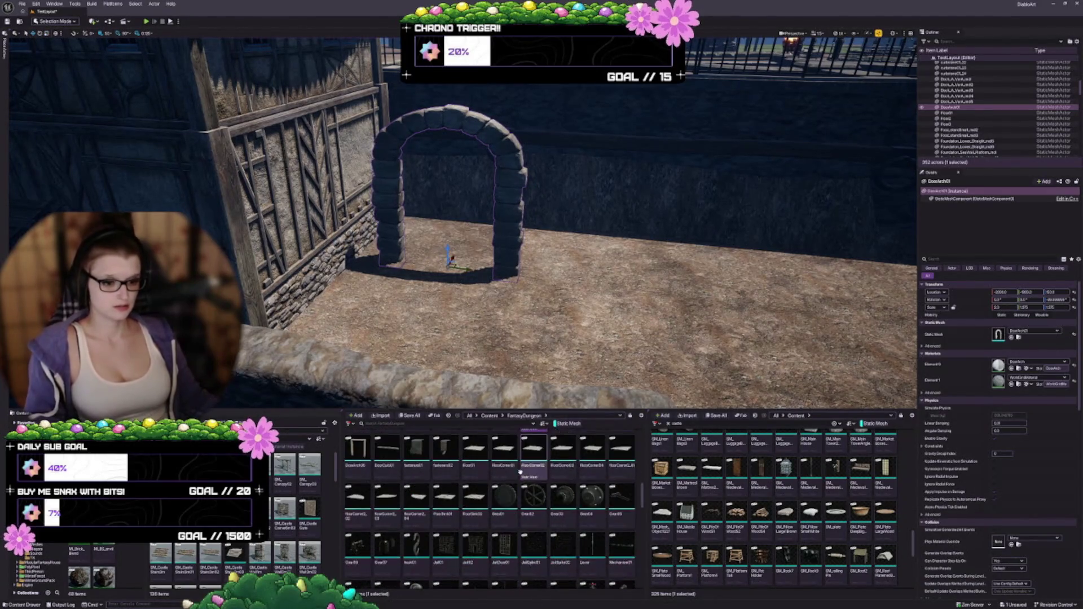
pyautogui.scroll(-3, 520, 471)
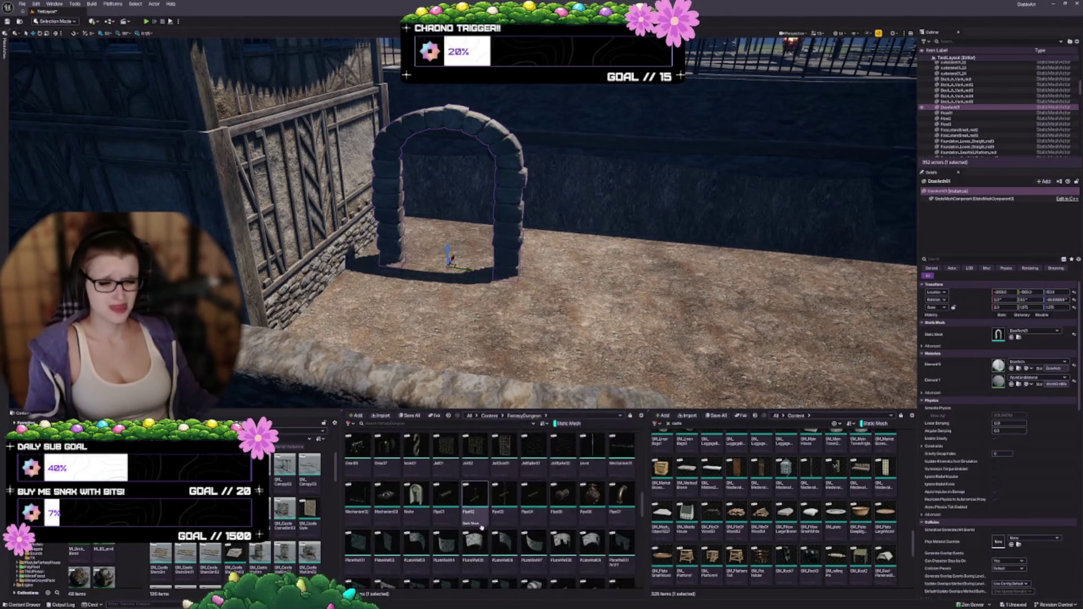
# Step: Scroll the FantasyDungeon meshes past the Railing and Roof assets to the Wall and Windows meshes
pyautogui.scroll(-1, 481, 528)
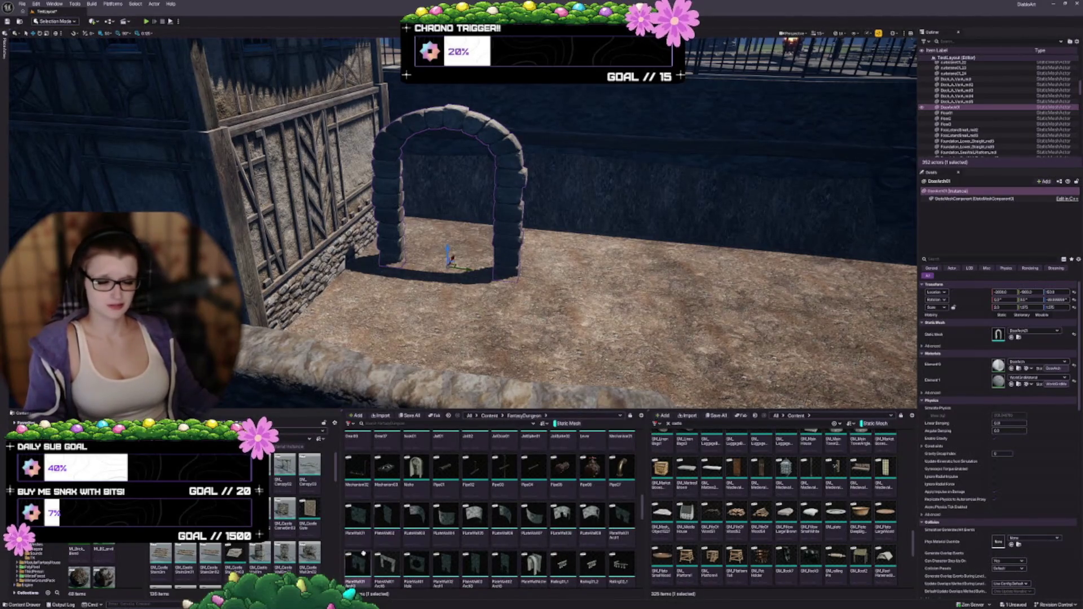
pyautogui.scroll(-2, 428, 542)
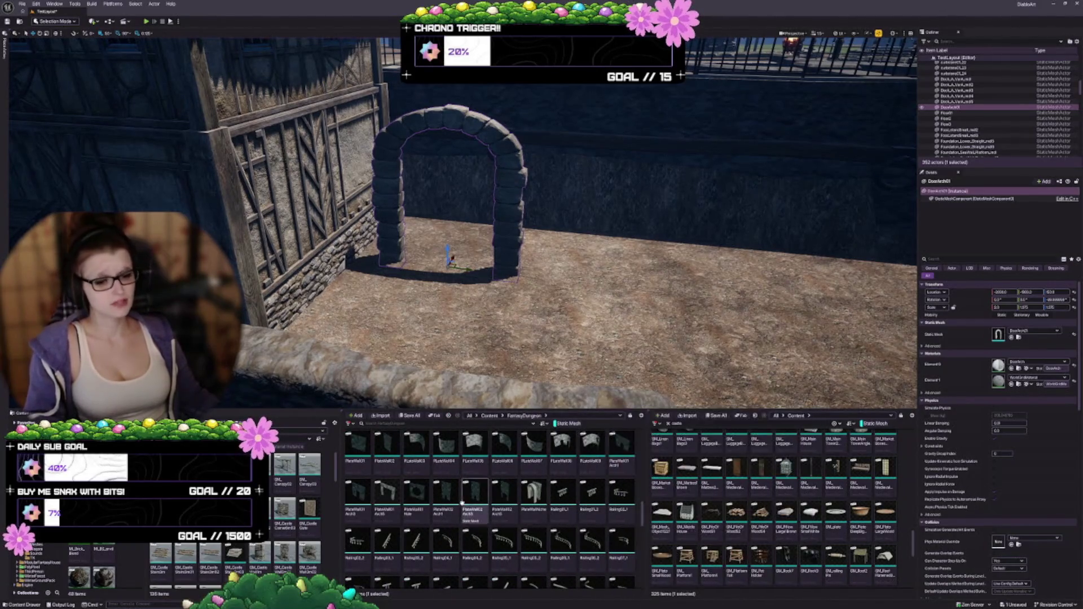
pyautogui.scroll(-3, 474, 508)
pyautogui.scroll(-3, 429, 524)
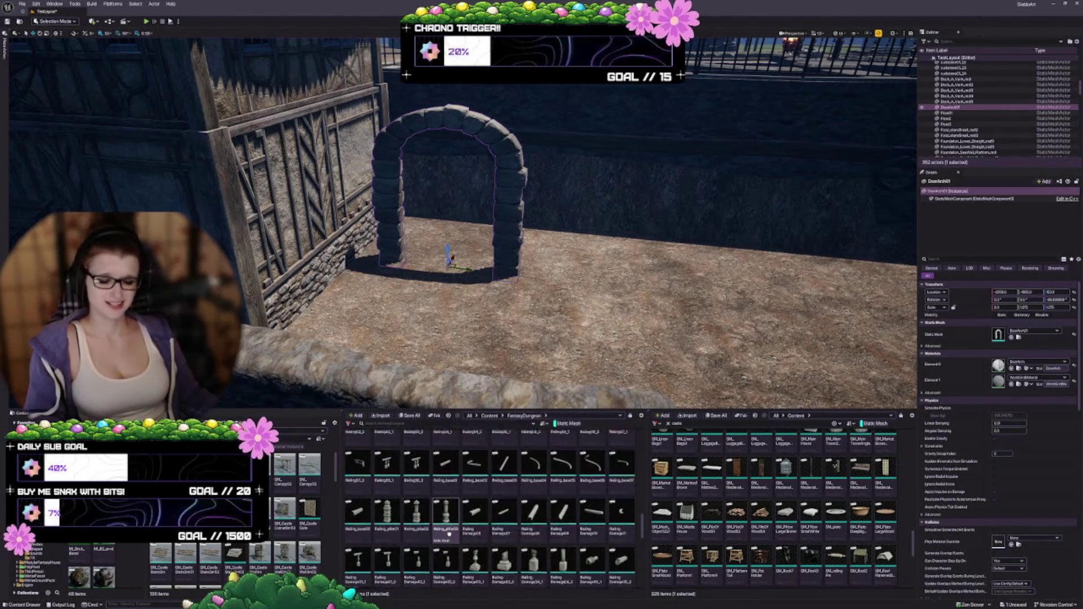
pyautogui.scroll(-5, 509, 534)
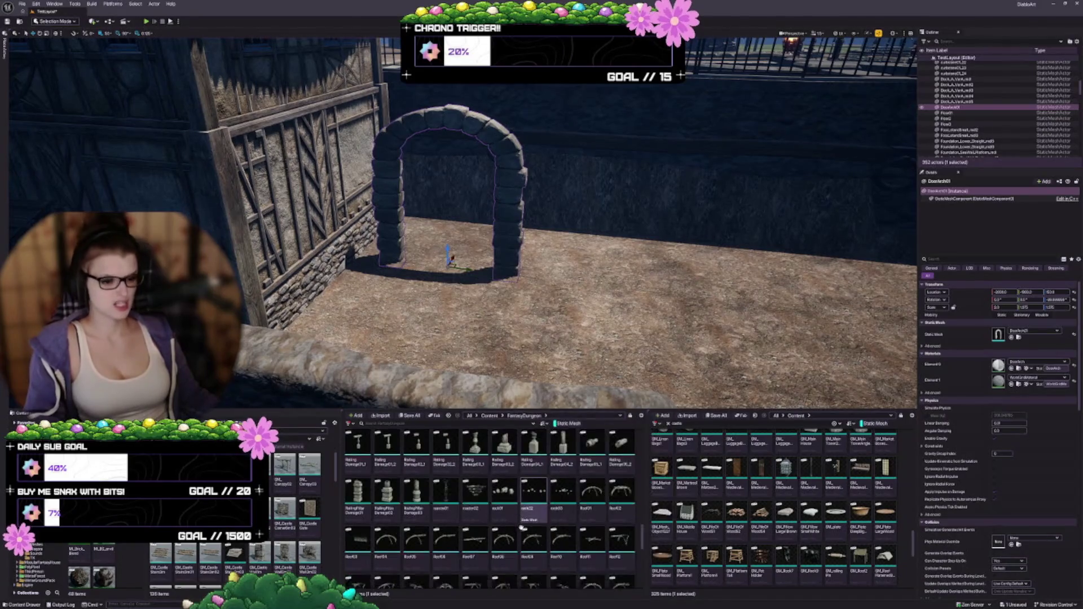
pyautogui.scroll(-3, 502, 530)
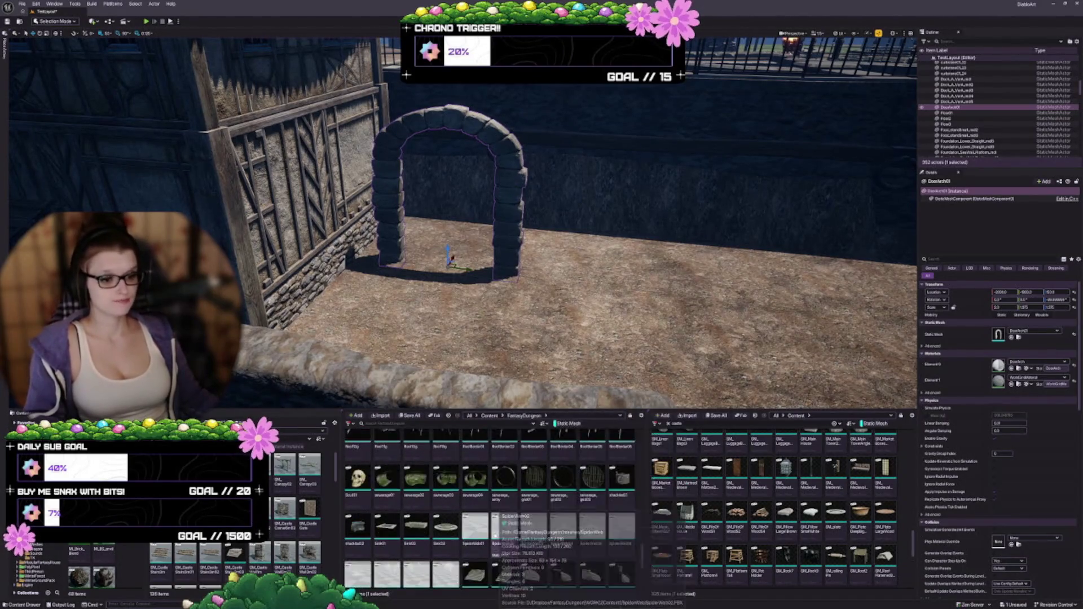
pyautogui.scroll(-2, 496, 541)
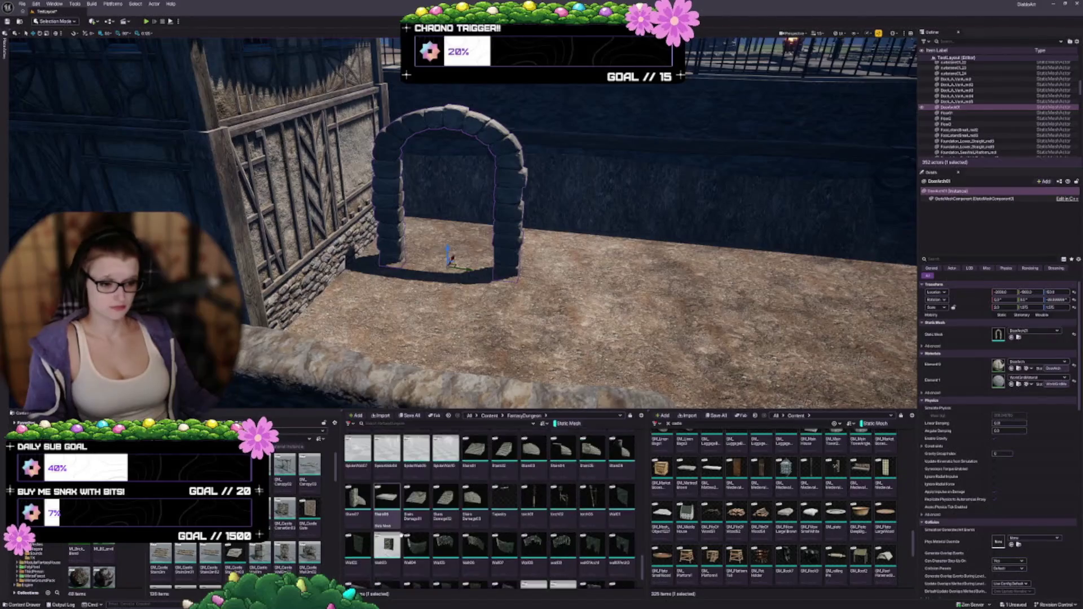
pyautogui.scroll(-2, 499, 488)
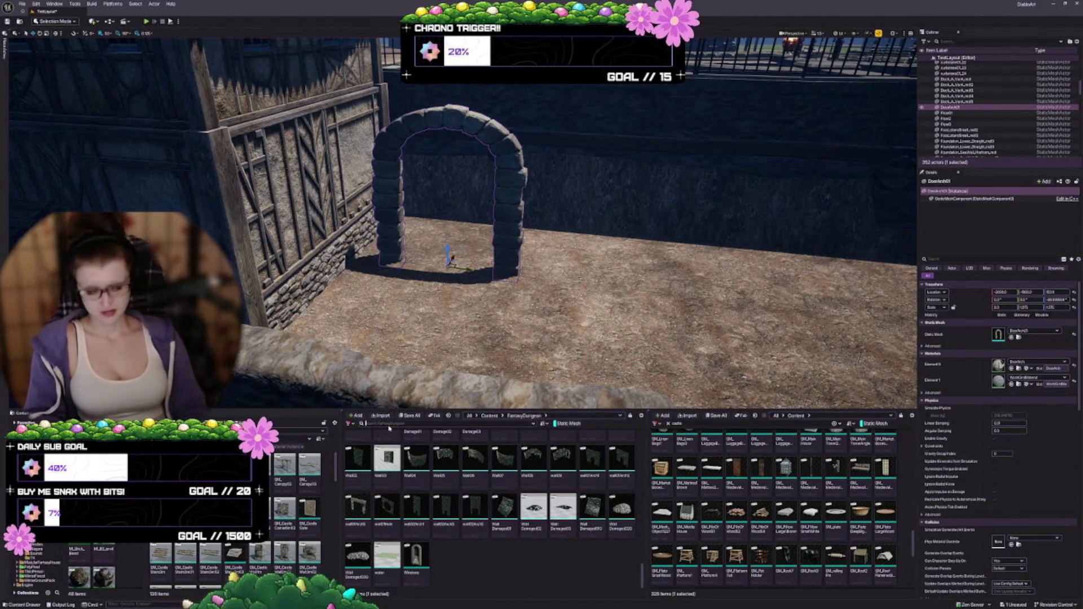
# Step: Delete DoorArch01 and swap in a large stone arch mesh against the courtyard wall
pyautogui.write('sh')
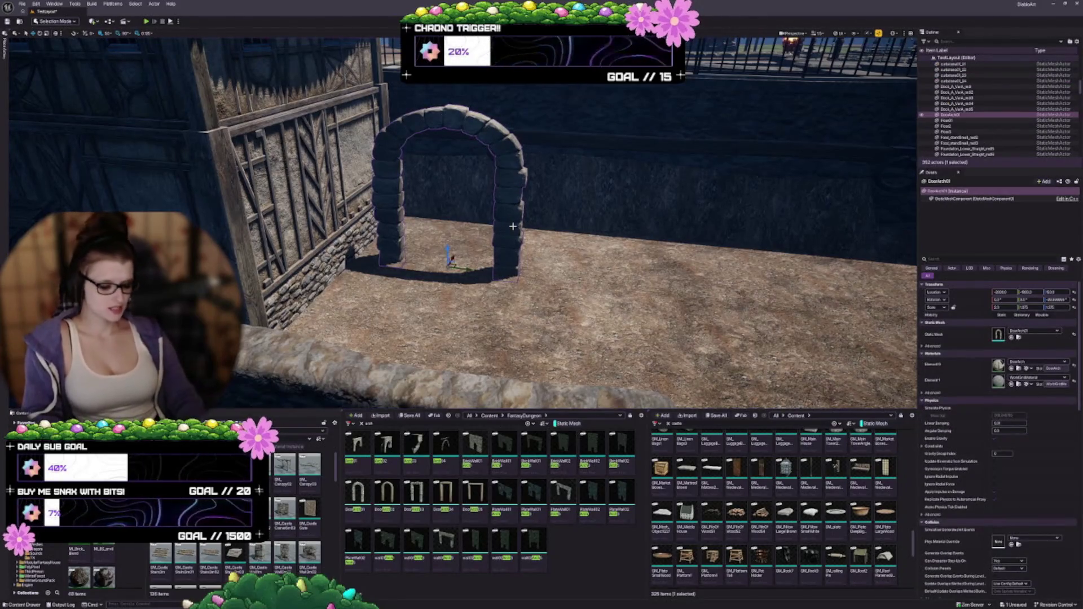
pyautogui.press('Delete')
pyautogui.moveTo(357, 451)
pyautogui.mouseDown()
pyautogui.moveTo(485, 265)
pyautogui.moveTo(504, 266)
pyautogui.moveTo(489, 264)
pyautogui.mouseUp()
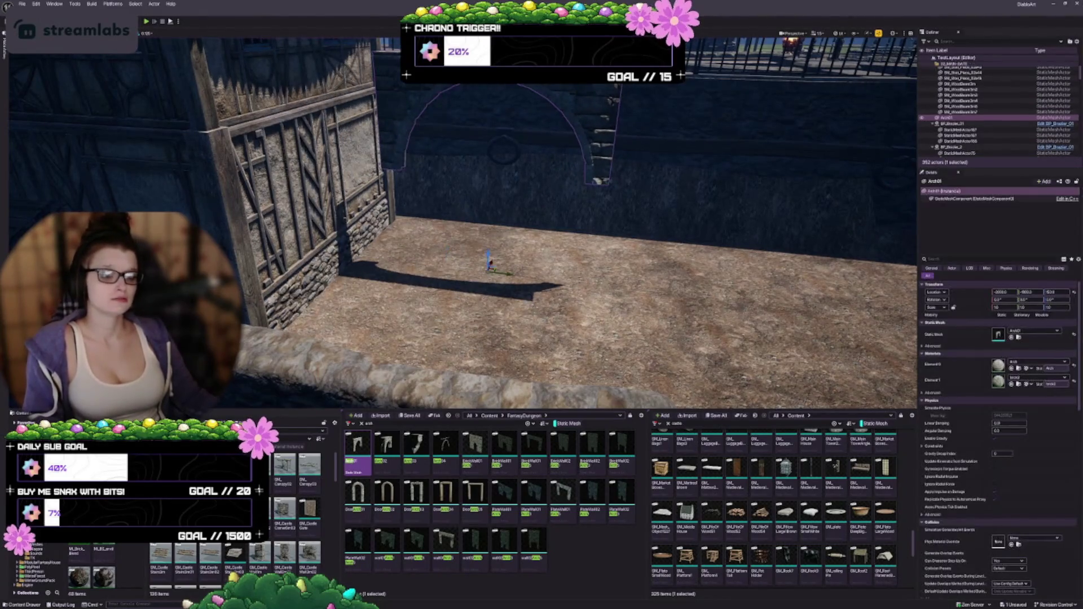
pyautogui.click(1012, 337)
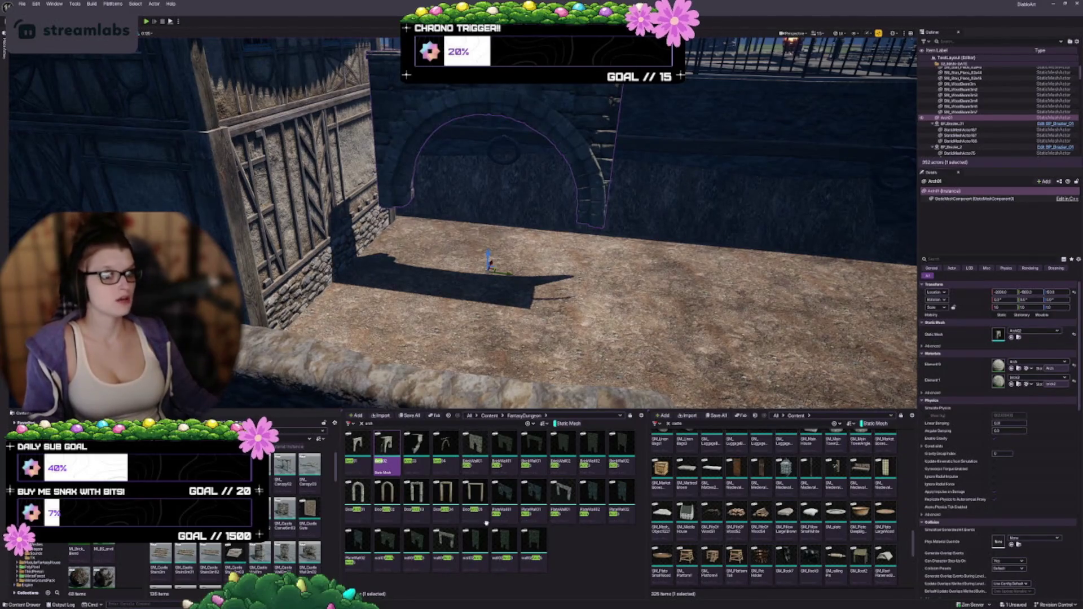
pyautogui.click(441, 456)
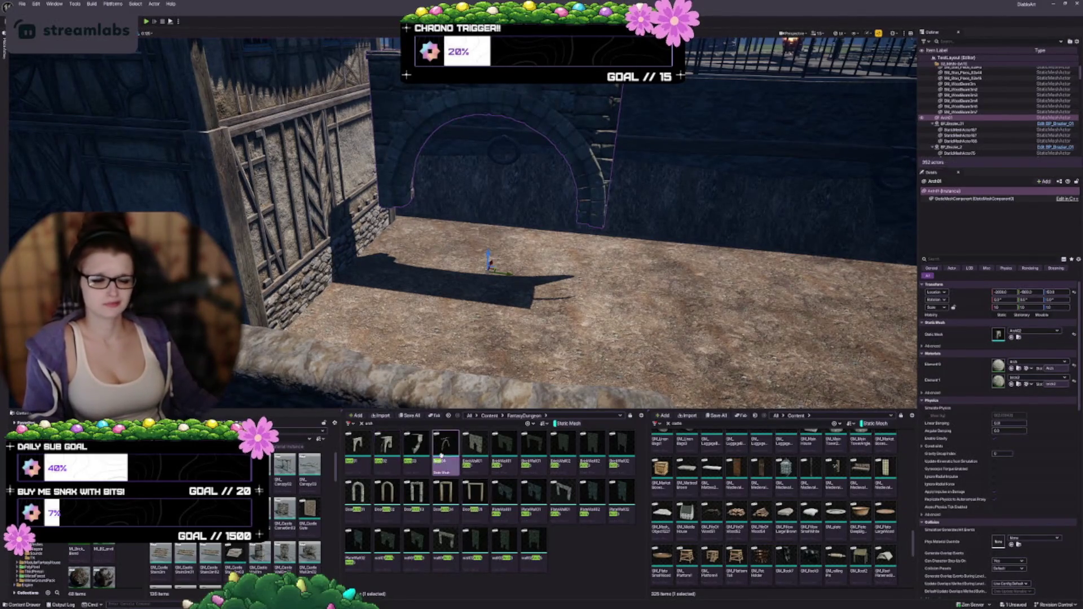
pyautogui.click(1011, 338)
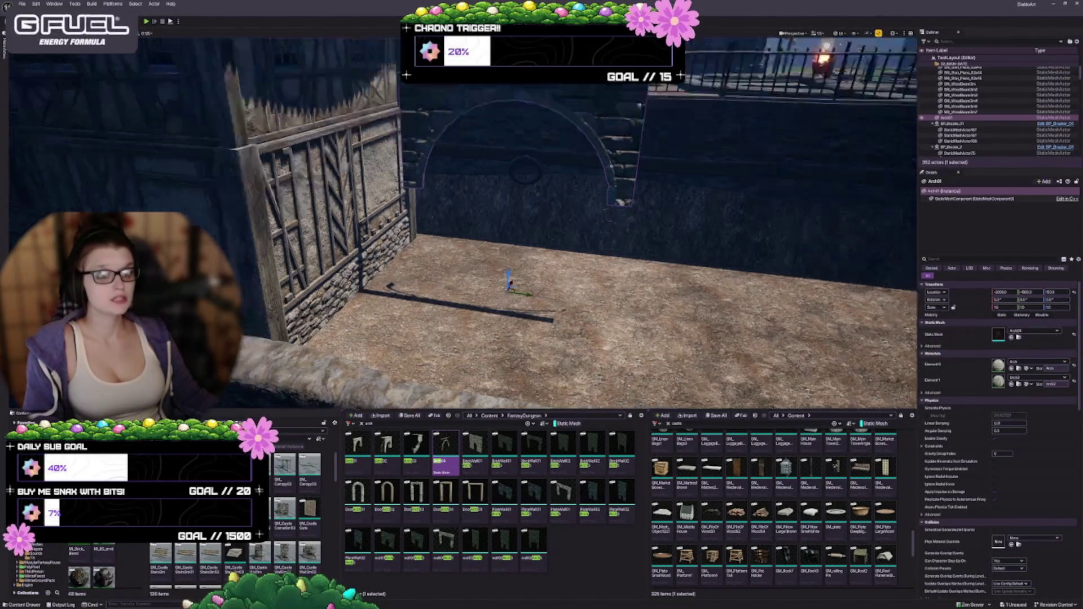
# Step: Focus on the stone arch and slide it right along the wall on the X axis
pyautogui.press('f')
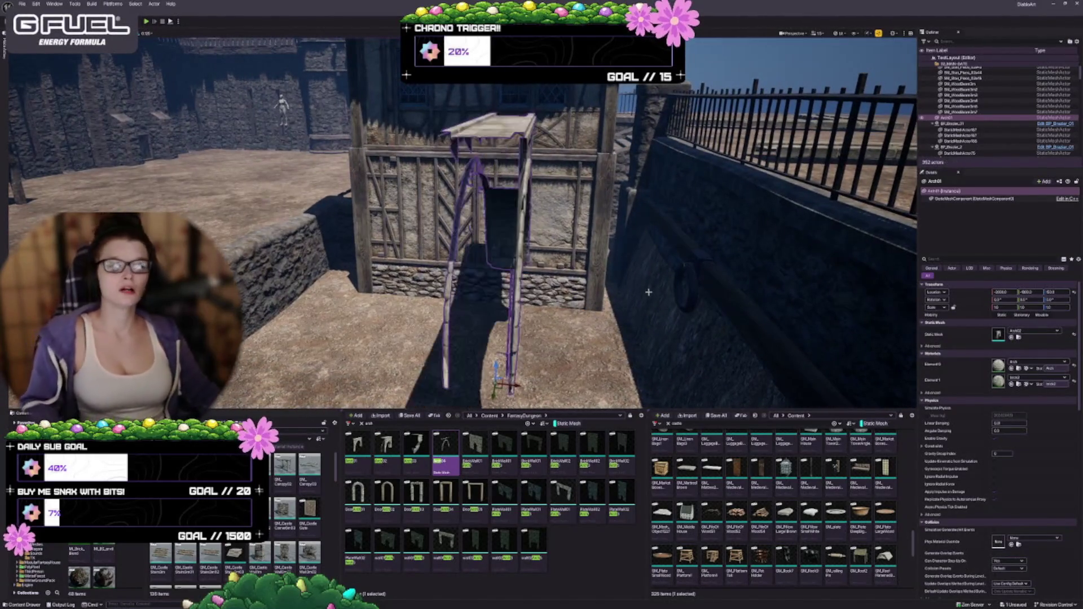
pyautogui.moveTo(463, 226)
pyautogui.mouseDown()
pyautogui.moveTo(395, 259)
pyautogui.moveTo(389, 303)
pyautogui.mouseUp()
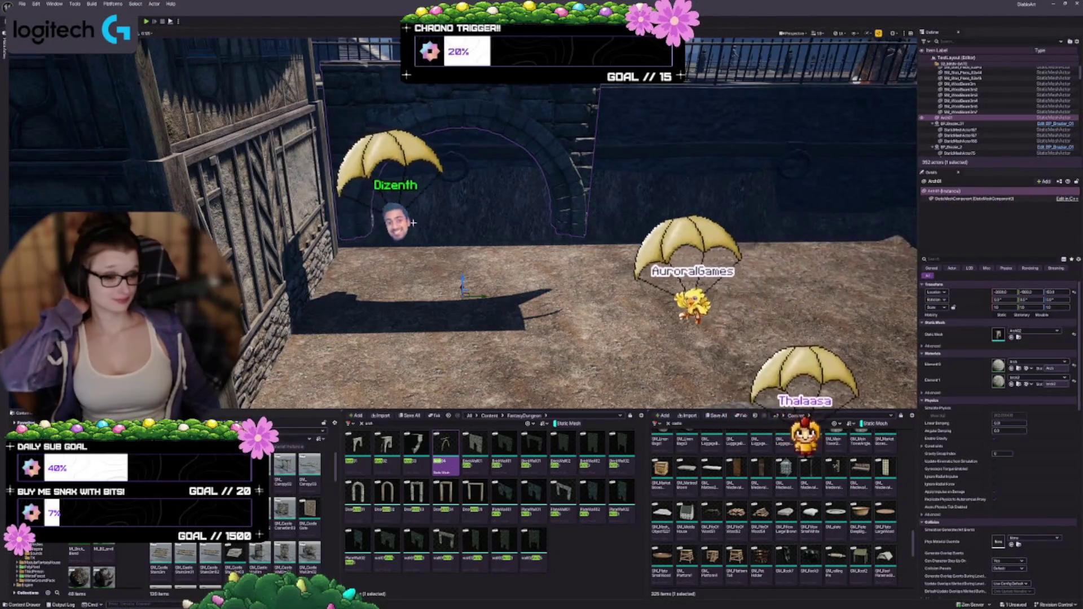
pyautogui.moveTo(414, 223)
pyautogui.mouseDown()
pyautogui.moveTo(429, 228)
pyautogui.moveTo(401, 202)
pyautogui.mouseUp()
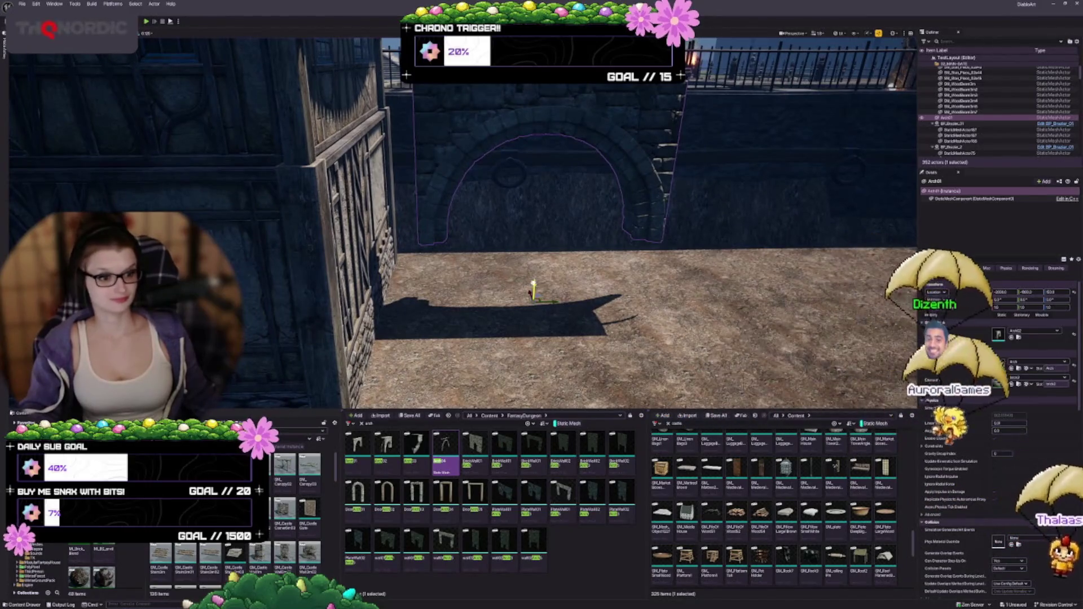
pyautogui.scroll(-3, 401, 202)
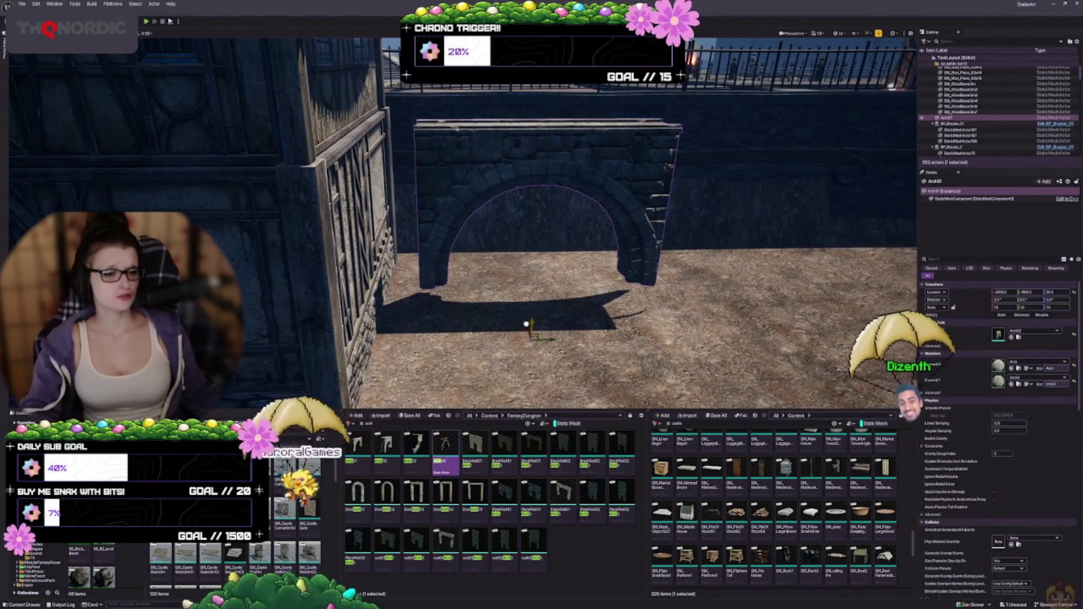
pyautogui.moveTo(401, 202); pyautogui.dragTo(434, 215)
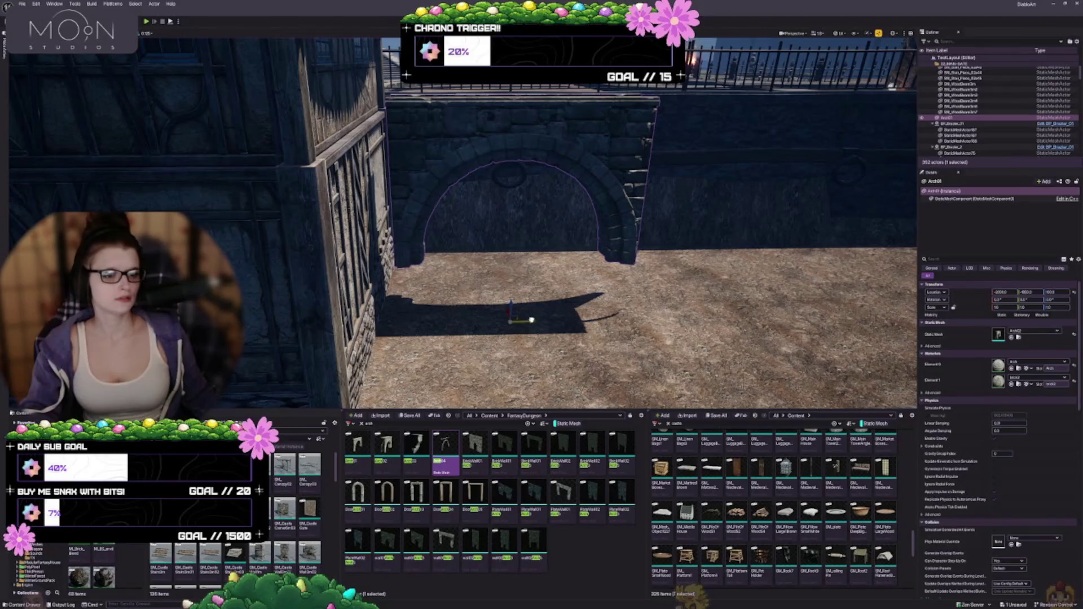
pyautogui.moveTo(531, 320); pyautogui.dragTo(545, 320)
pyautogui.scroll(-10, 530, 226)
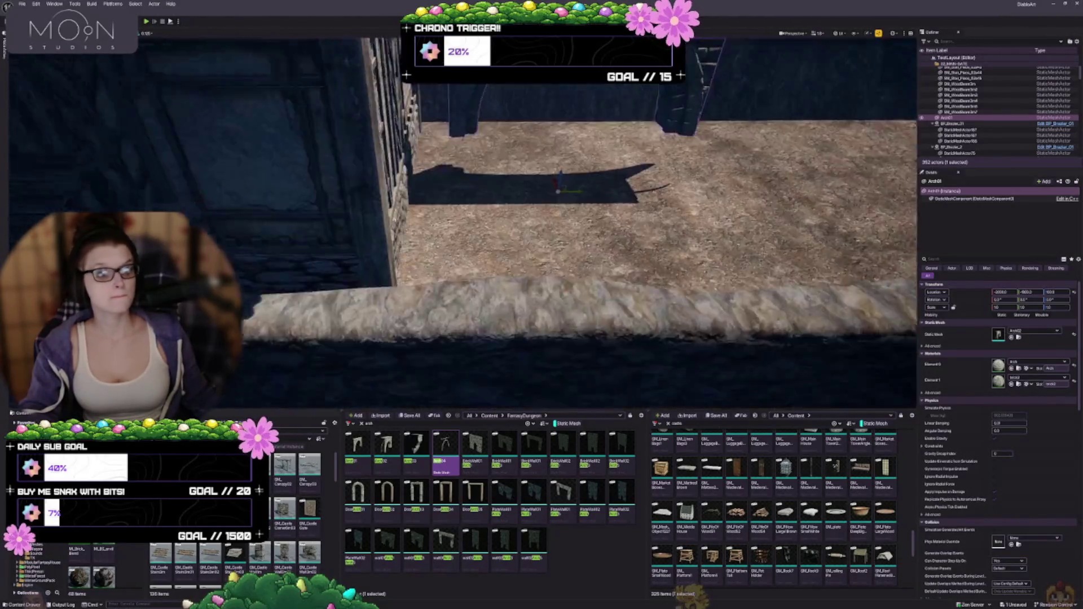
pyautogui.press('d')
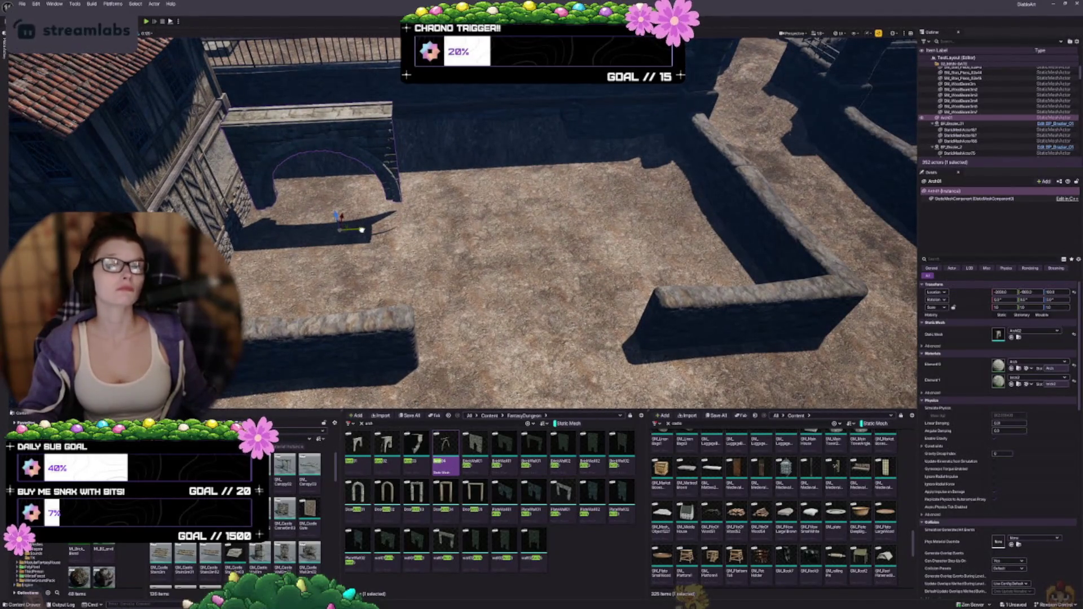
# Step: Slide the arch further right and Alt-drag a copy to the right of the existing arches
pyautogui.moveTo(361, 230); pyautogui.dragTo(505, 236)
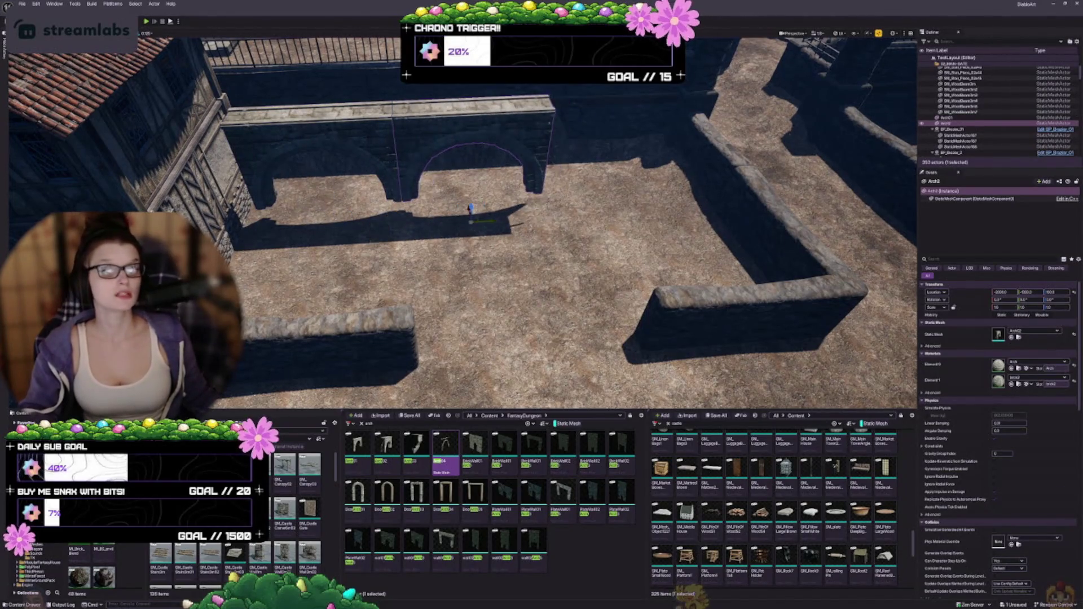
pyautogui.press('d')
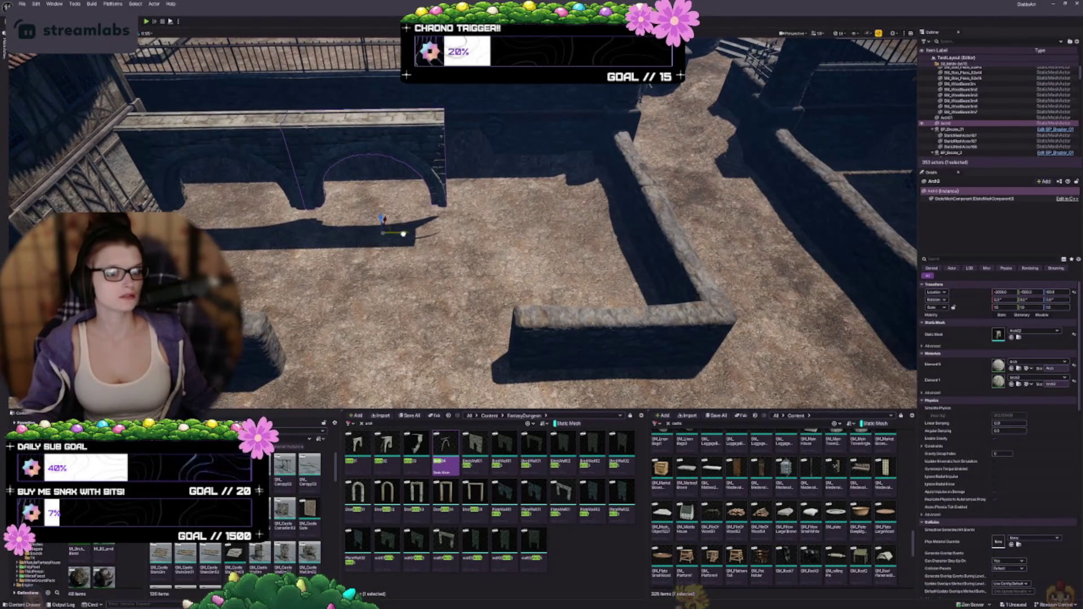
pyautogui.moveTo(403, 233)
pyautogui.mouseDown()
pyautogui.moveTo(542, 234)
pyautogui.moveTo(532, 235)
pyautogui.mouseUp()
pyautogui.press('w')
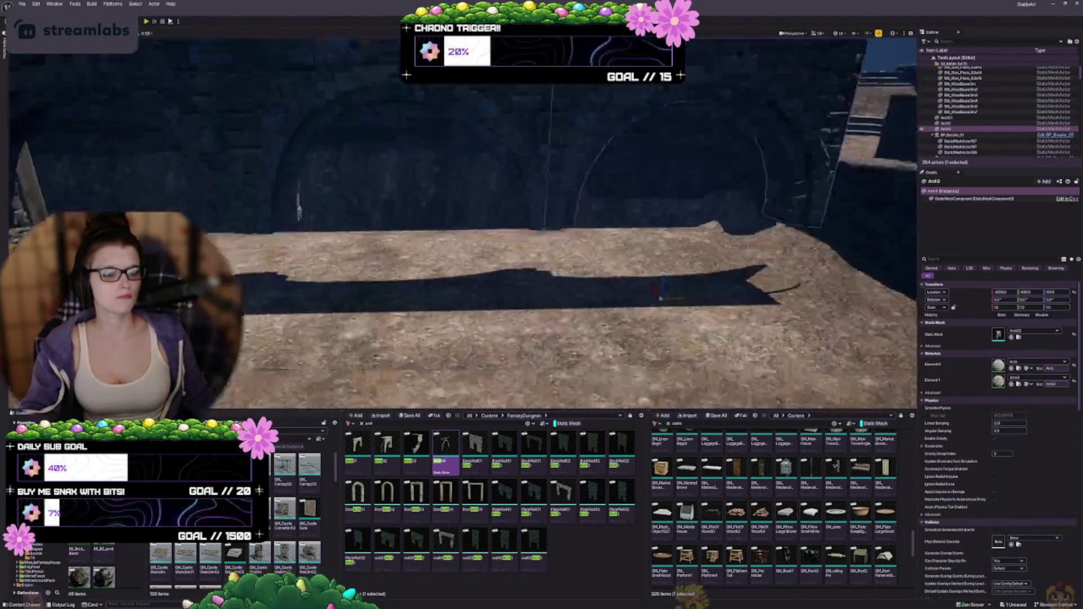
pyautogui.press('s')
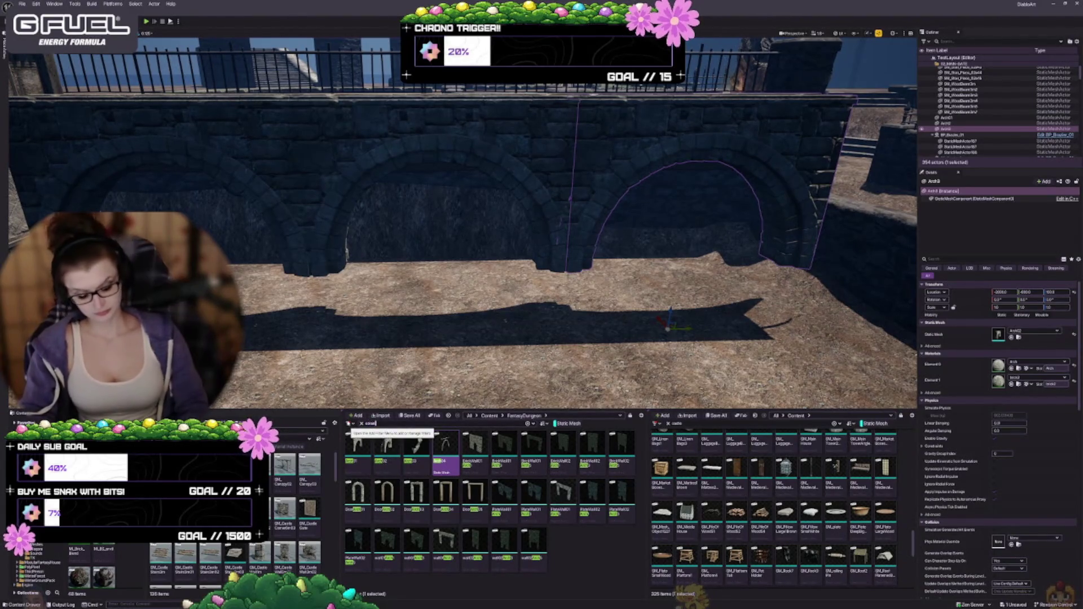
# Step: Duplicate the arch piece and change its static mesh to the Column02 column
pyautogui.write('n')
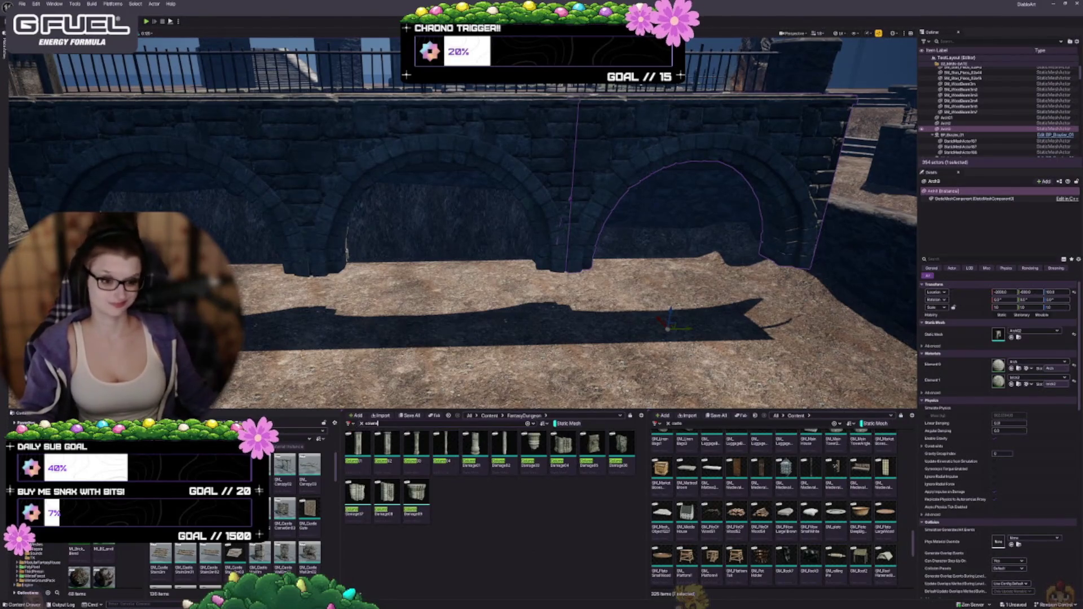
pyautogui.write('sw')
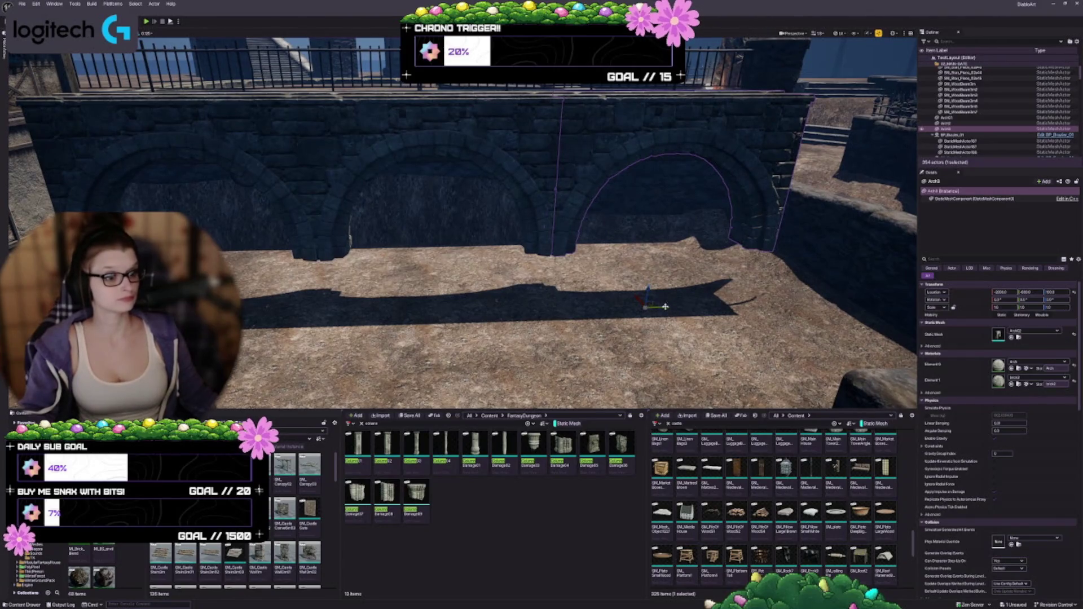
pyautogui.moveTo(664, 306); pyautogui.dragTo(565, 312)
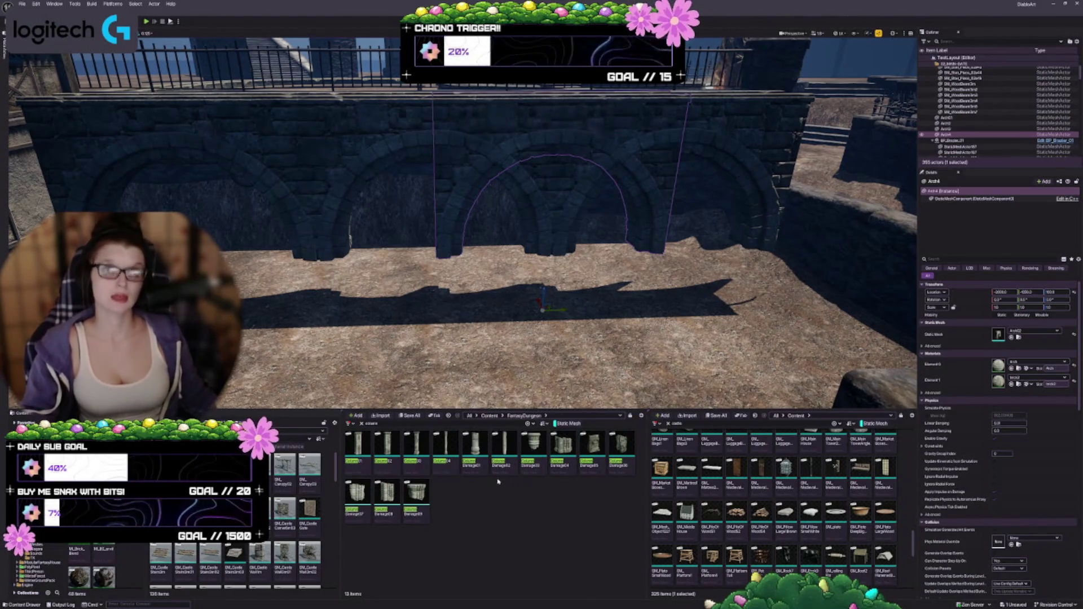
pyautogui.click(358, 462)
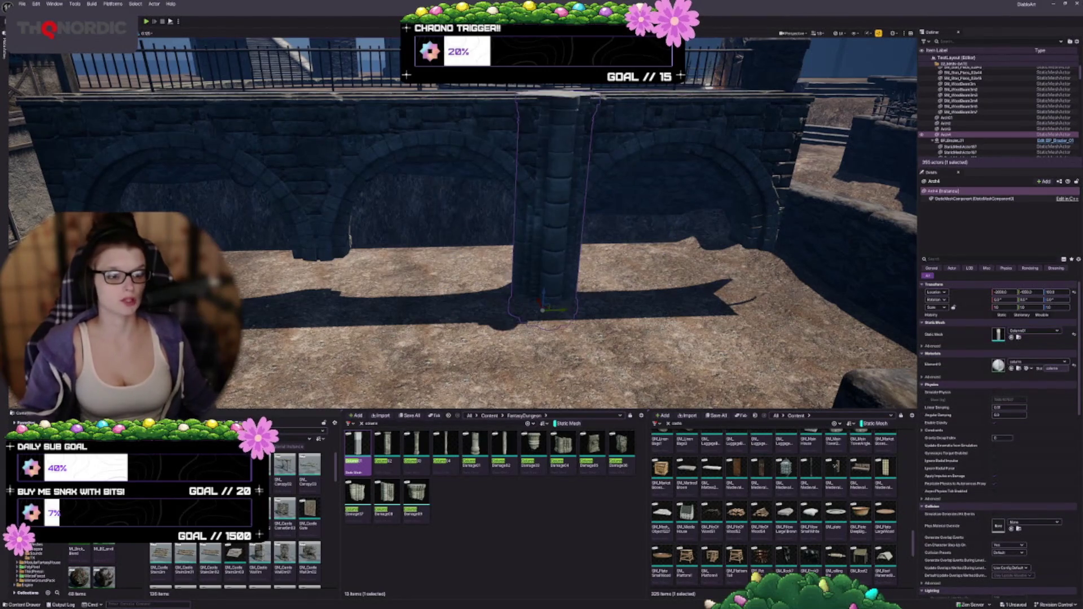
pyautogui.moveTo(602, 343)
pyautogui.mouseDown()
pyautogui.moveTo(626, 327)
pyautogui.moveTo(602, 342)
pyautogui.mouseUp()
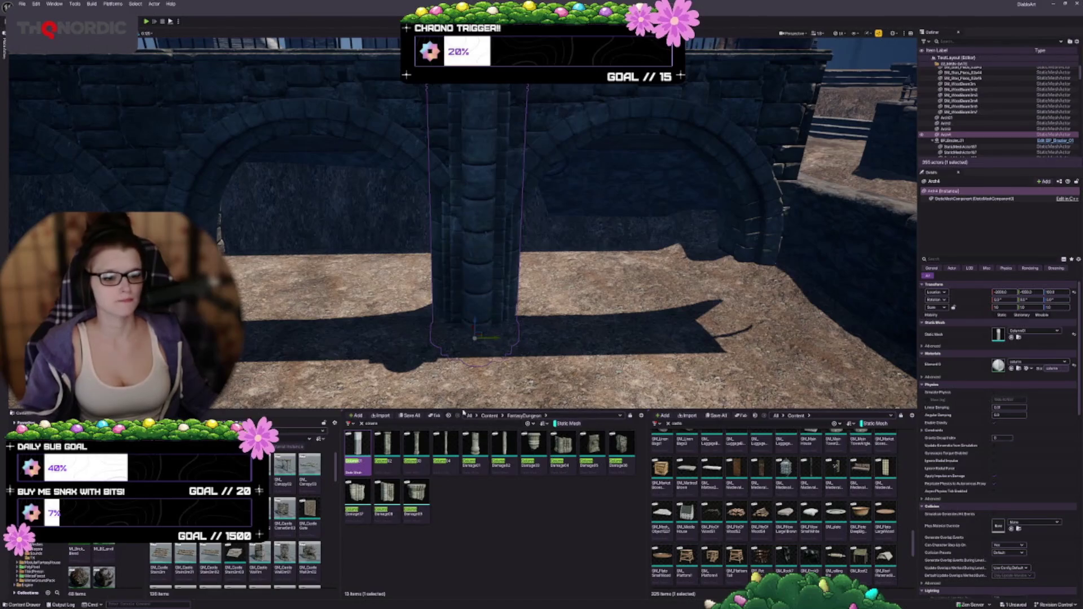
pyautogui.click(417, 450)
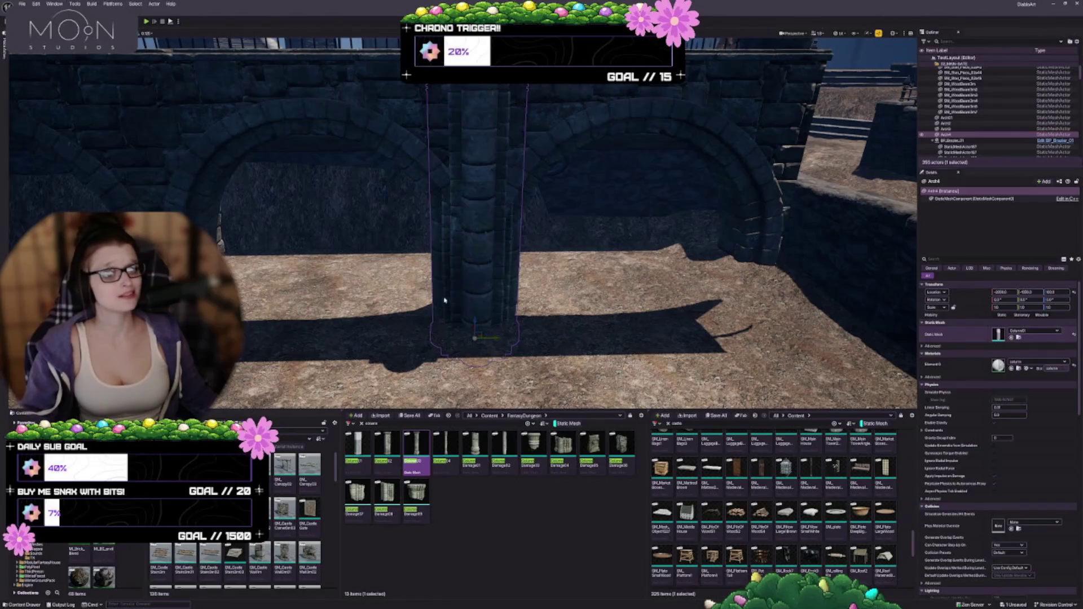
# Step: Undo the column's stray move, select it with the three arches, and snap them to the floor
pyautogui.moveTo(474, 225)
pyautogui.mouseDown()
pyautogui.moveTo(389, 228)
pyautogui.moveTo(457, 220)
pyautogui.mouseUp()
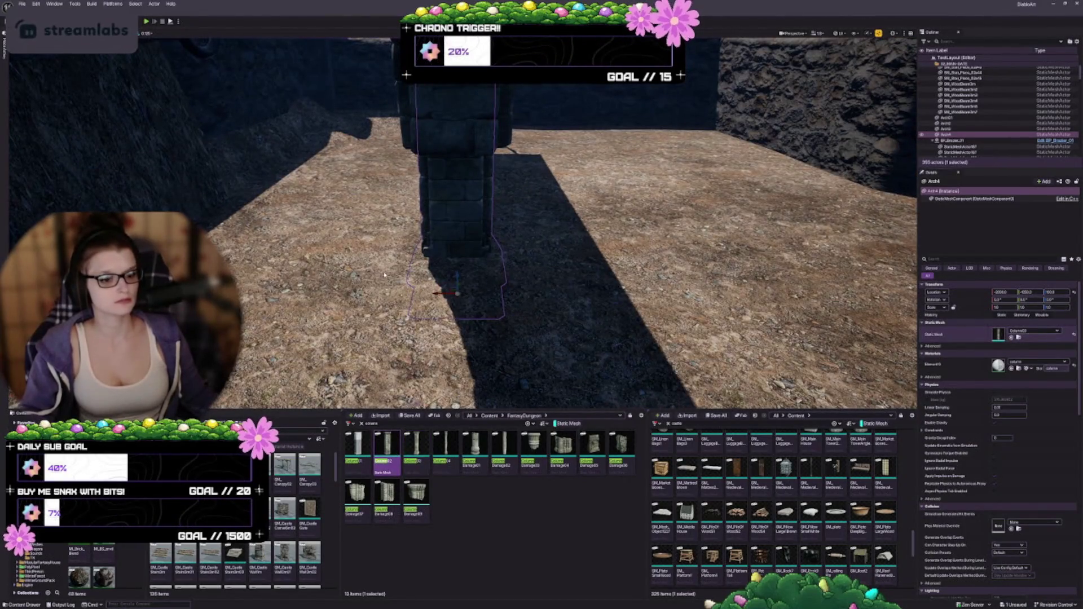
pyautogui.moveTo(549, 242)
pyautogui.mouseDown()
pyautogui.moveTo(548, 163)
pyautogui.moveTo(547, 236)
pyautogui.mouseUp()
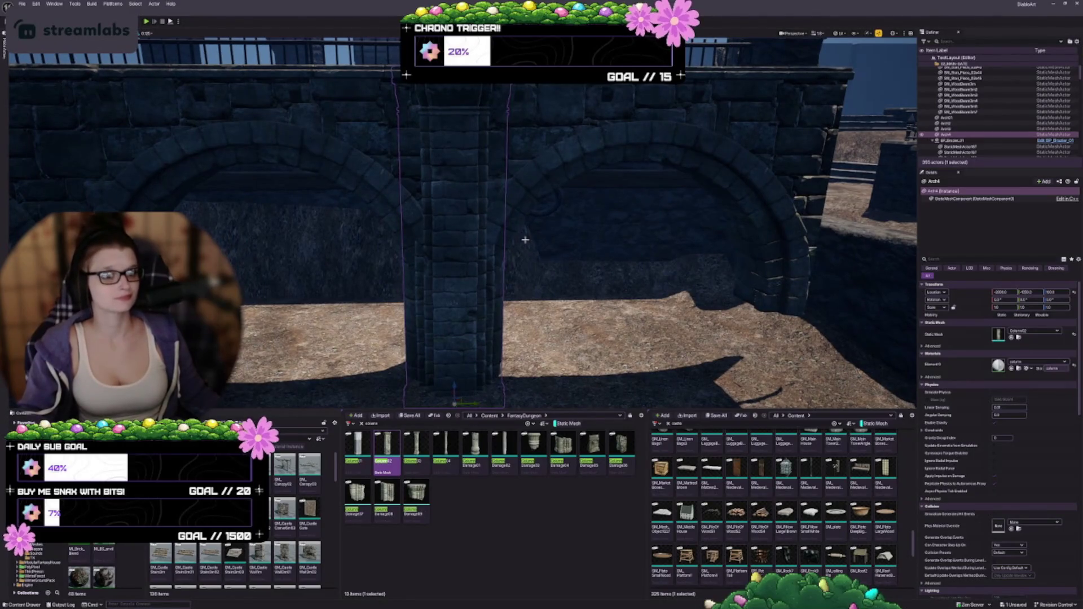
pyautogui.moveTo(537, 258)
pyautogui.mouseDown()
pyautogui.moveTo(485, 259)
pyautogui.moveTo(531, 248)
pyautogui.moveTo(516, 257)
pyautogui.moveTo(563, 168)
pyautogui.mouseUp()
pyautogui.hotkey('ctrl', 'z')
pyautogui.keyDown('ctrl'); pyautogui.click(563, 167); pyautogui.keyUp('ctrl')
pyautogui.keyDown('ctrl'); pyautogui.click(411, 153); pyautogui.keyUp('ctrl')
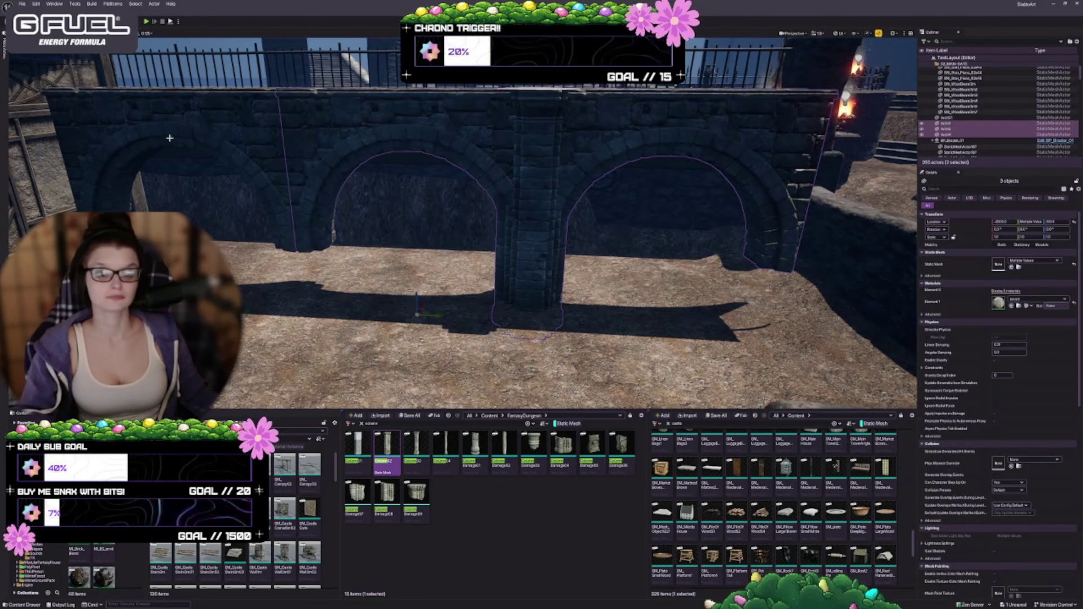
pyautogui.keyDown('ctrl'); pyautogui.click(197, 127); pyautogui.keyUp('ctrl')
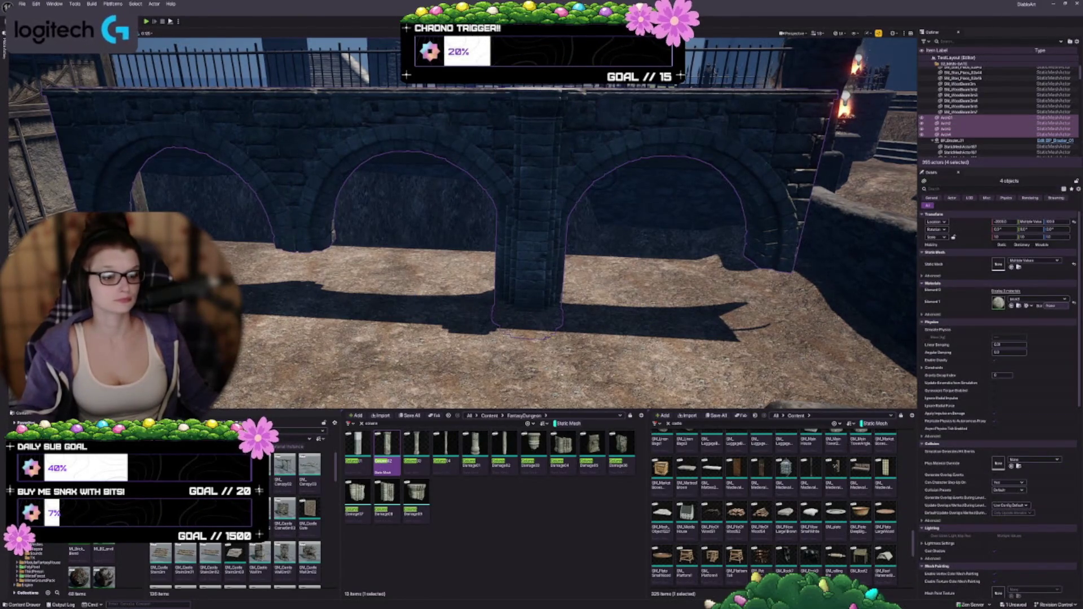
pyautogui.press('End')
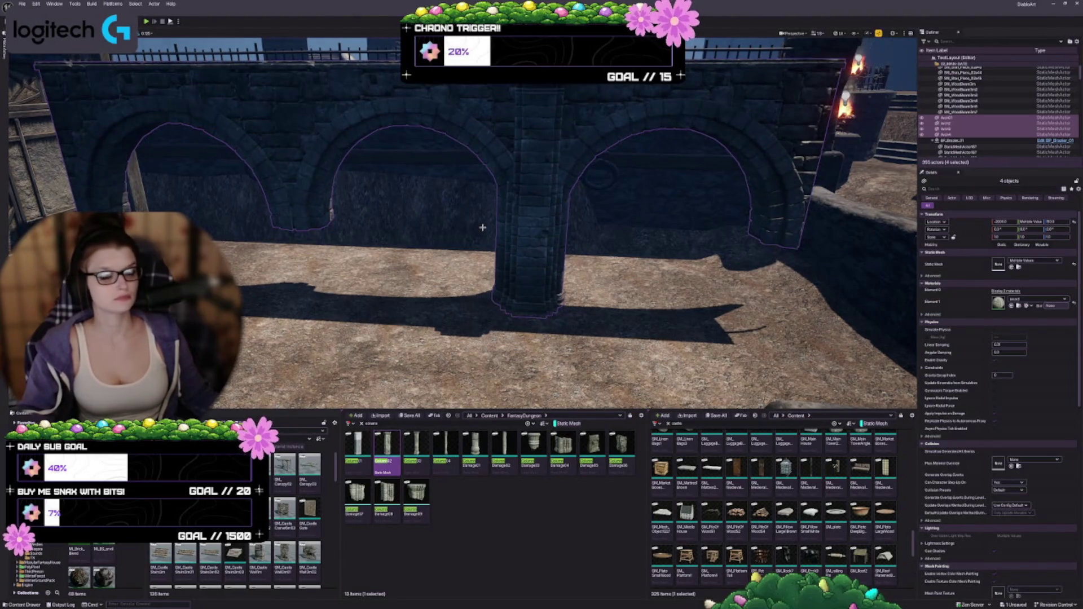
# Step: Alt-drag copies of the stone column to the left and to the right end of the arch wall
pyautogui.click(491, 255)
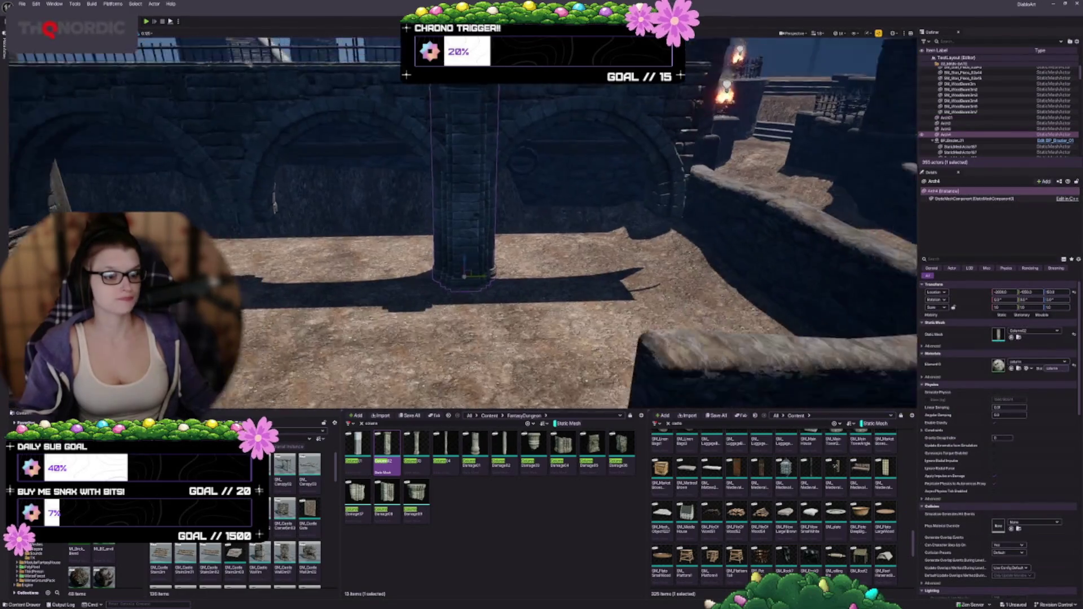
pyautogui.moveTo(649, 316)
pyautogui.mouseDown()
pyautogui.moveTo(679, 297)
pyautogui.moveTo(443, 307)
pyautogui.mouseUp()
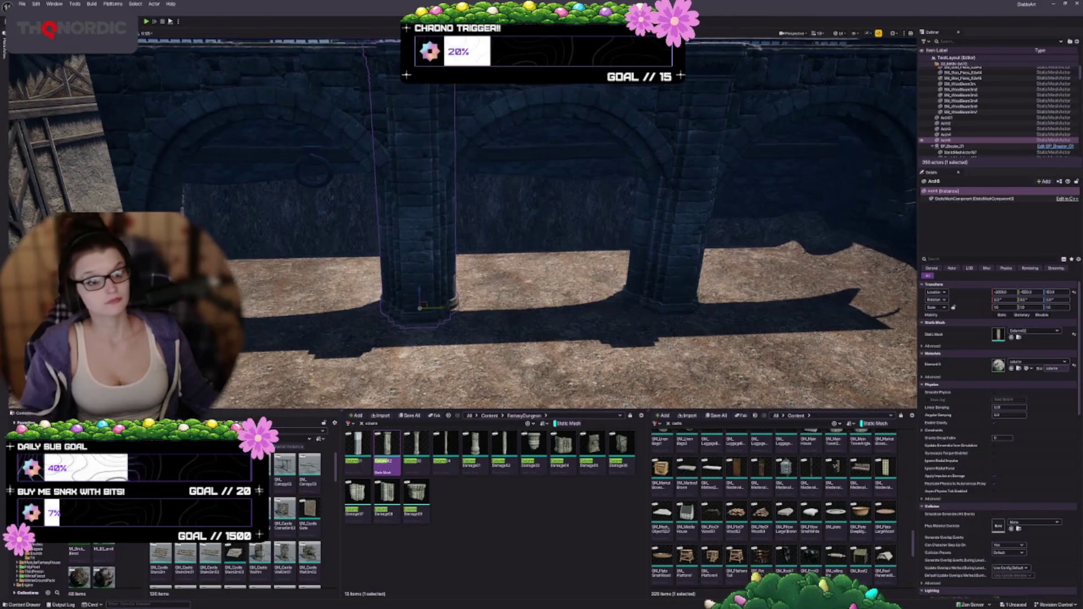
pyautogui.moveTo(546, 322); pyautogui.dragTo(485, 322)
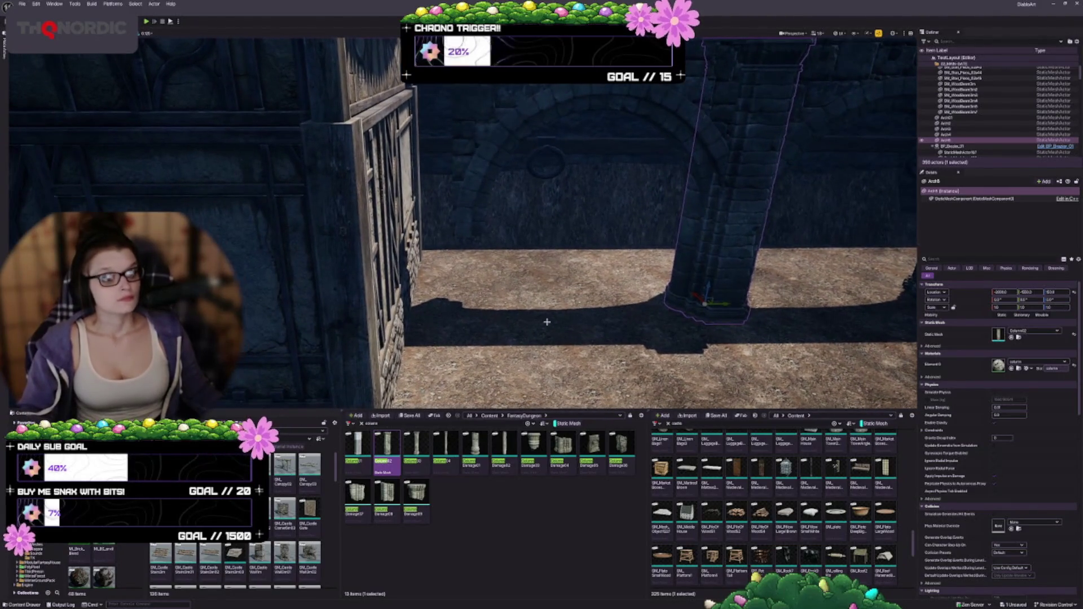
pyautogui.moveTo(708, 306)
pyautogui.mouseDown()
pyautogui.moveTo(442, 314)
pyautogui.moveTo(476, 314)
pyautogui.mouseUp()
pyautogui.scroll(-5, 476, 314)
pyautogui.scroll(5, 373, 263)
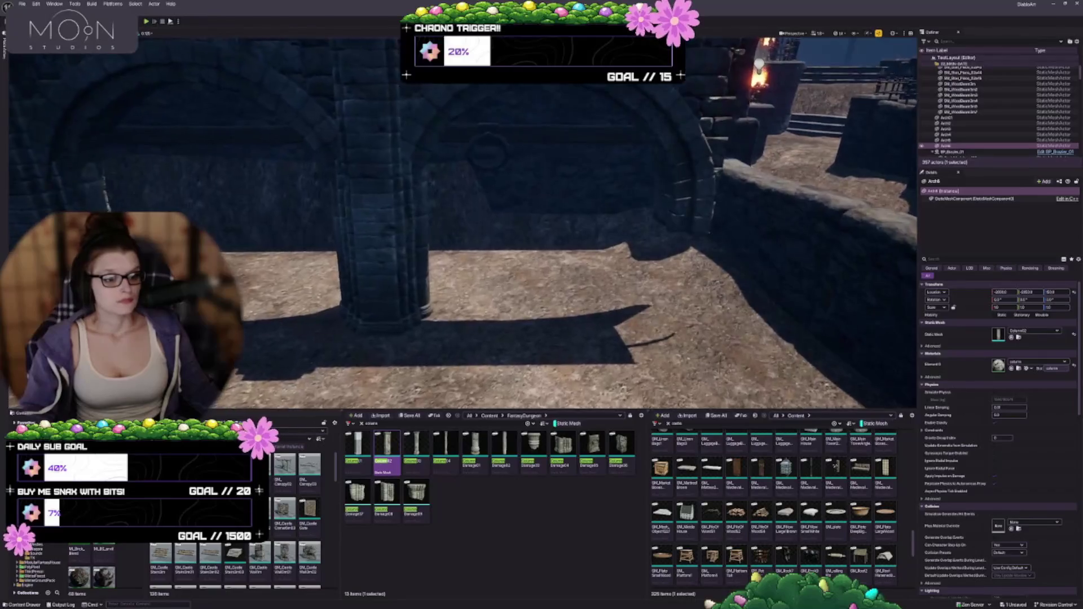
pyautogui.click(374, 263)
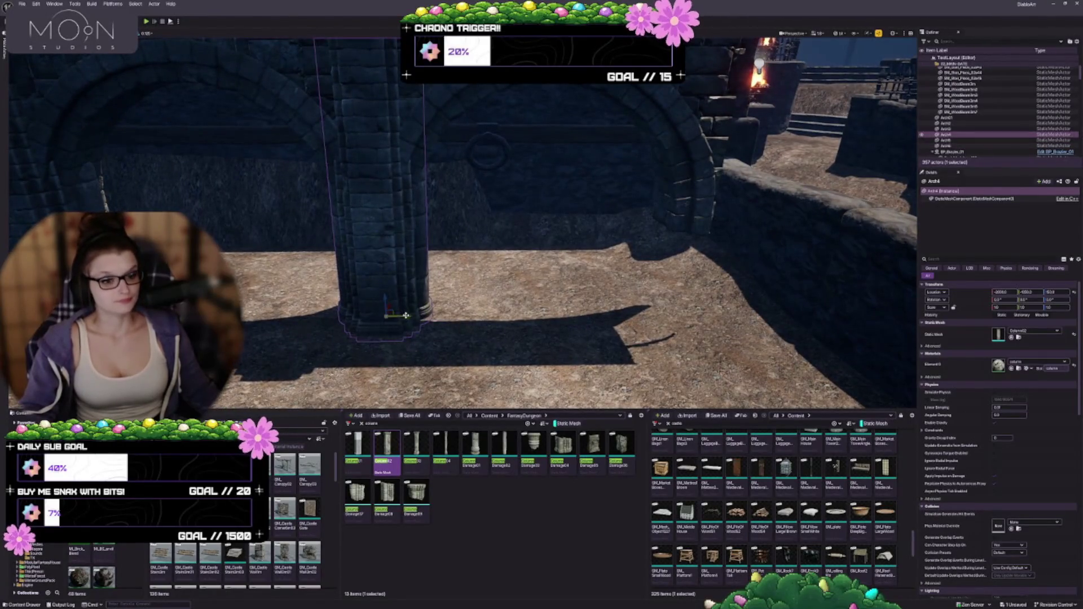
pyautogui.keyDown('alt'); pyautogui.moveTo(420, 317); pyautogui.dragTo(699, 316); pyautogui.keyUp('alt')
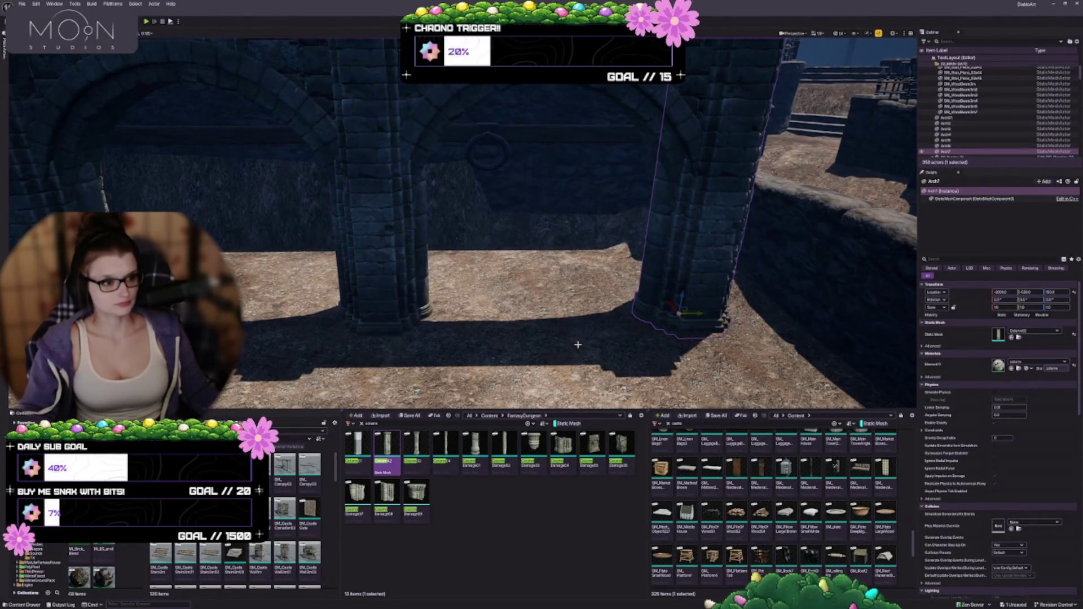
pyautogui.scroll(-5, 578, 345)
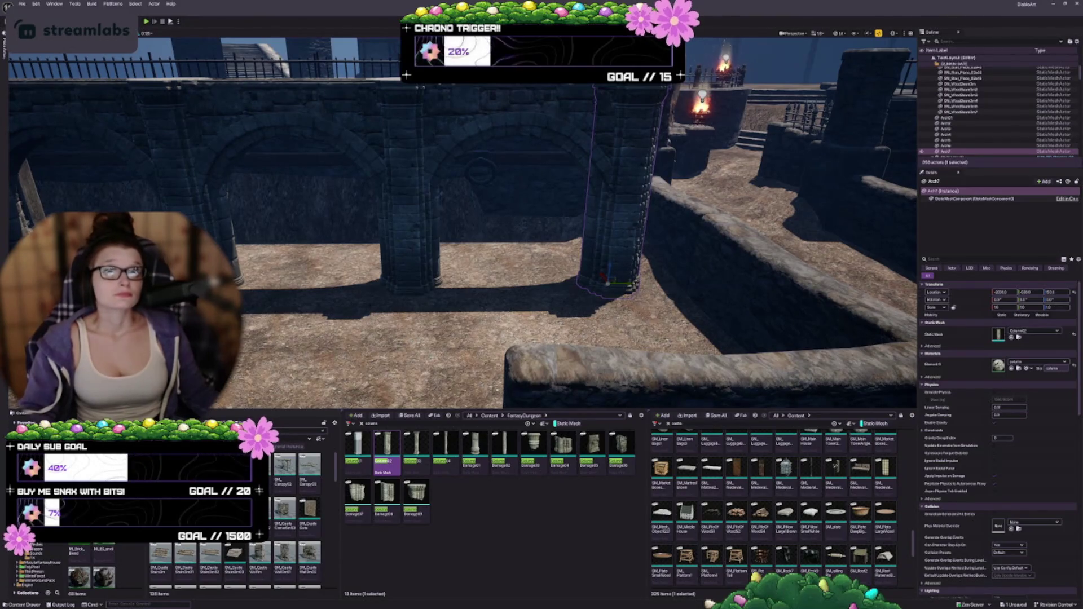
pyautogui.scroll(-5, 462, 226)
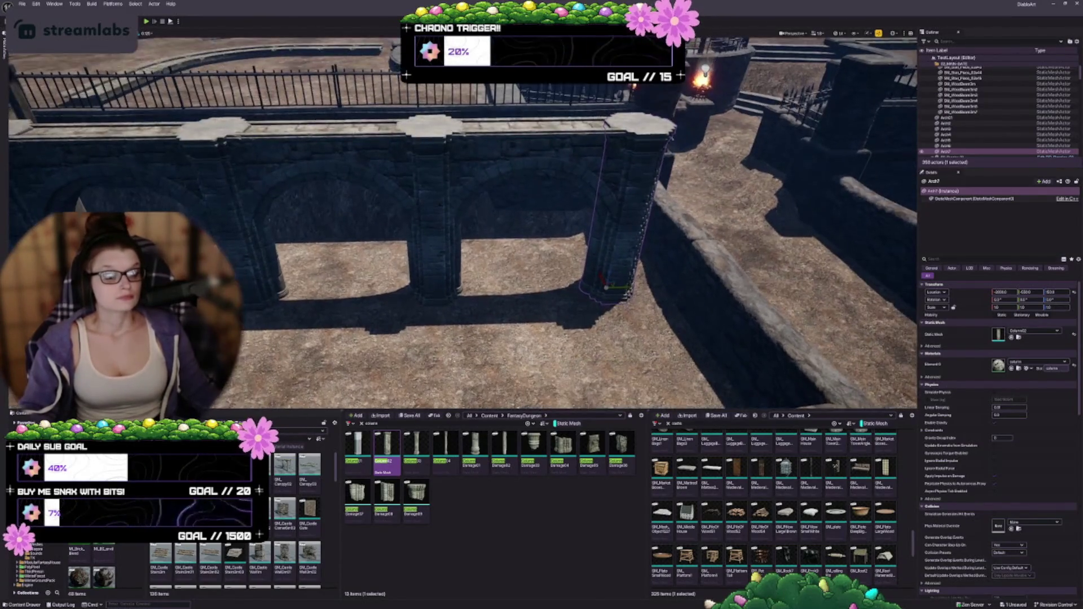
pyautogui.rightClick(416, 496)
# Step: From a head-on view of the wall, add each arch and pillar piece to the selection
pyautogui.press('f')
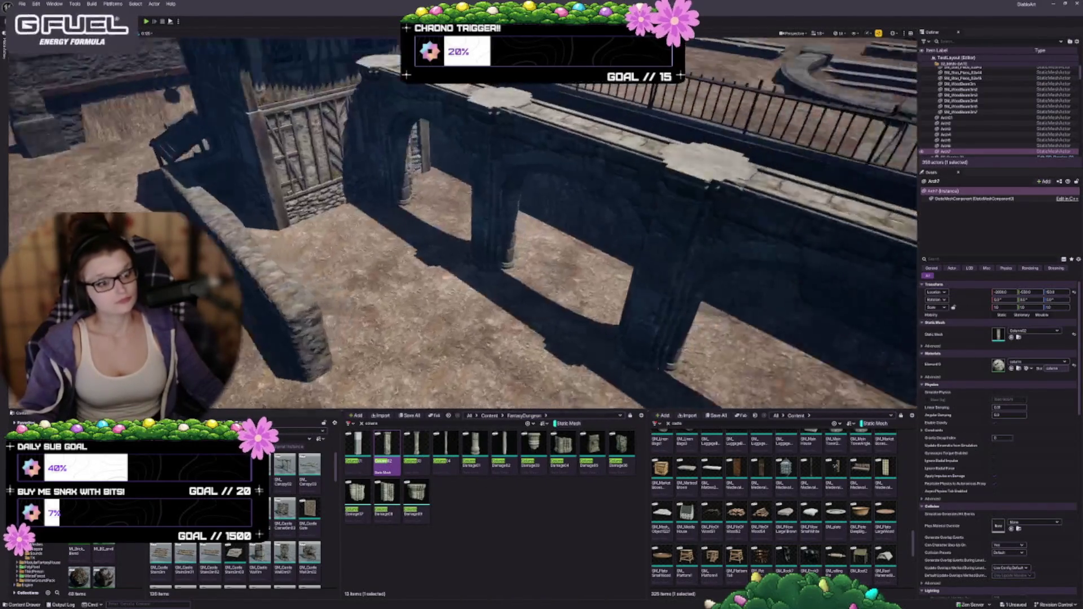
pyautogui.moveTo(523, 268)
pyautogui.mouseDown()
pyautogui.moveTo(497, 259)
pyautogui.moveTo(523, 268)
pyautogui.mouseUp()
pyautogui.keyDown('ctrl'); pyautogui.click(458, 189); pyautogui.keyUp('ctrl')
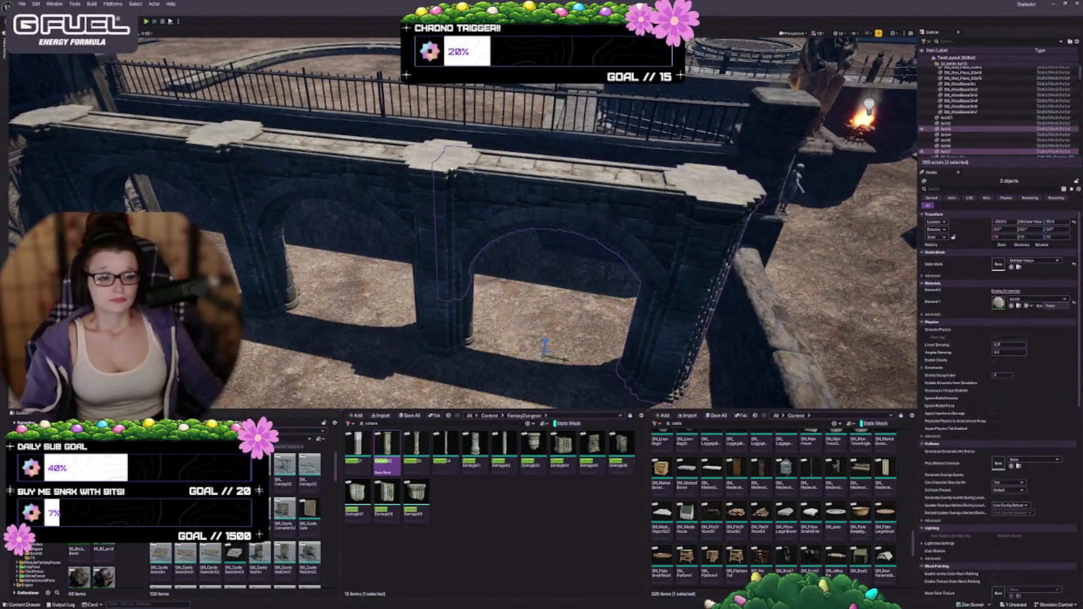
pyautogui.keyDown('ctrl'); pyautogui.click(453, 288); pyautogui.keyUp('ctrl')
pyautogui.keyDown('ctrl'); pyautogui.click(357, 178); pyautogui.keyUp('ctrl')
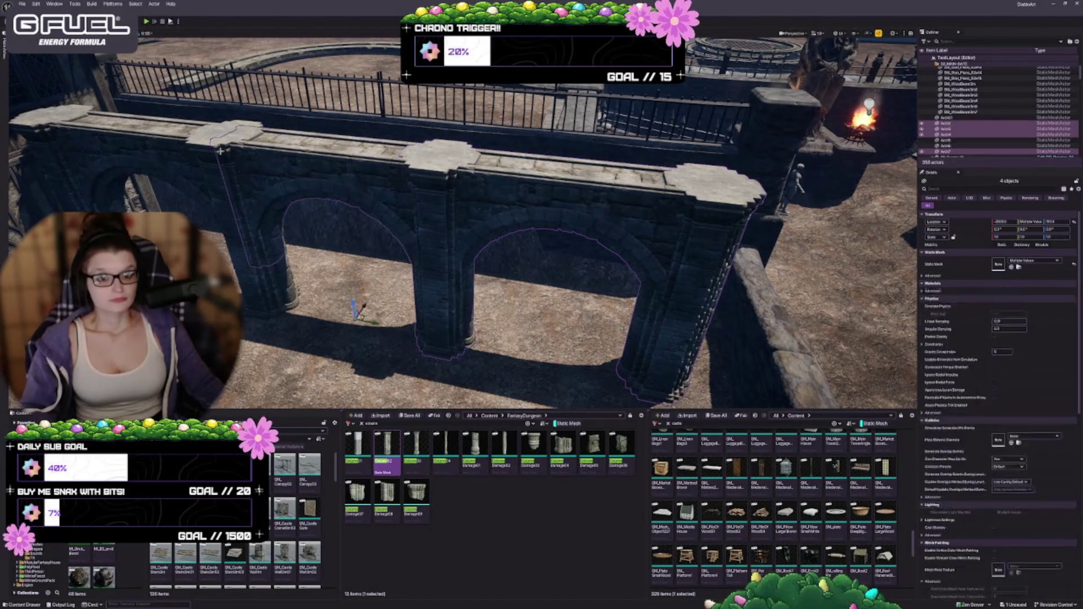
pyautogui.keyDown('ctrl'); pyautogui.click(265, 186); pyautogui.keyUp('ctrl')
pyautogui.keyDown('ctrl'); pyautogui.click(169, 186); pyautogui.keyUp('ctrl')
pyautogui.keyDown('ctrl'); pyautogui.click(79, 186); pyautogui.keyUp('ctrl')
# Step: Frame the selected wall pieces, drop to a low view of the arches, and group them
pyautogui.moveTo(496, 260); pyautogui.dragTo(542, 214)
pyautogui.moveTo(462, 225)
pyautogui.mouseDown()
pyautogui.moveTo(530, 214)
pyautogui.moveTo(387, 266)
pyautogui.mouseUp()
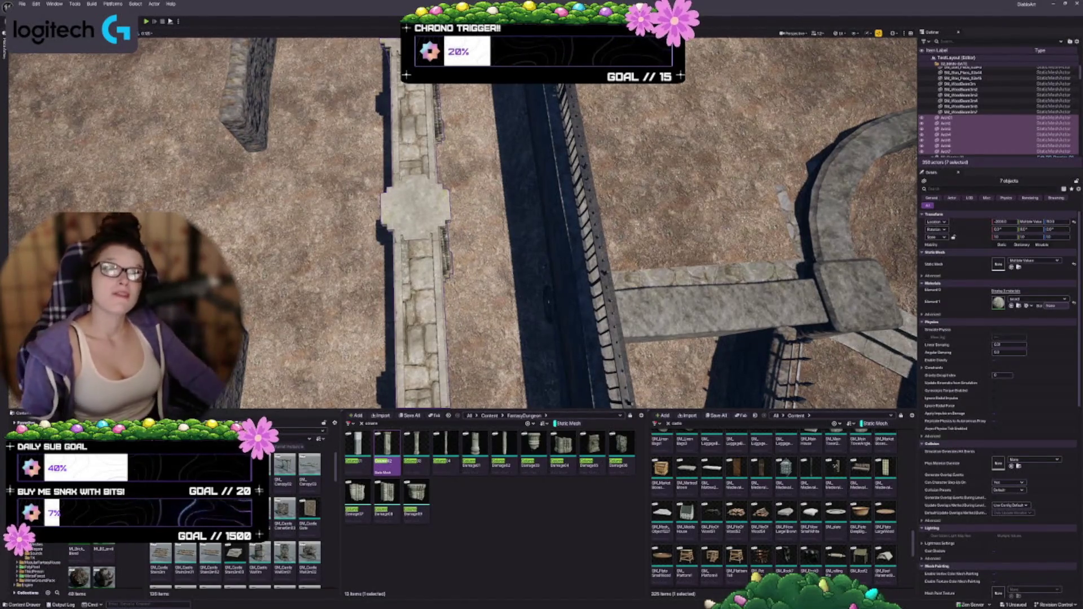
pyautogui.press('f')
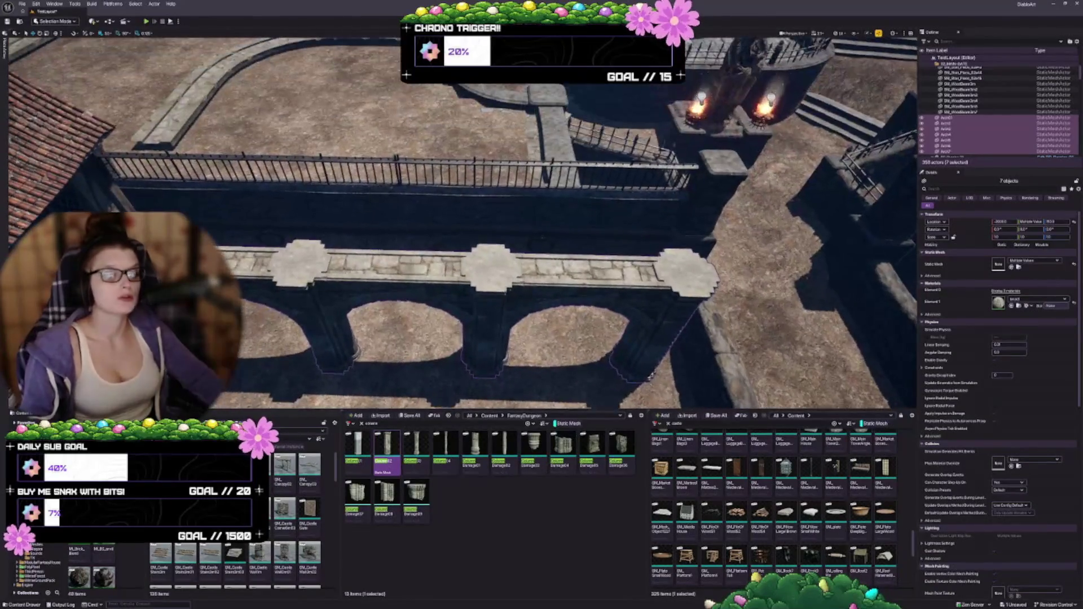
pyautogui.moveTo(402, 219)
pyautogui.mouseDown()
pyautogui.moveTo(403, 248)
pyautogui.moveTo(402, 226)
pyautogui.mouseUp()
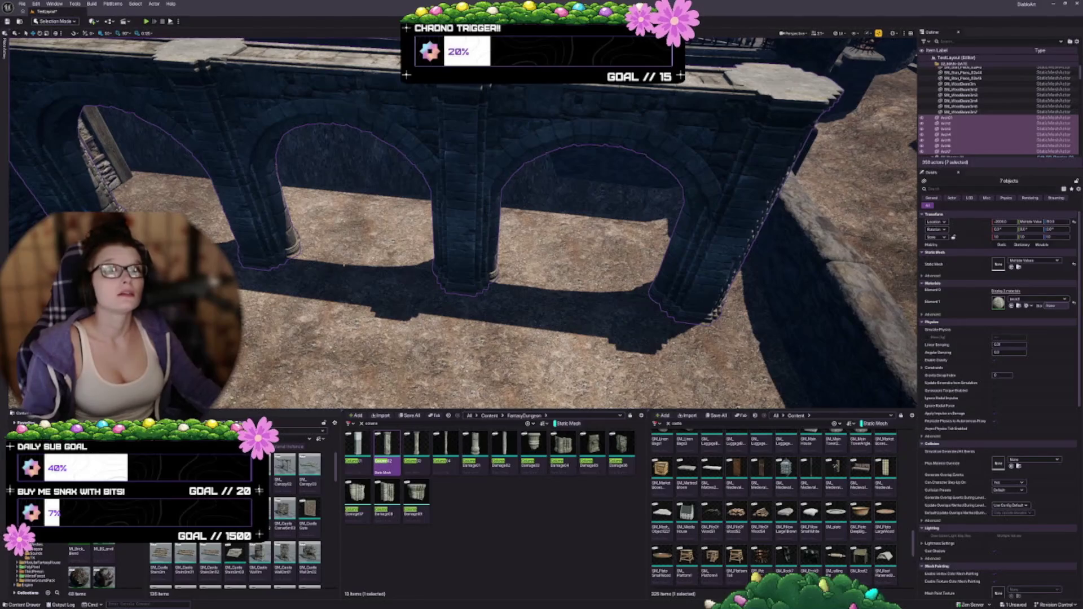
pyautogui.scroll(-5, 312, 261)
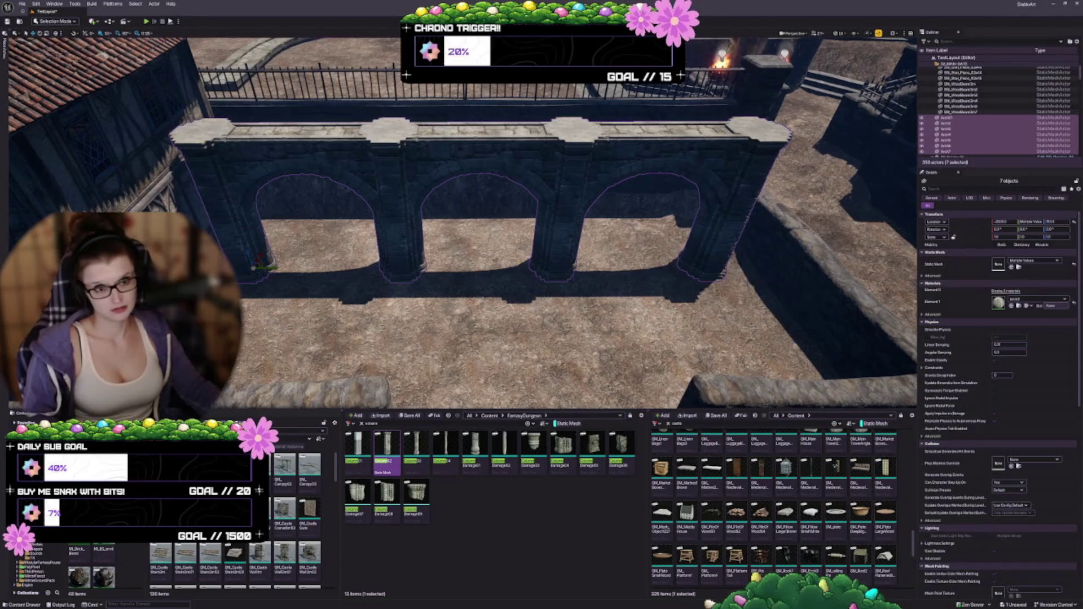
pyautogui.press('Escape')
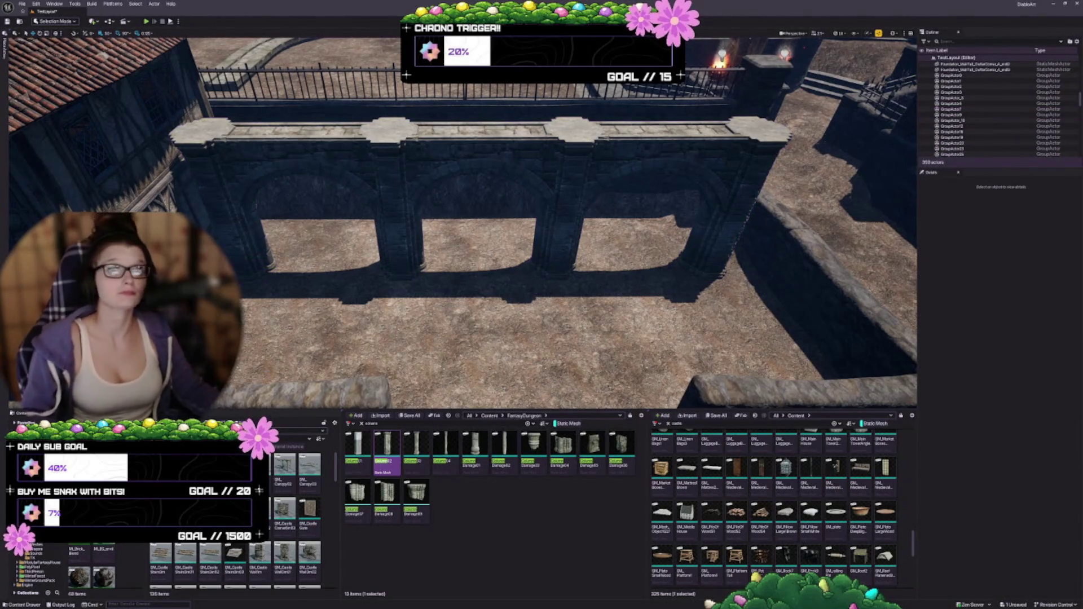
# Step: Save the level, return to face the arched wall, and widen the FantasyVillage asset panel
pyautogui.hotkey('ctrl', 's')
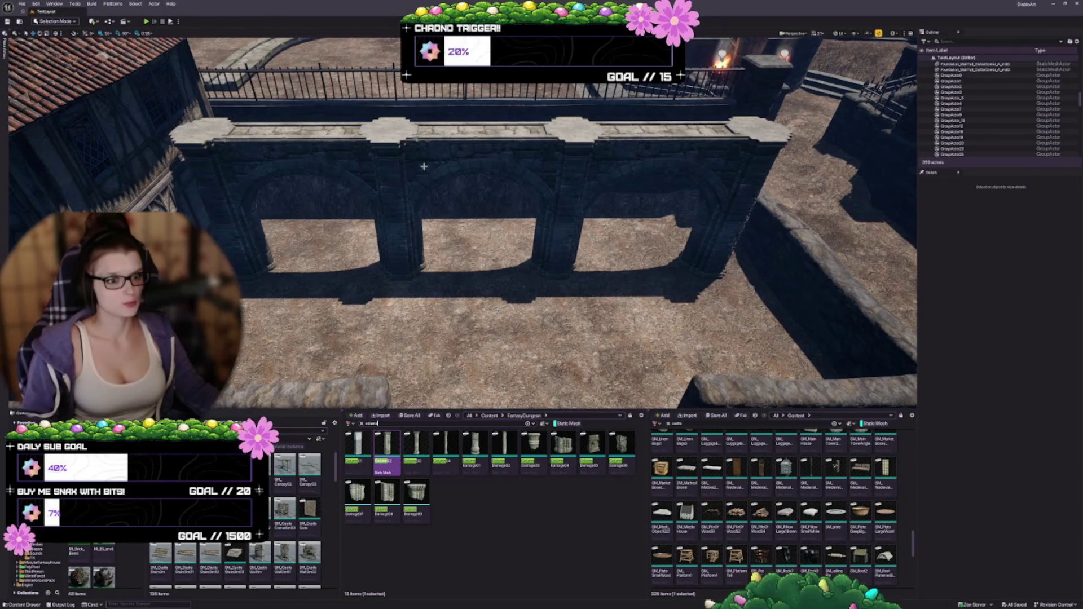
pyautogui.moveTo(407, 272); pyautogui.dragTo(338, 160)
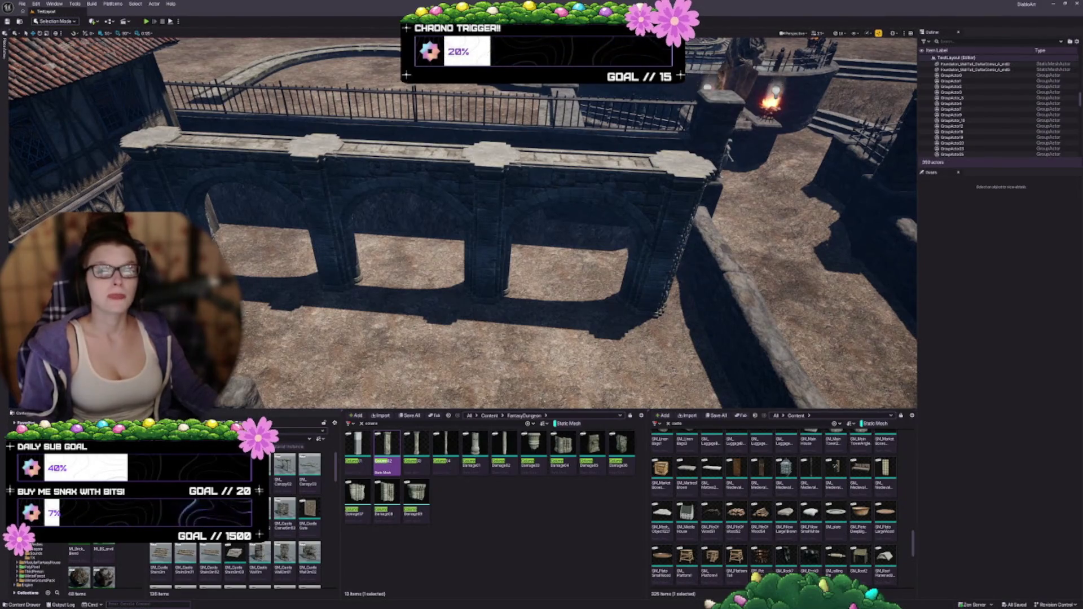
pyautogui.moveTo(462, 226)
pyautogui.mouseDown()
pyautogui.moveTo(428, 265)
pyautogui.moveTo(279, 209)
pyautogui.mouseUp()
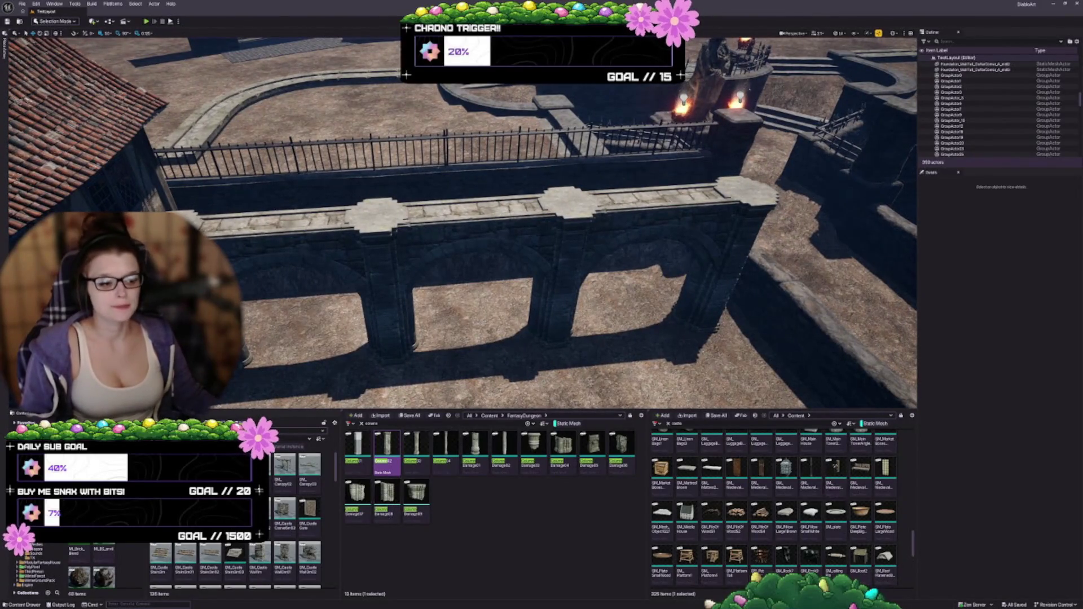
pyautogui.moveTo(462, 225)
pyautogui.mouseDown()
pyautogui.moveTo(452, 215)
pyautogui.moveTo(445, 245)
pyautogui.mouseUp()
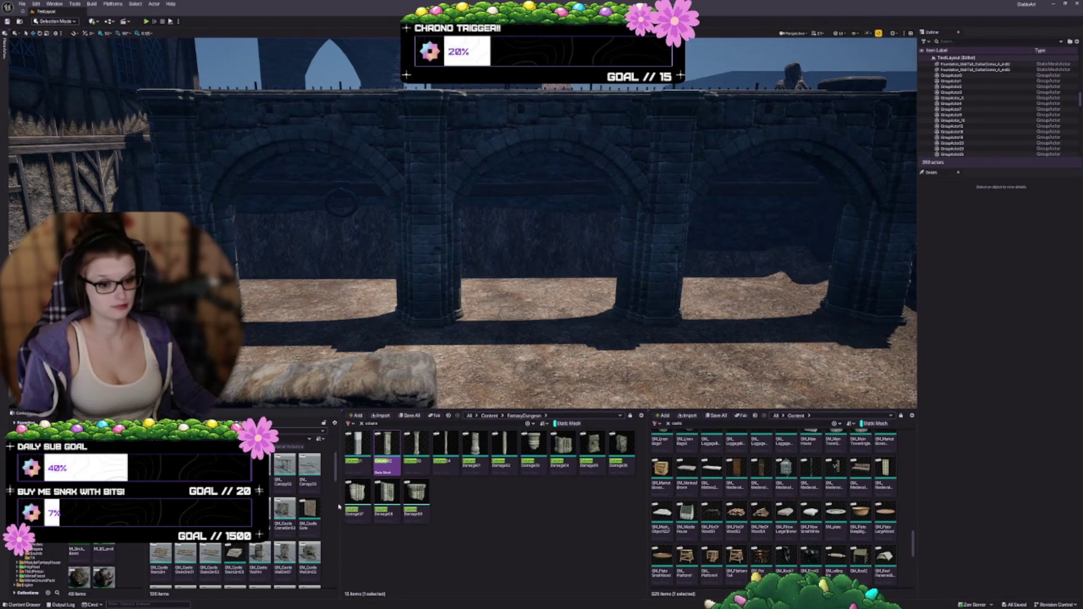
pyautogui.moveTo(341, 505); pyautogui.dragTo(390, 505)
pyautogui.scroll(-3, 316, 507)
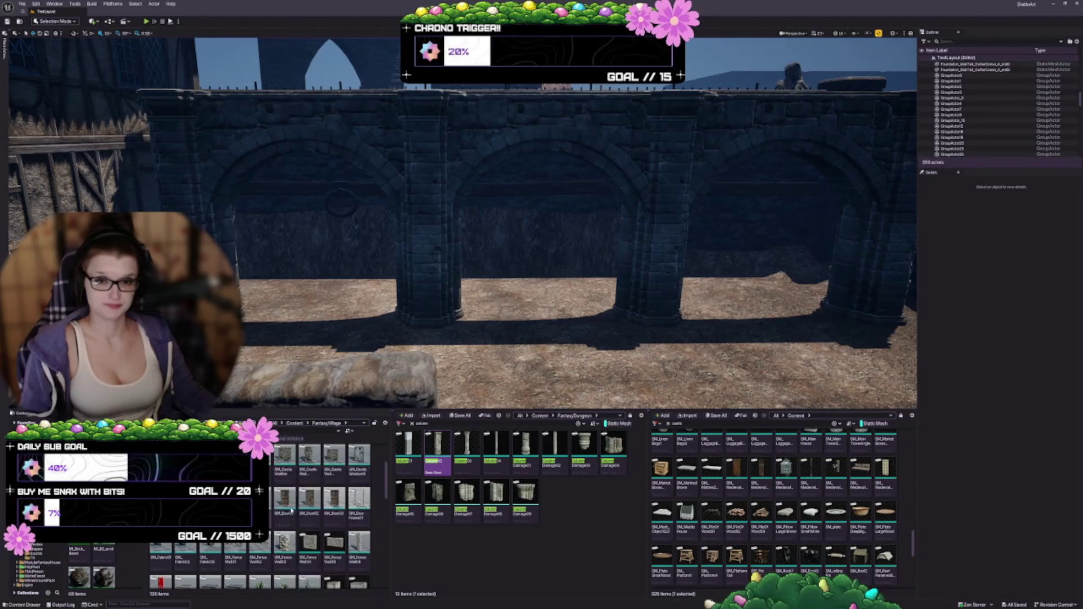
# Step: Place SM_HouseRoof01 above the arched wall and rotate it 90° to show its gable
pyautogui.scroll(-5, 316, 508)
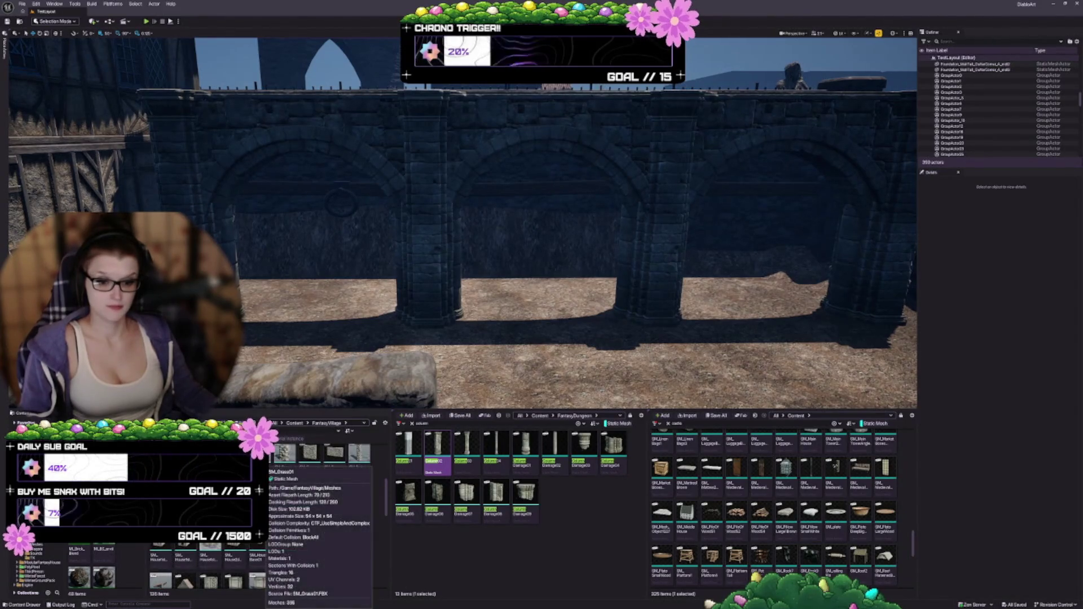
pyautogui.scroll(-2, 315, 507)
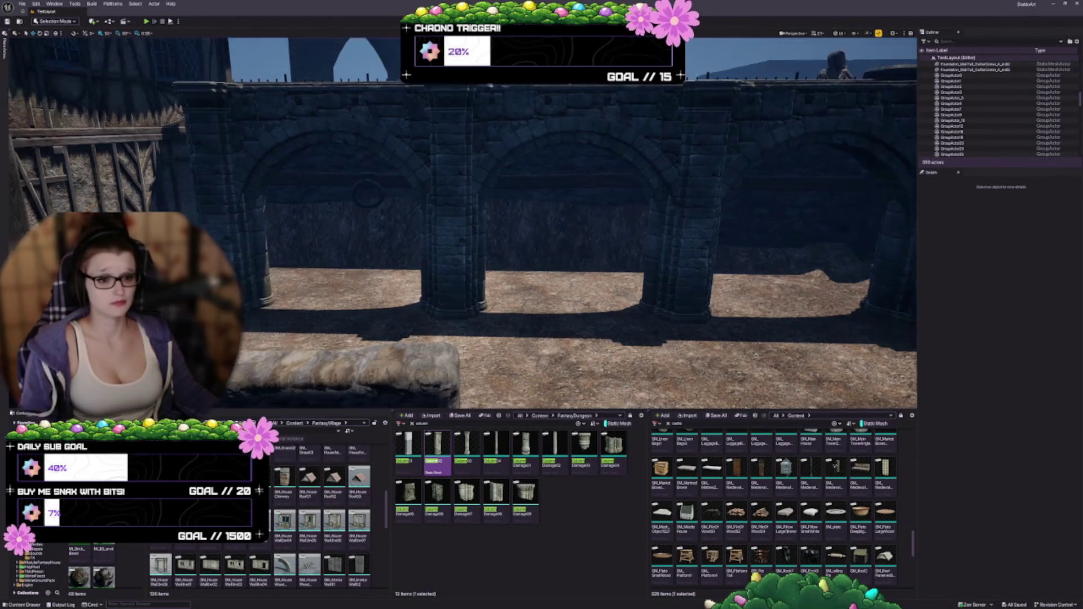
pyautogui.press('1')
pyautogui.click(308, 478)
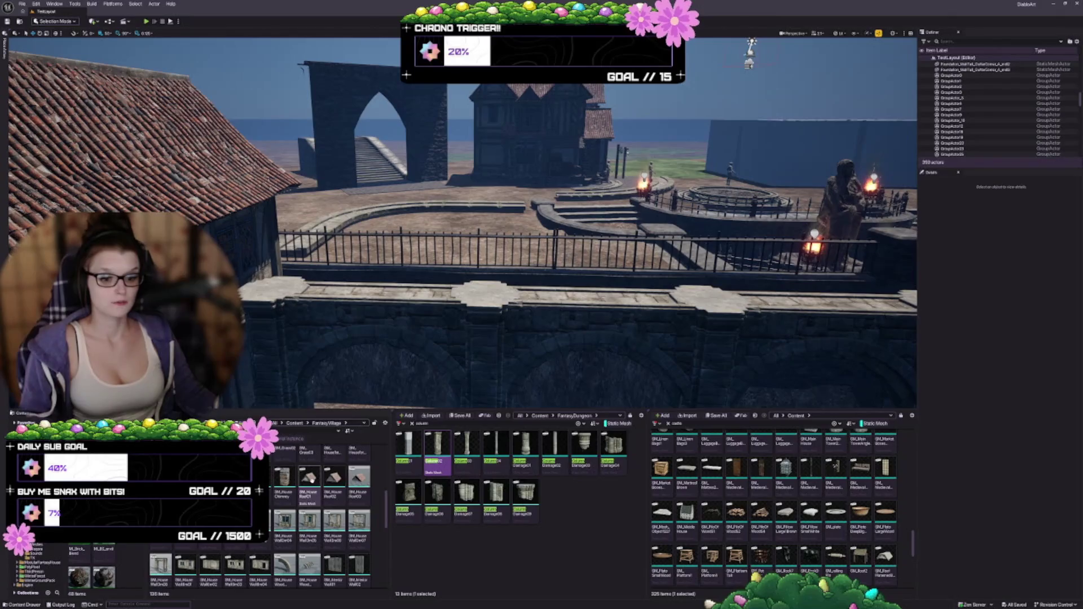
pyautogui.moveTo(346, 297); pyautogui.dragTo(550, 214)
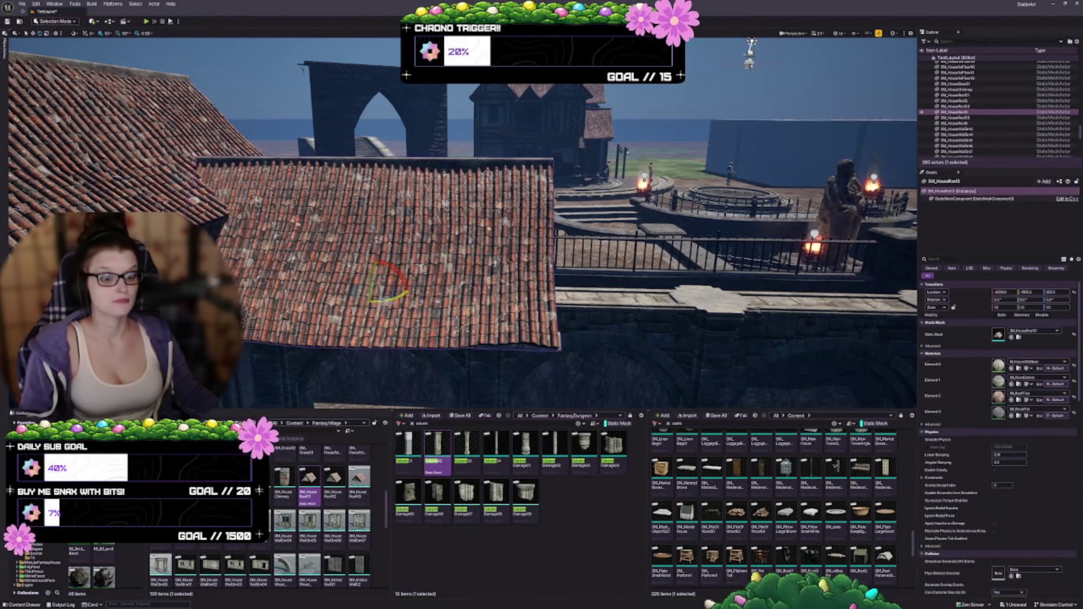
pyautogui.moveTo(383, 302); pyautogui.dragTo(390, 290)
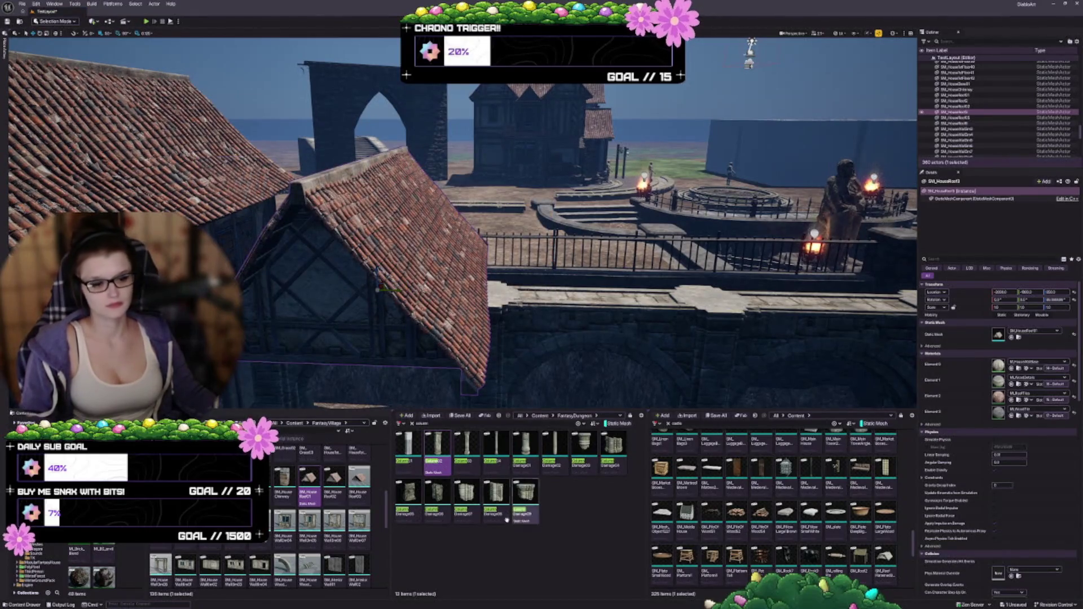
# Step: Swap the placed roof's Static Mesh to HouseRoof02
pyautogui.click(334, 479)
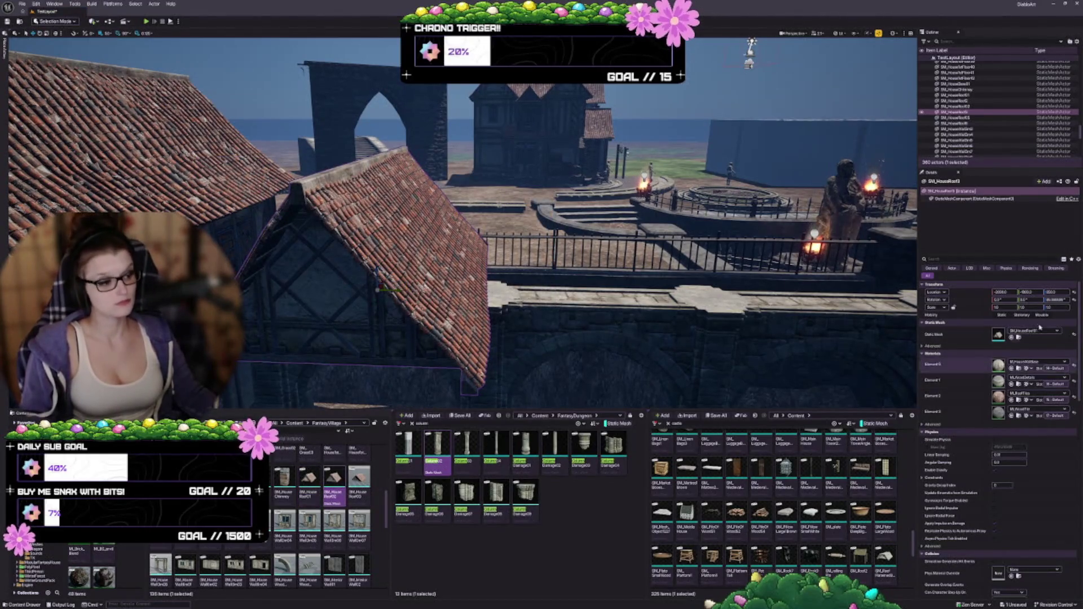
pyautogui.click(1011, 337)
pyautogui.moveTo(510, 357); pyautogui.dragTo(463, 337)
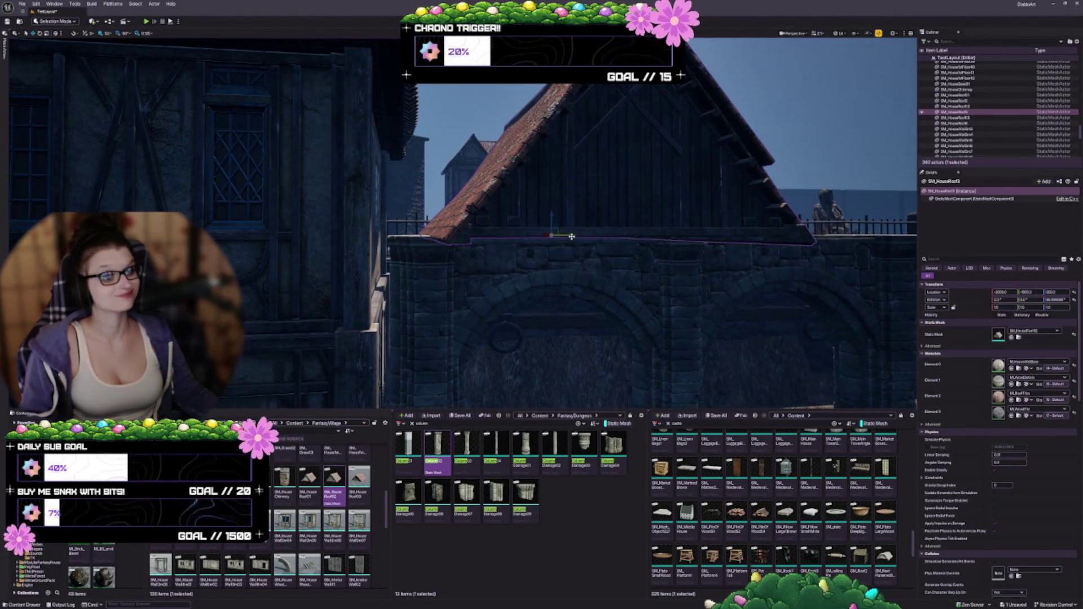
# Step: Slide the roof along the wall on X and stretch it wider with the scale handle
pyautogui.moveTo(556, 235); pyautogui.dragTo(525, 237)
pyautogui.moveTo(588, 309); pyautogui.dragTo(574, 290)
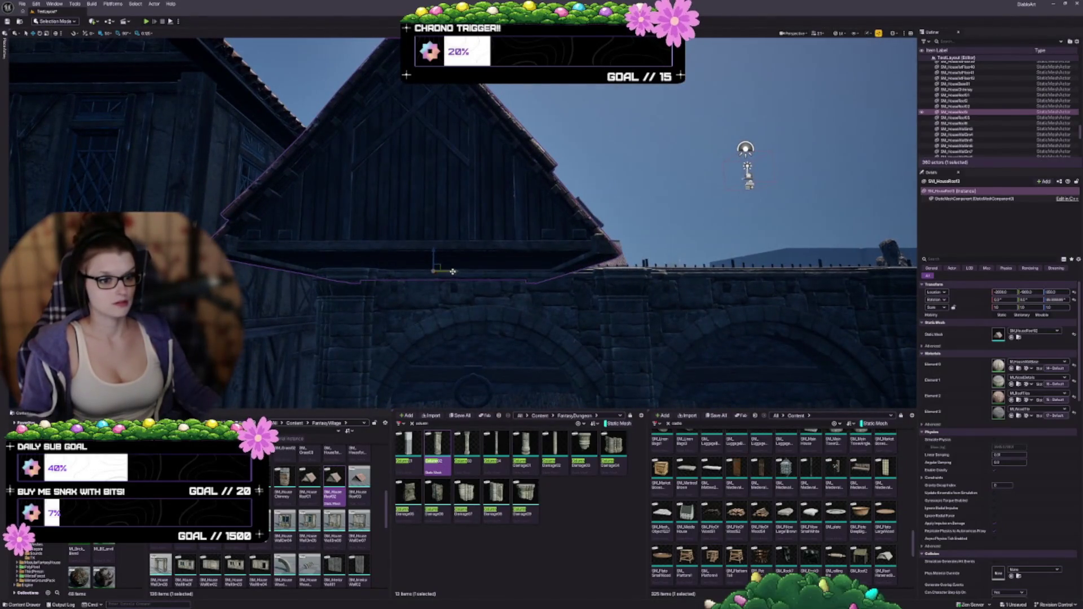
pyautogui.moveTo(453, 271); pyautogui.dragTo(522, 271)
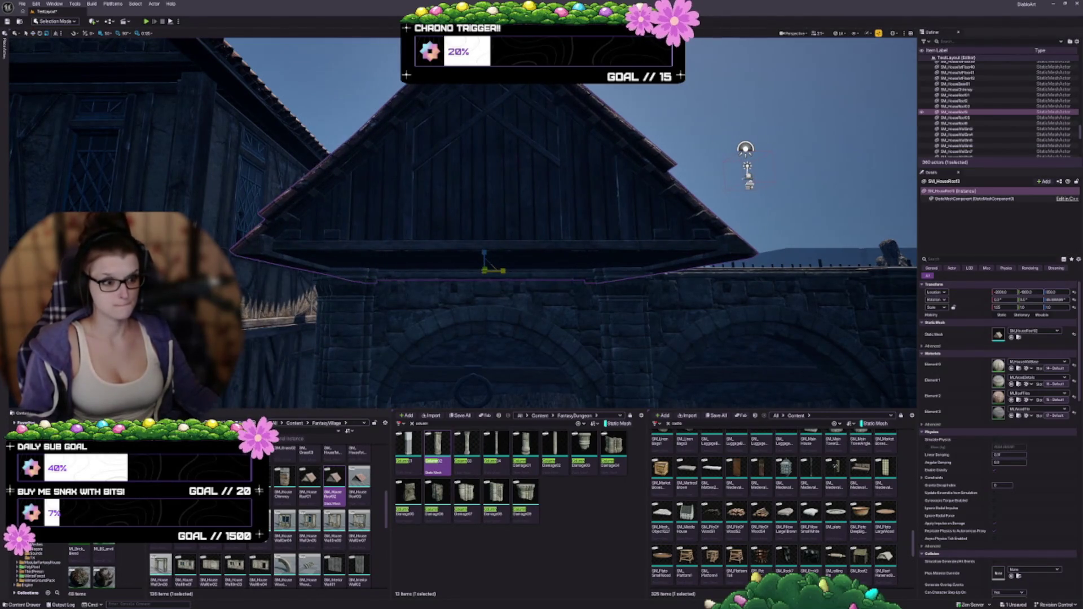
pyautogui.moveTo(506, 329); pyautogui.dragTo(471, 285)
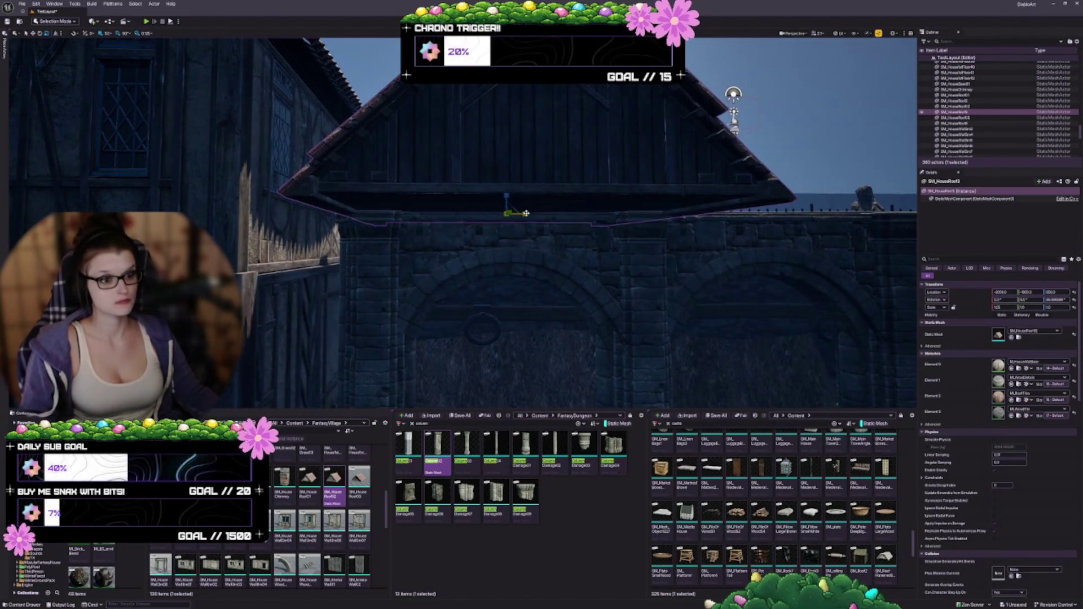
pyautogui.moveTo(524, 210); pyautogui.dragTo(533, 211)
pyautogui.moveTo(521, 255)
pyautogui.mouseDown()
pyautogui.moveTo(518, 285)
pyautogui.moveTo(500, 248)
pyautogui.moveTo(506, 225)
pyautogui.mouseUp()
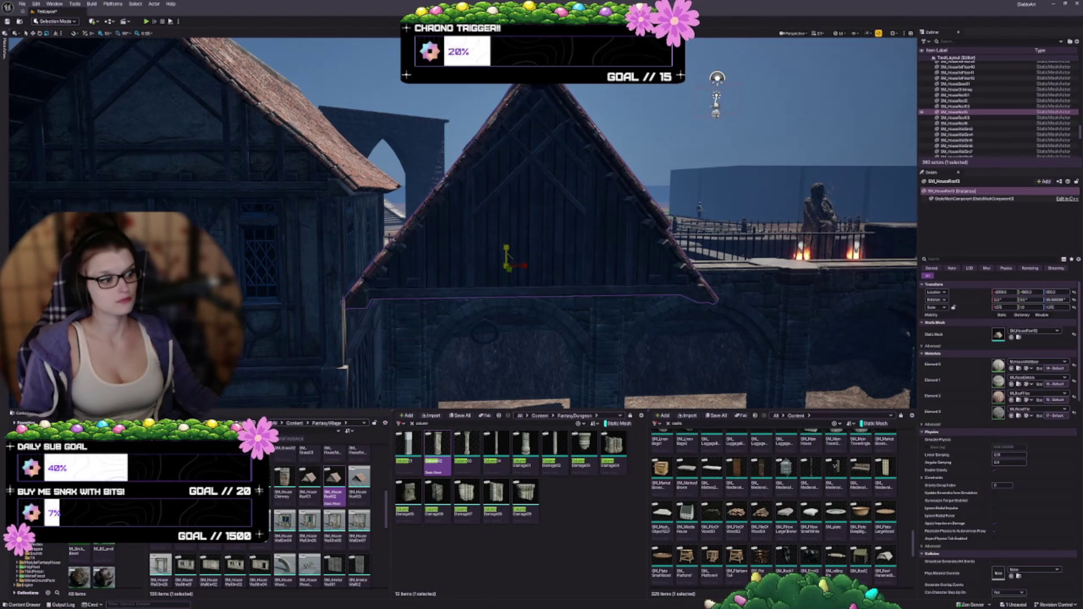
# Step: Fine-tune the roof's X position so it sits centred over the arcade, checking from above
pyautogui.moveTo(606, 288)
pyautogui.mouseDown()
pyautogui.moveTo(586, 293)
pyautogui.moveTo(575, 322)
pyautogui.moveTo(507, 319)
pyautogui.moveTo(502, 244)
pyautogui.mouseUp()
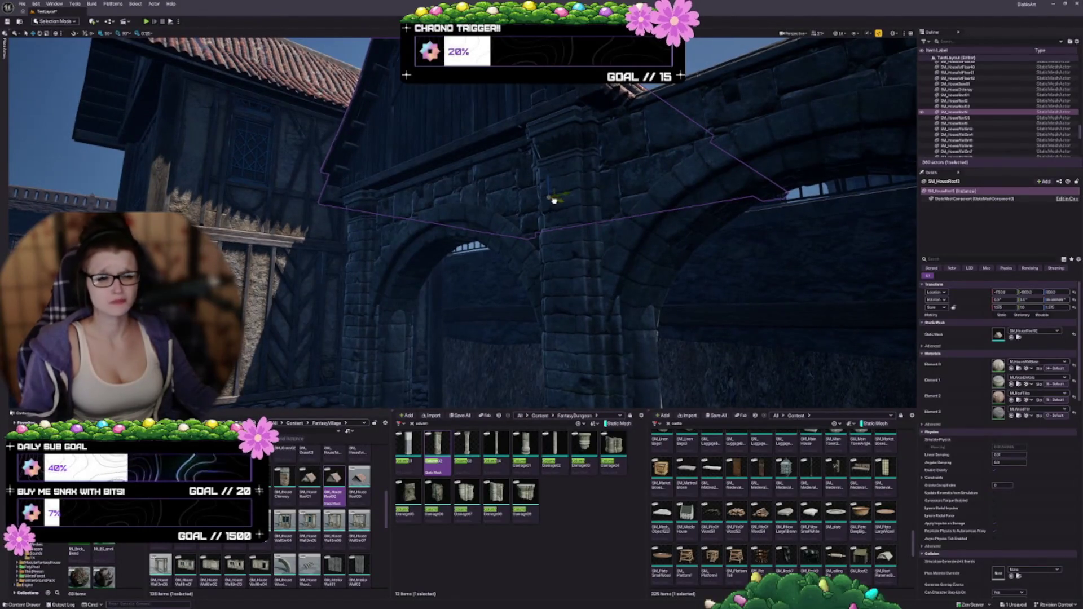
pyautogui.moveTo(553, 198); pyautogui.dragTo(550, 200)
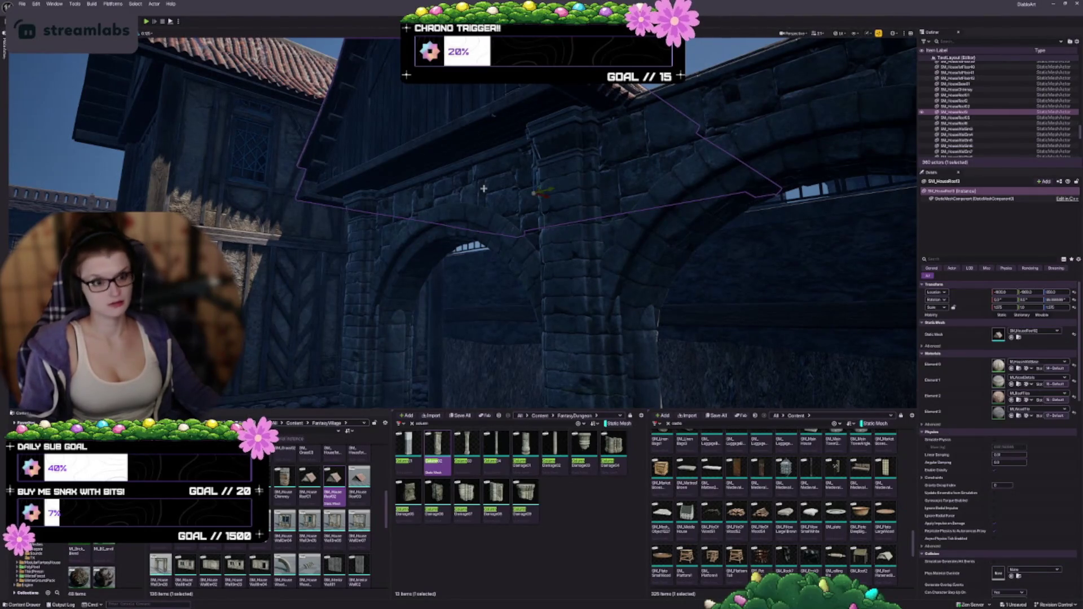
pyautogui.moveTo(546, 197); pyautogui.dragTo(554, 197)
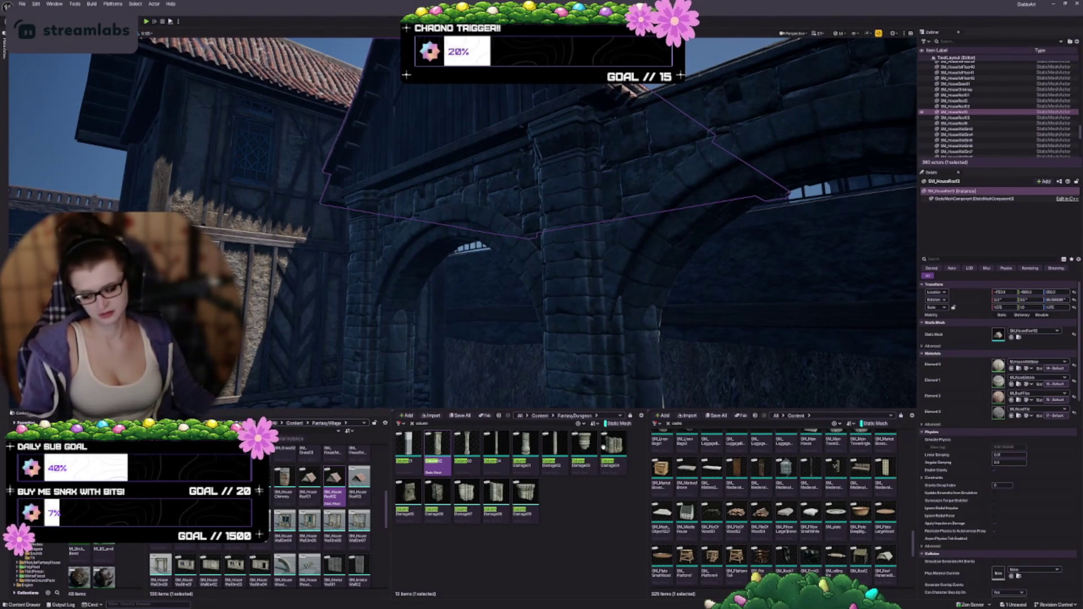
pyautogui.moveTo(556, 242); pyautogui.dragTo(537, 226)
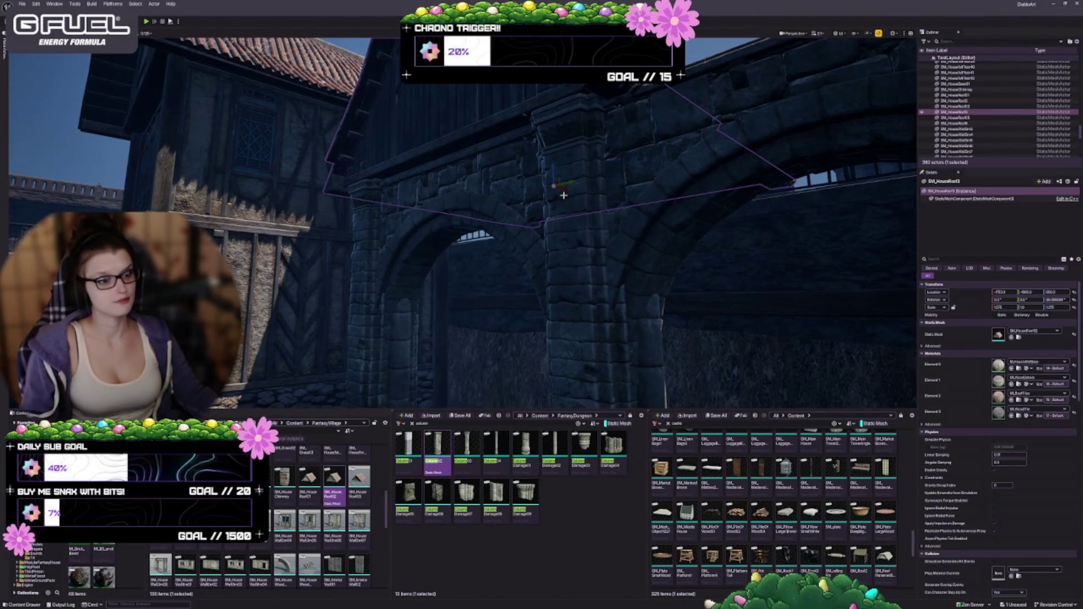
pyautogui.moveTo(564, 190); pyautogui.dragTo(557, 188)
pyautogui.moveTo(637, 231)
pyautogui.mouseDown()
pyautogui.moveTo(620, 194)
pyautogui.moveTo(596, 177)
pyautogui.mouseUp()
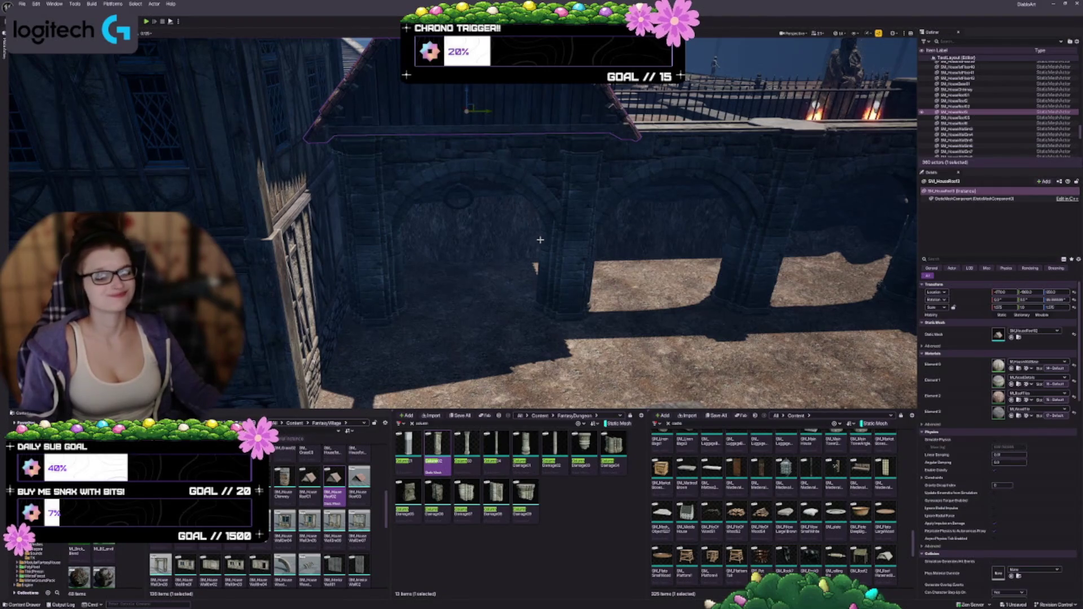
pyautogui.moveTo(498, 246)
pyautogui.mouseDown()
pyautogui.moveTo(510, 157)
pyautogui.moveTo(502, 183)
pyautogui.moveTo(367, 197)
pyautogui.moveTo(381, 171)
pyautogui.mouseUp()
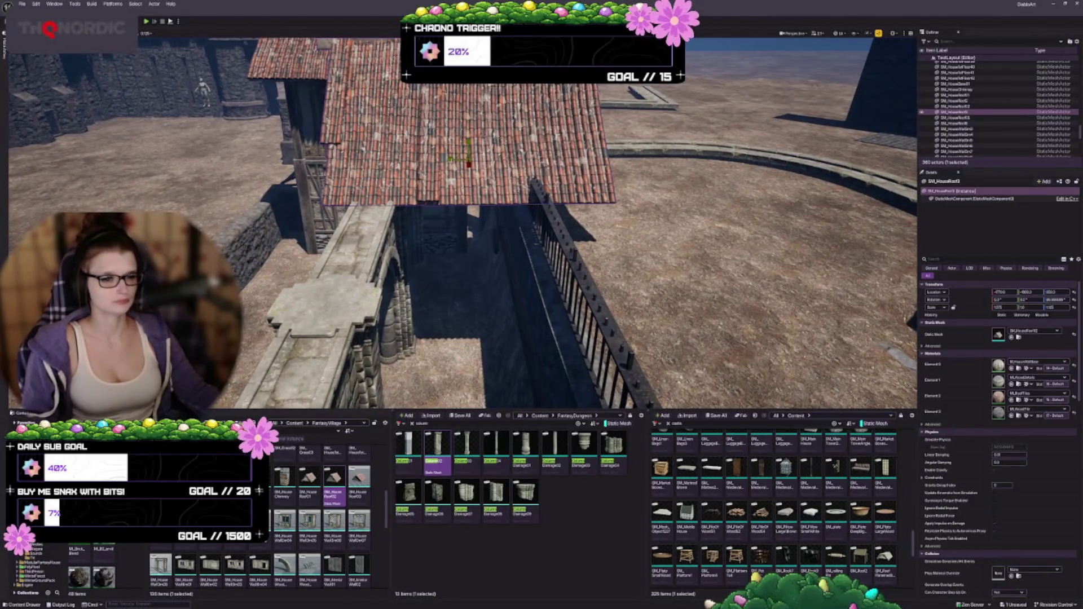
# Step: Scale the roof slightly narrower, slide it left along the wall, and focus on it
pyautogui.moveTo(450, 160); pyautogui.dragTo(442, 160)
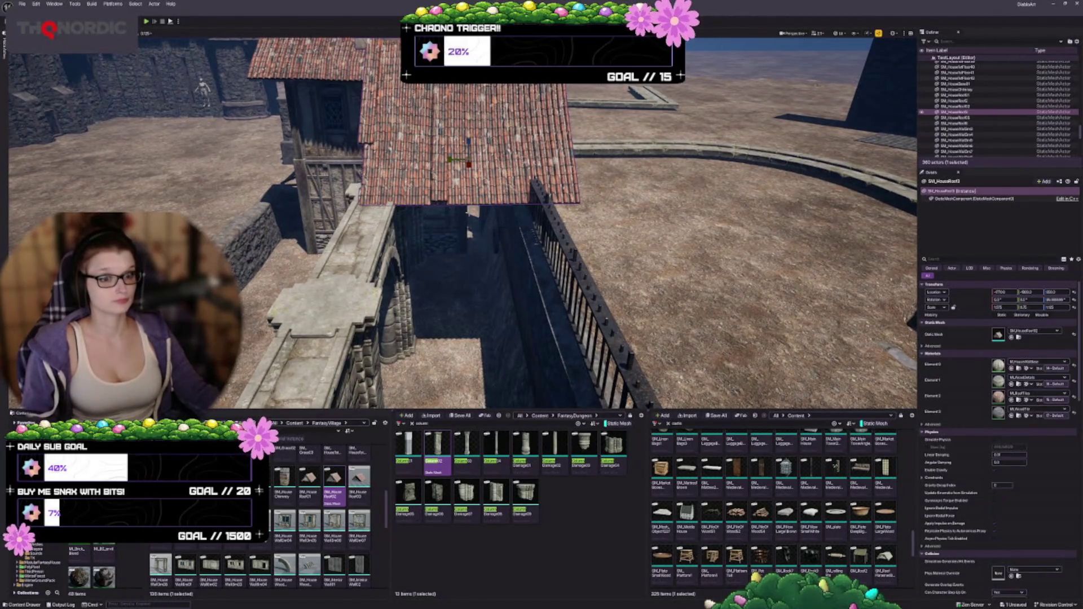
pyautogui.moveTo(467, 213); pyautogui.dragTo(462, 197)
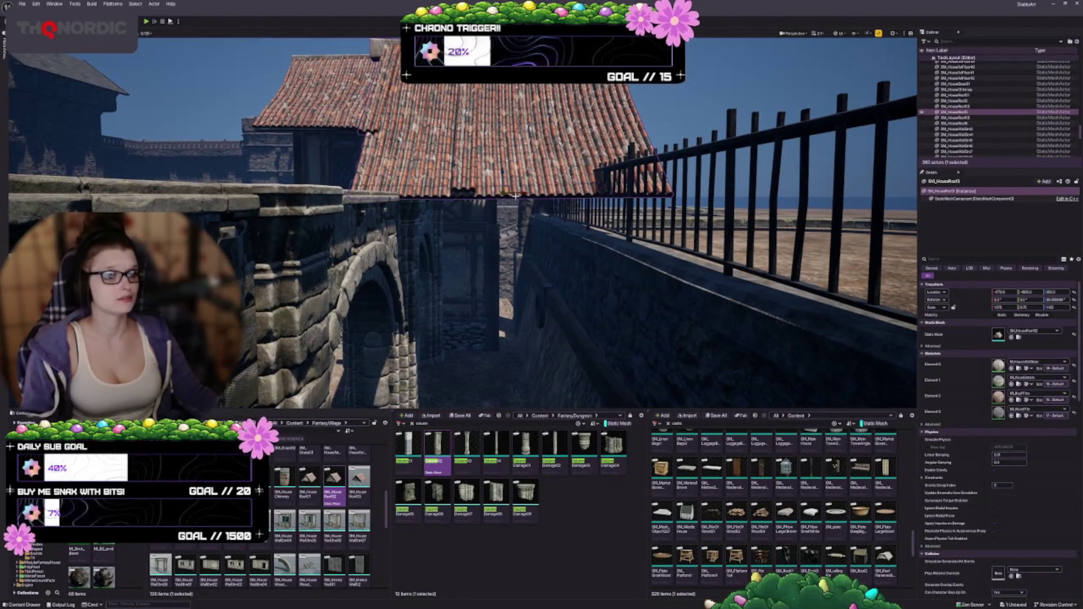
pyautogui.moveTo(525, 193); pyautogui.dragTo(505, 192)
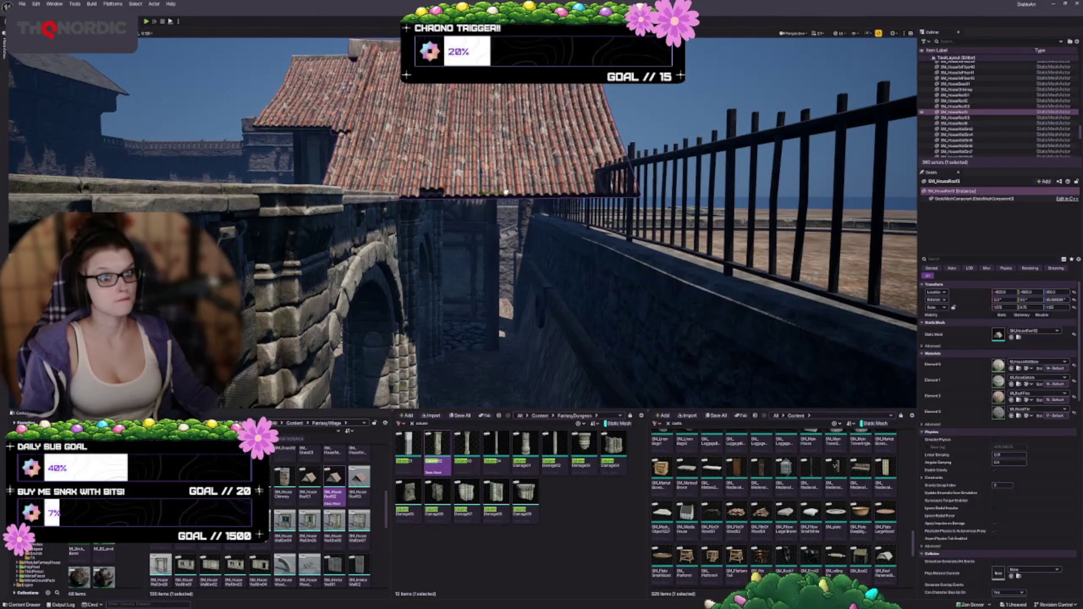
pyautogui.press('f')
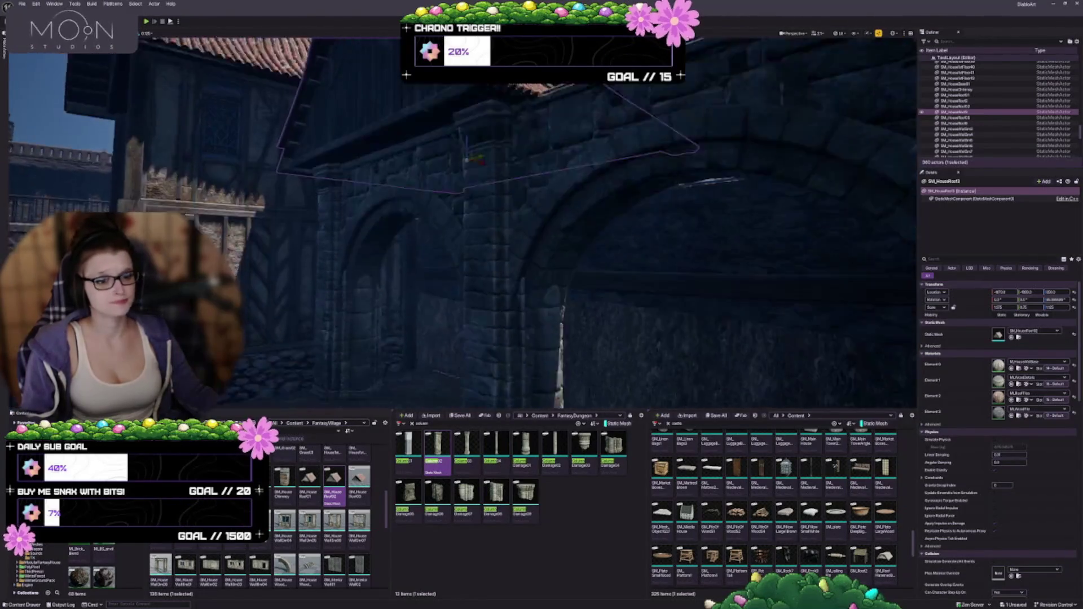
pyautogui.moveTo(514, 212); pyautogui.dragTo(516, 262)
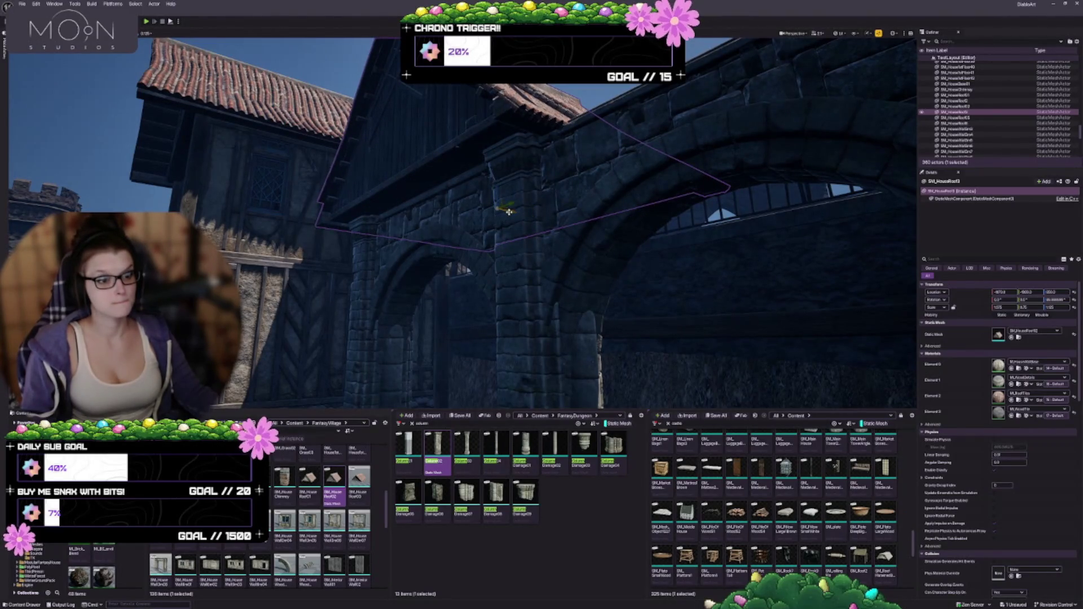
# Step: Fly up to a top-down view of the courtyard to check the roof's fit
pyautogui.moveTo(512, 213)
pyautogui.mouseDown()
pyautogui.moveTo(724, 296)
pyautogui.moveTo(556, 257)
pyautogui.mouseUp()
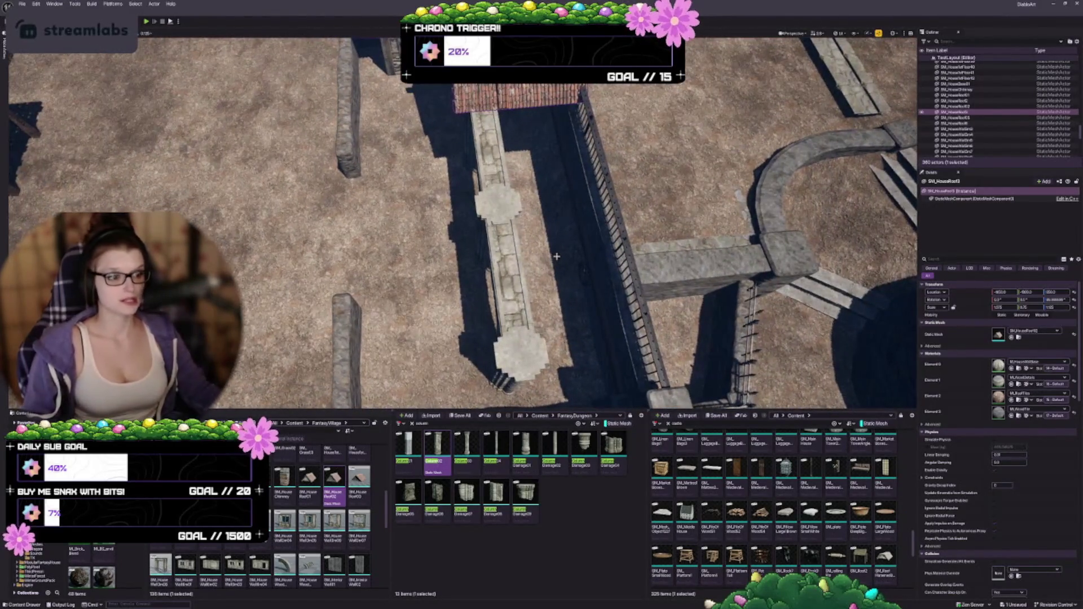
pyautogui.scroll(-5, 463, 220)
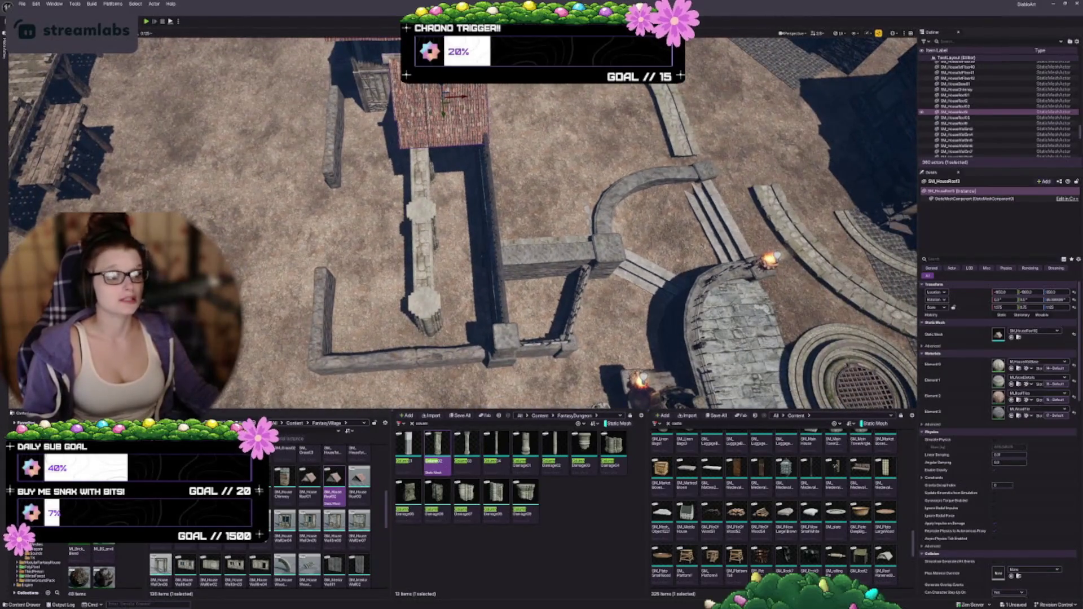
pyautogui.moveTo(462, 220); pyautogui.dragTo(542, 240)
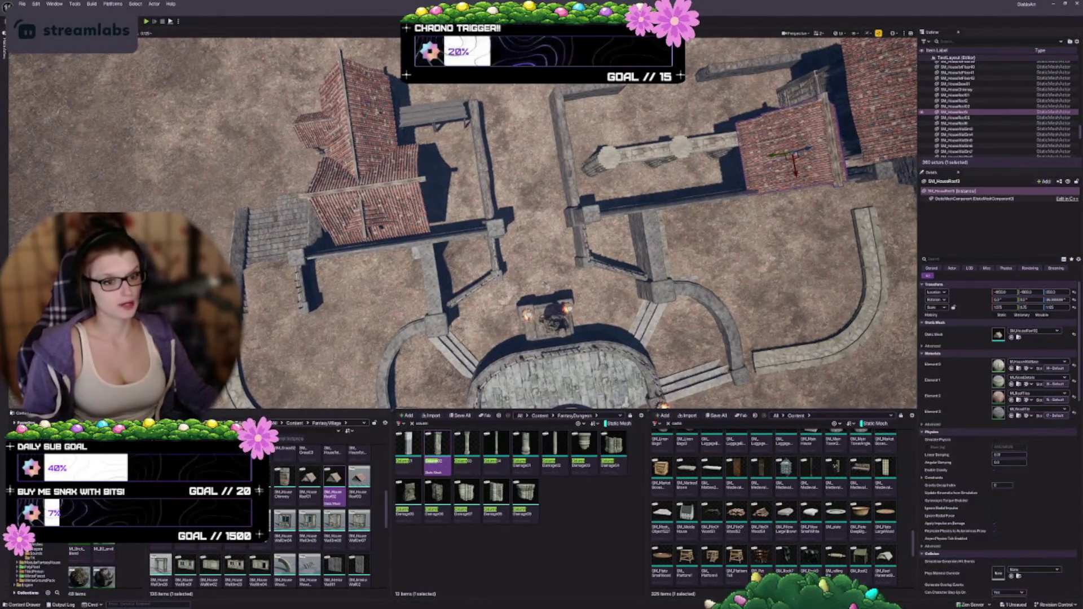
pyautogui.moveTo(463, 220); pyautogui.dragTo(463, 186)
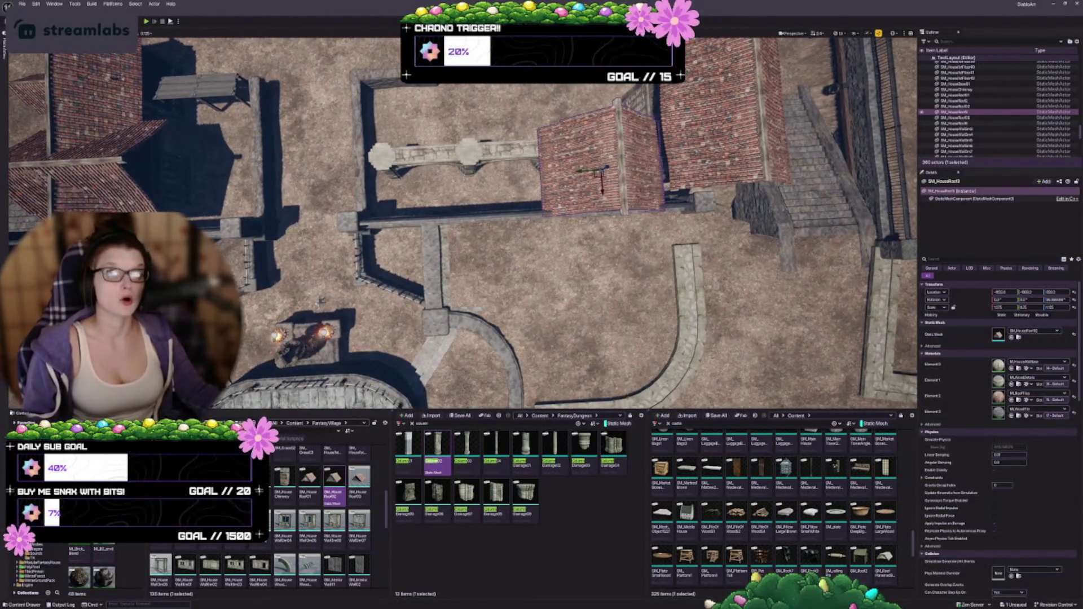
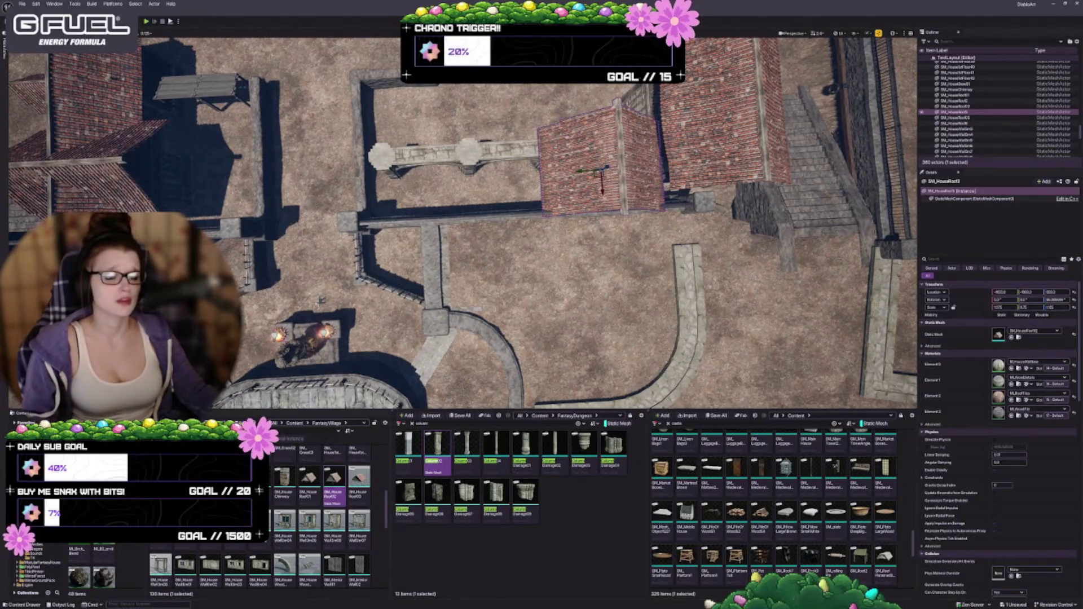
# Step: Select the stone arch walkway and column pieces of the bridge
pyautogui.moveTo(320, 301); pyautogui.dragTo(228, 281)
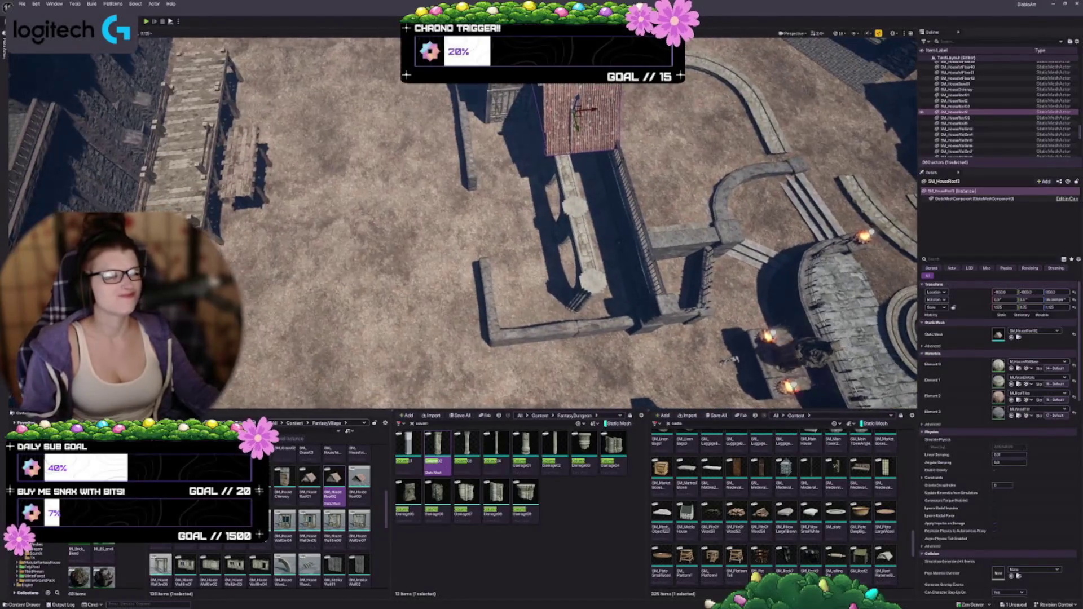
pyautogui.moveTo(442, 273)
pyautogui.mouseDown()
pyautogui.moveTo(419, 243)
pyautogui.moveTo(395, 267)
pyautogui.mouseUp()
pyautogui.click(409, 253)
pyautogui.click(405, 256)
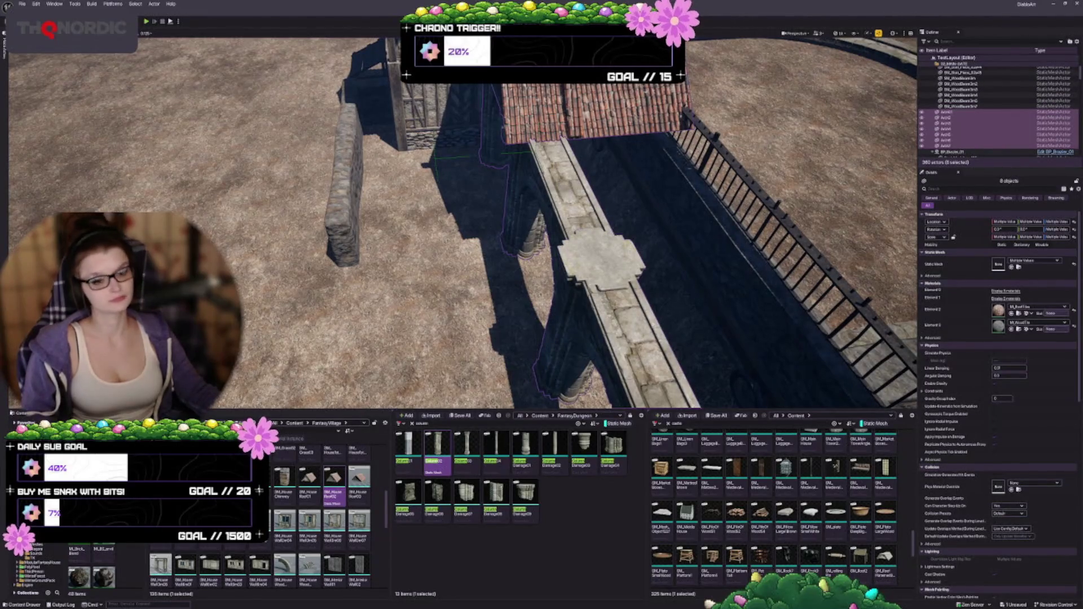
pyautogui.click(394, 266)
pyautogui.hotkey('ctrl', 'z')
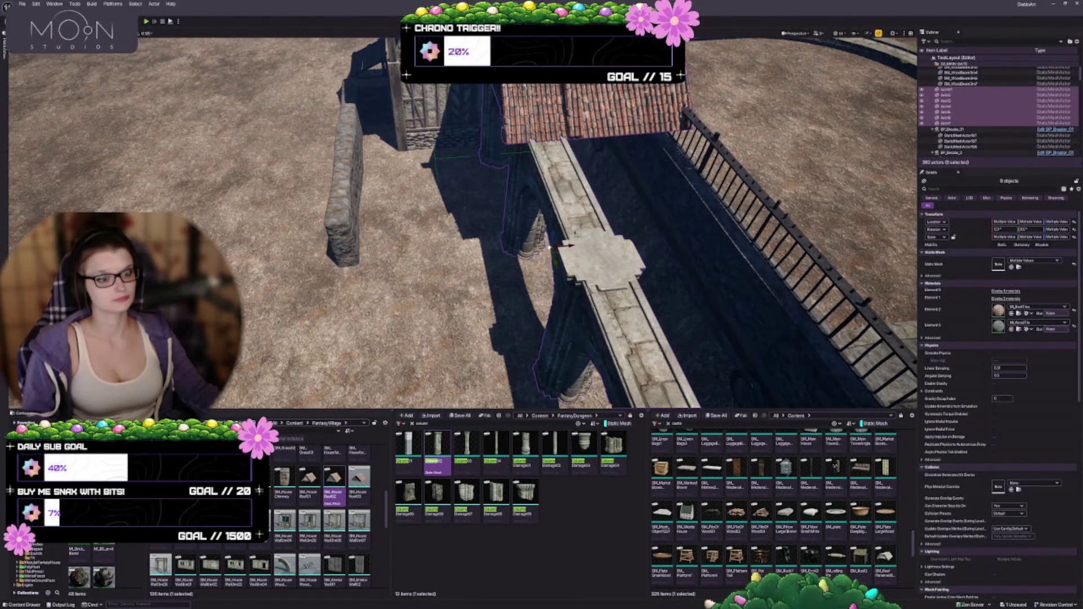
# Step: Slide the walkway and columns sideways to line up with the iron railing
pyautogui.moveTo(462, 225); pyautogui.dragTo(485, 282)
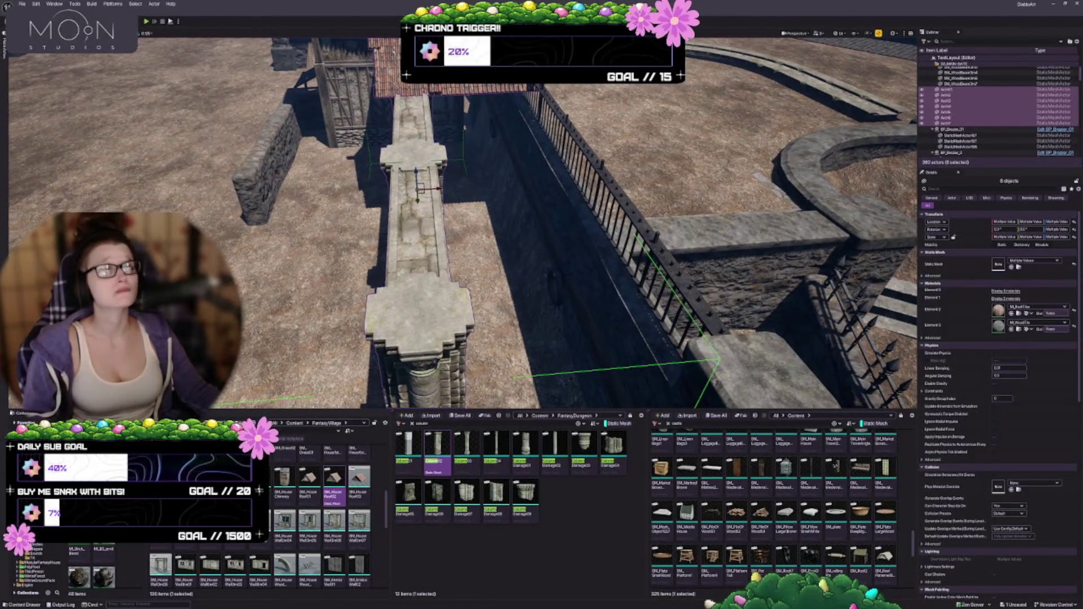
pyautogui.scroll(-5, 462, 222)
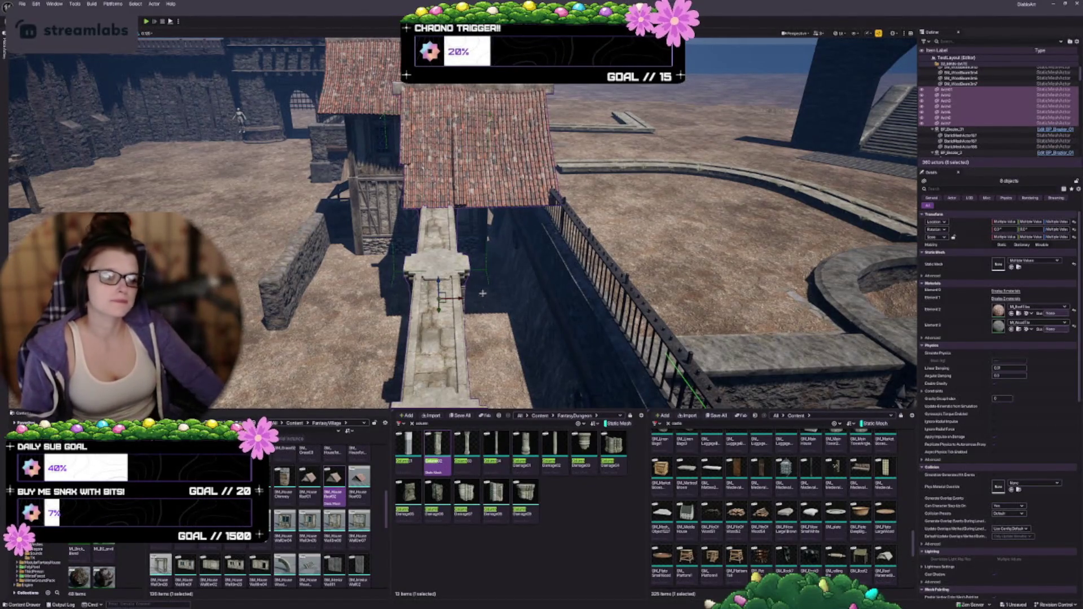
pyautogui.moveTo(491, 303); pyautogui.dragTo(508, 308)
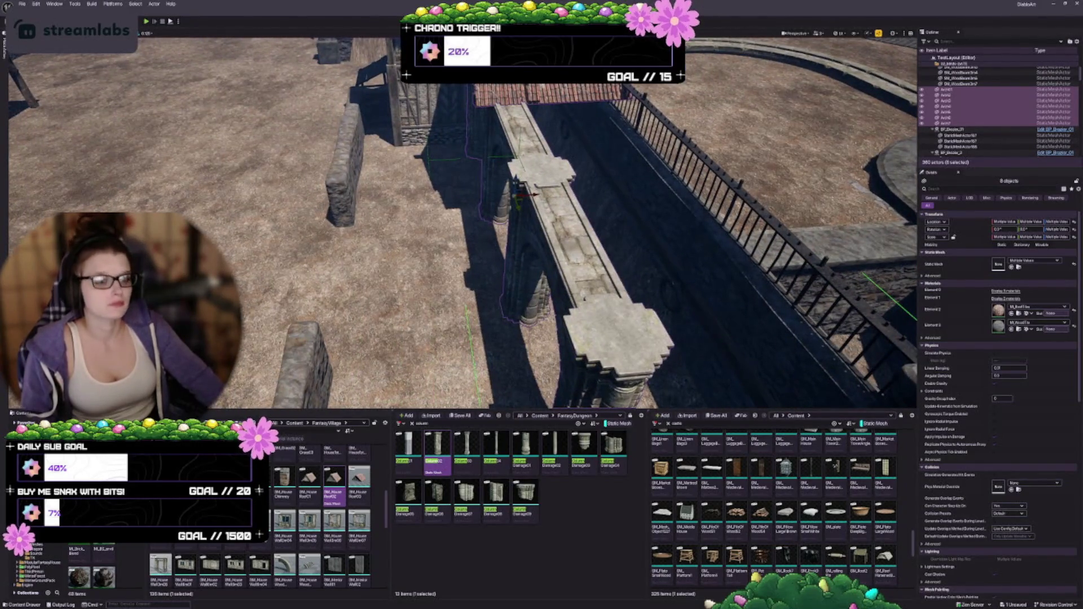
pyautogui.moveTo(534, 194)
pyautogui.mouseDown()
pyautogui.moveTo(508, 196)
pyautogui.moveTo(553, 259)
pyautogui.moveTo(590, 246)
pyautogui.mouseUp()
pyautogui.press('Escape')
# Step: Narrow the SM_HouseRoof3 gable symmetrically and adjust its vertical scale
pyautogui.moveTo(575, 297)
pyautogui.mouseDown()
pyautogui.moveTo(558, 294)
pyautogui.moveTo(576, 297)
pyautogui.mouseUp()
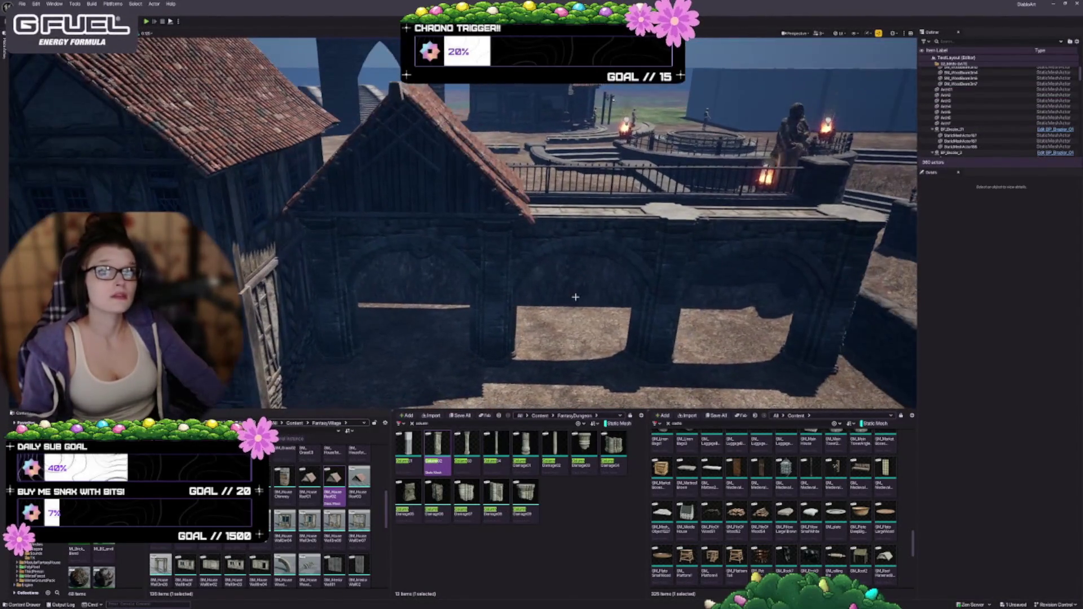
pyautogui.click(463, 175)
pyautogui.moveTo(463, 175)
pyautogui.mouseDown()
pyautogui.moveTo(474, 186)
pyautogui.moveTo(501, 169)
pyautogui.moveTo(480, 175)
pyautogui.mouseUp()
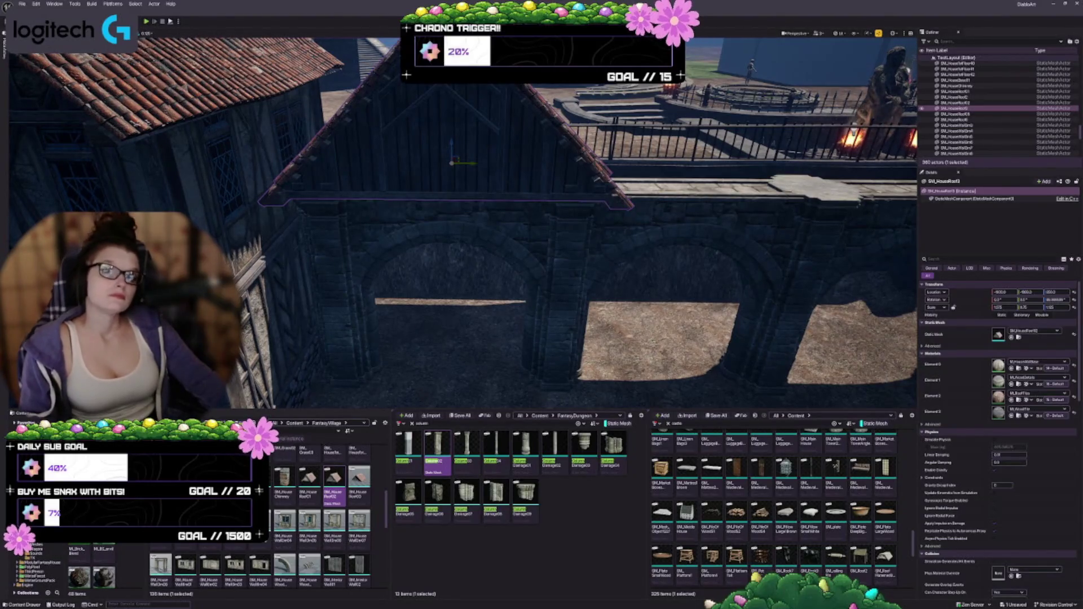
pyautogui.moveTo(355, 224)
pyautogui.mouseDown()
pyautogui.moveTo(354, 215)
pyautogui.moveTo(355, 237)
pyautogui.moveTo(358, 223)
pyautogui.mouseUp()
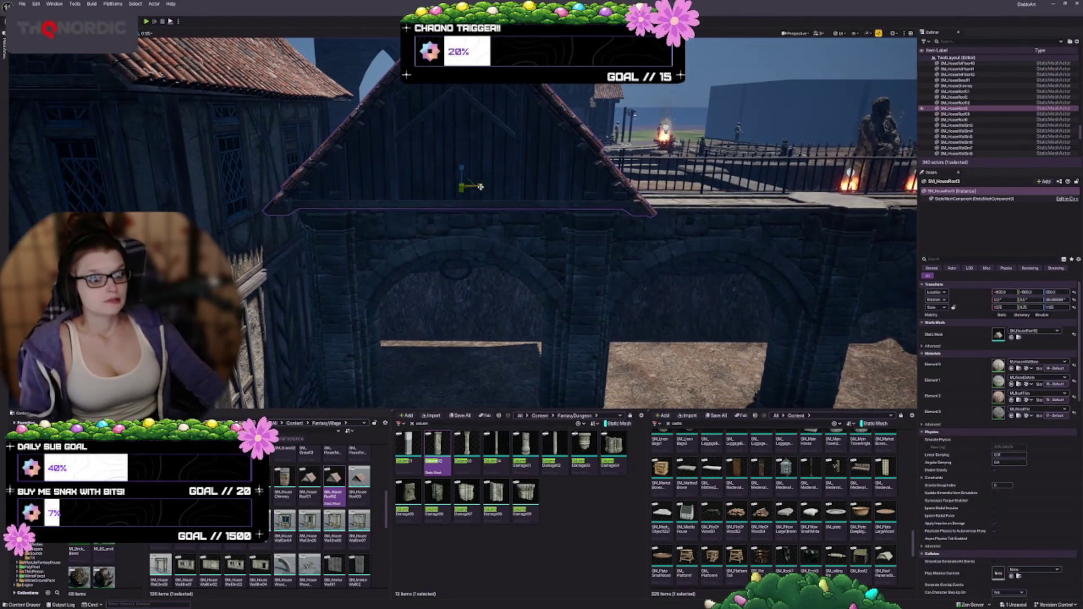
pyautogui.moveTo(480, 186); pyautogui.dragTo(466, 186)
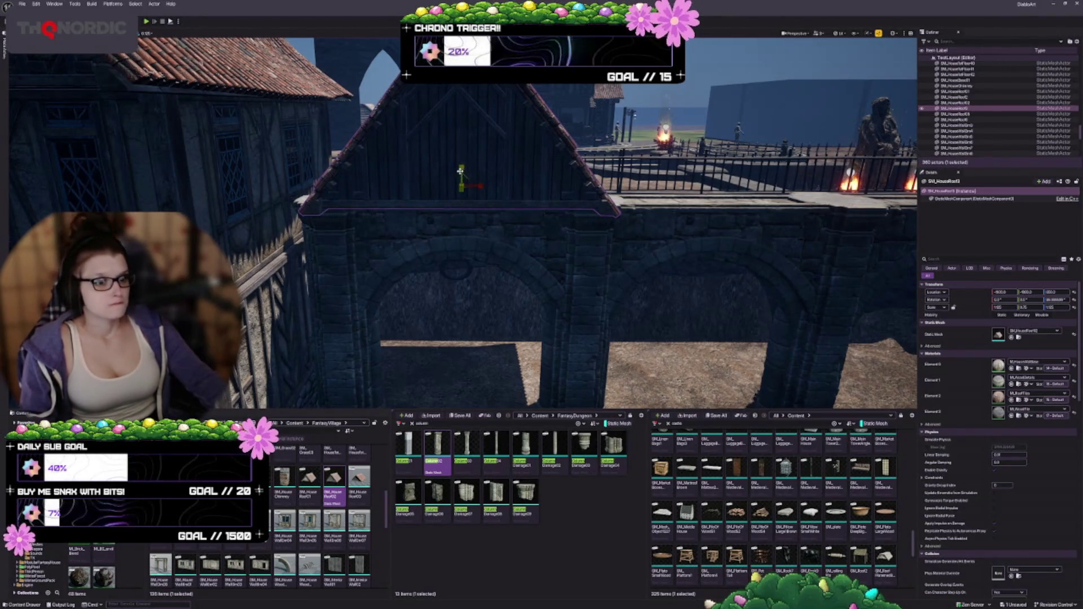
pyautogui.moveTo(462, 169); pyautogui.dragTo(461, 169)
# Step: Lift the roof so it sits on top of the stone arched wall
pyautogui.moveTo(532, 193); pyautogui.dragTo(533, 193)
pyautogui.scroll(3, 483, 245)
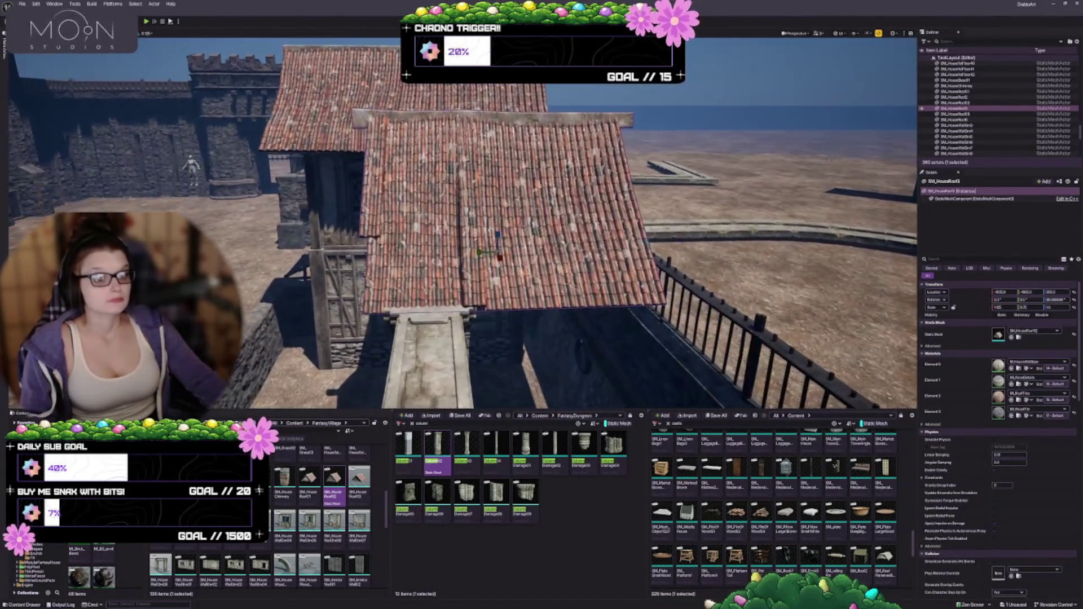
pyautogui.moveTo(478, 251); pyautogui.dragTo(514, 263)
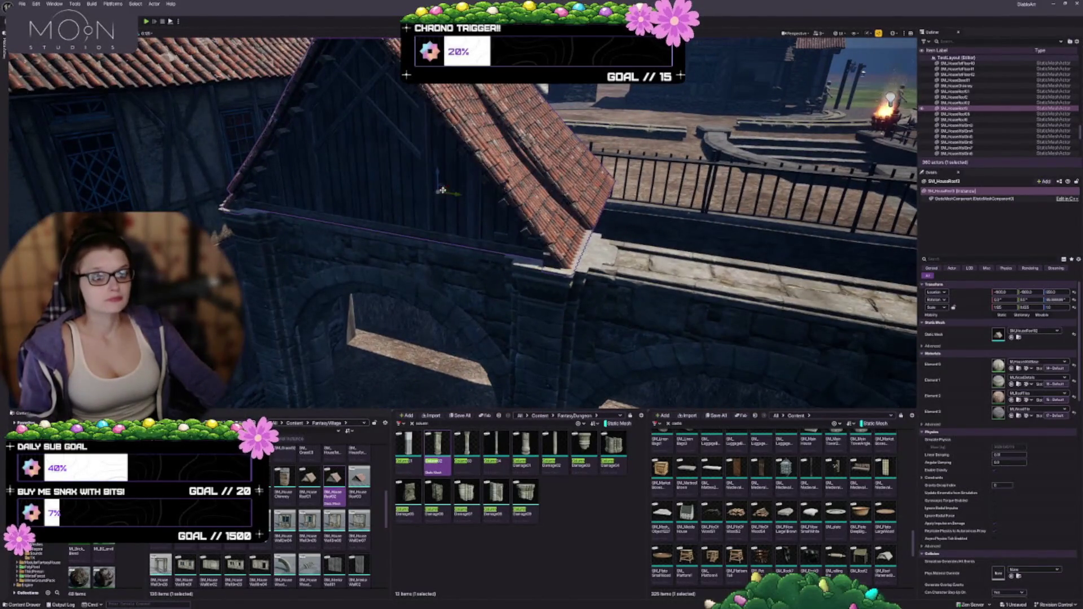
pyautogui.moveTo(595, 214); pyautogui.dragTo(594, 214)
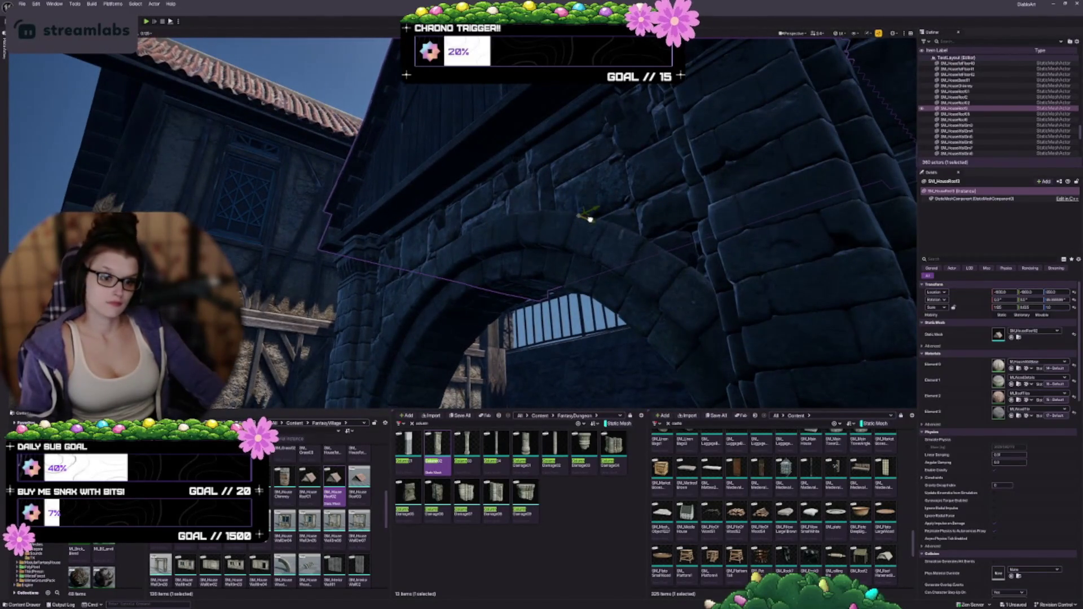
pyautogui.moveTo(594, 214); pyautogui.dragTo(594, 214)
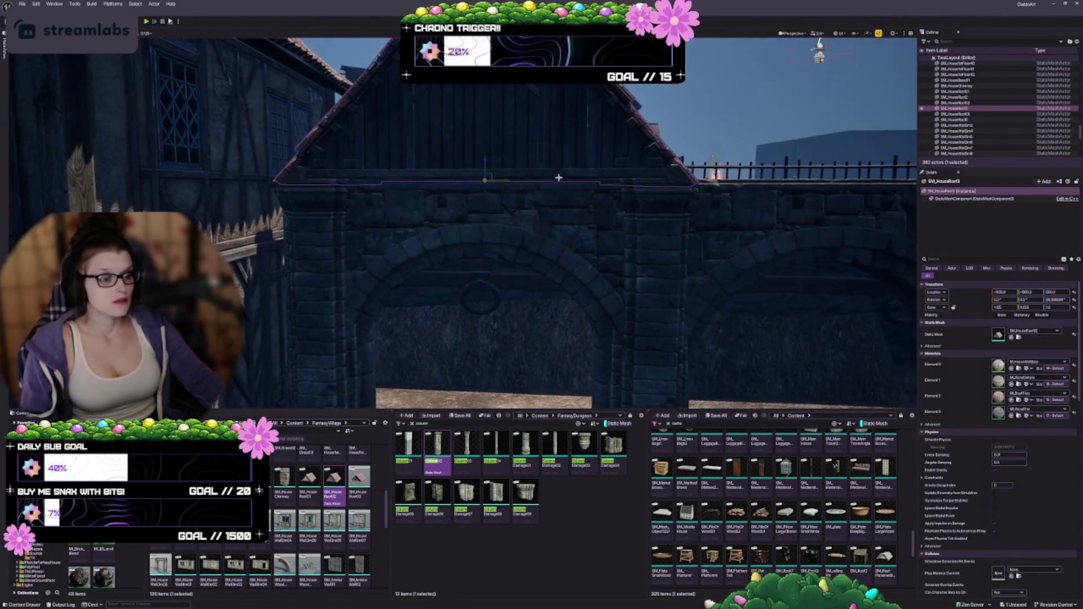
pyautogui.moveTo(484, 160)
pyautogui.mouseDown()
pyautogui.moveTo(485, 140)
pyautogui.moveTo(482, 164)
pyautogui.mouseUp()
pyautogui.press('Escape')
# Step: Recheck the roof's fit and bring the arched wall into view
pyautogui.moveTo(542, 197)
pyautogui.mouseDown()
pyautogui.moveTo(505, 172)
pyautogui.moveTo(557, 247)
pyautogui.moveTo(565, 237)
pyautogui.moveTo(551, 313)
pyautogui.mouseUp()
pyautogui.click(467, 214)
pyautogui.press('Escape')
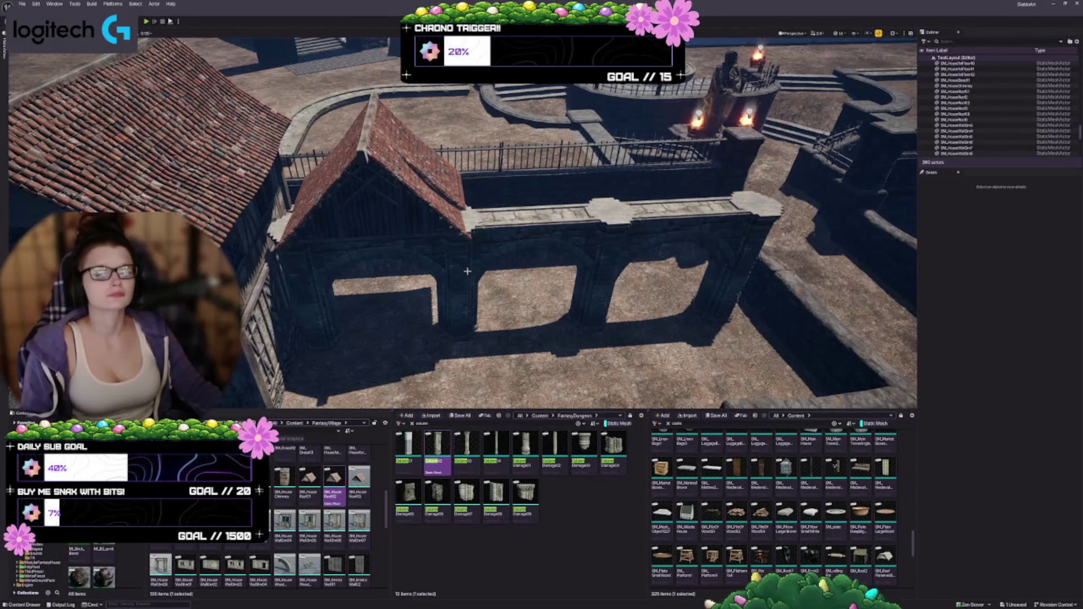
pyautogui.moveTo(467, 271); pyautogui.dragTo(464, 240)
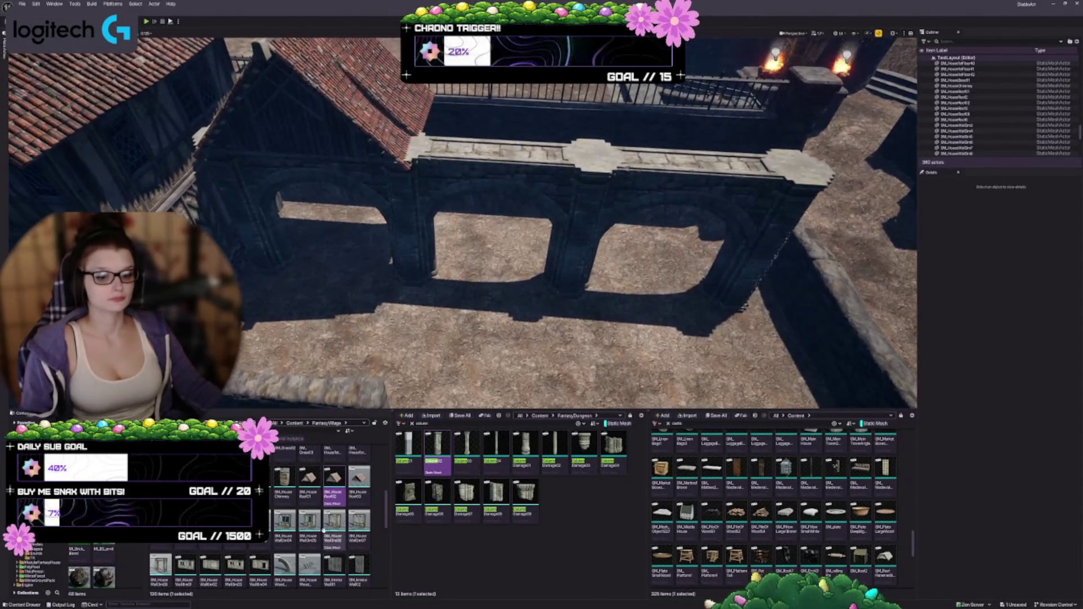
pyautogui.scroll(2, 323, 530)
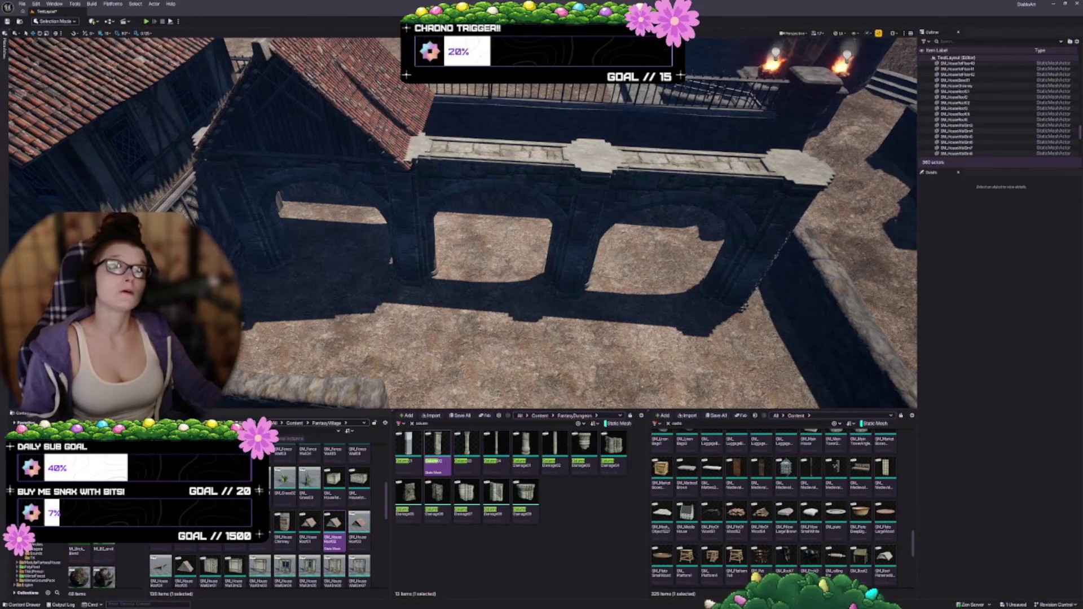
# Step: Duplicate the roof onto the opposite end of the arched wall
pyautogui.moveTo(304, 168); pyautogui.dragTo(196, 173)
pyautogui.click(196, 174)
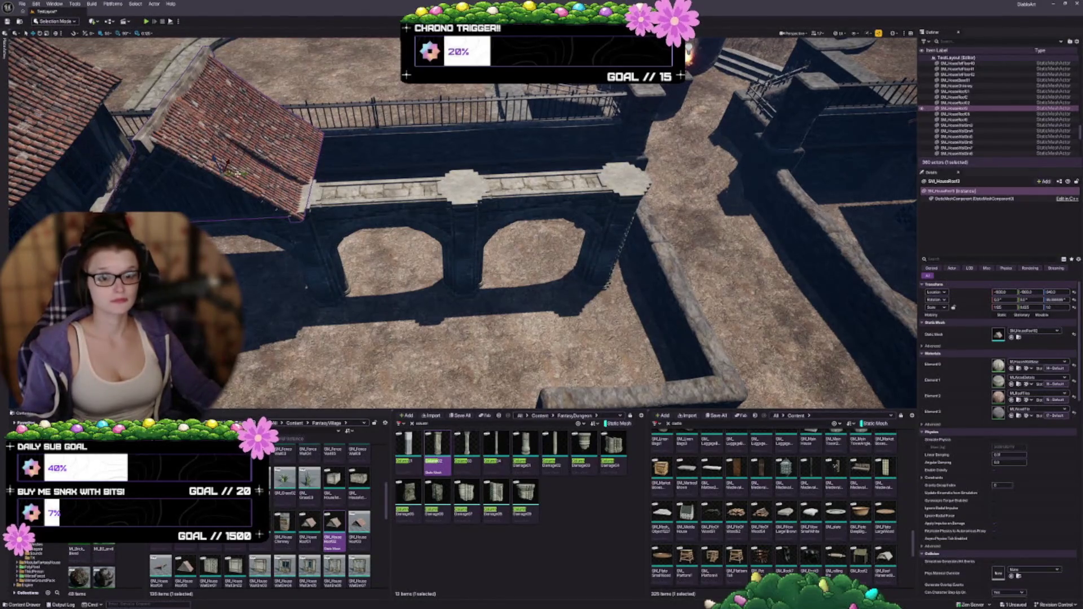
pyautogui.moveTo(248, 176); pyautogui.dragTo(556, 161)
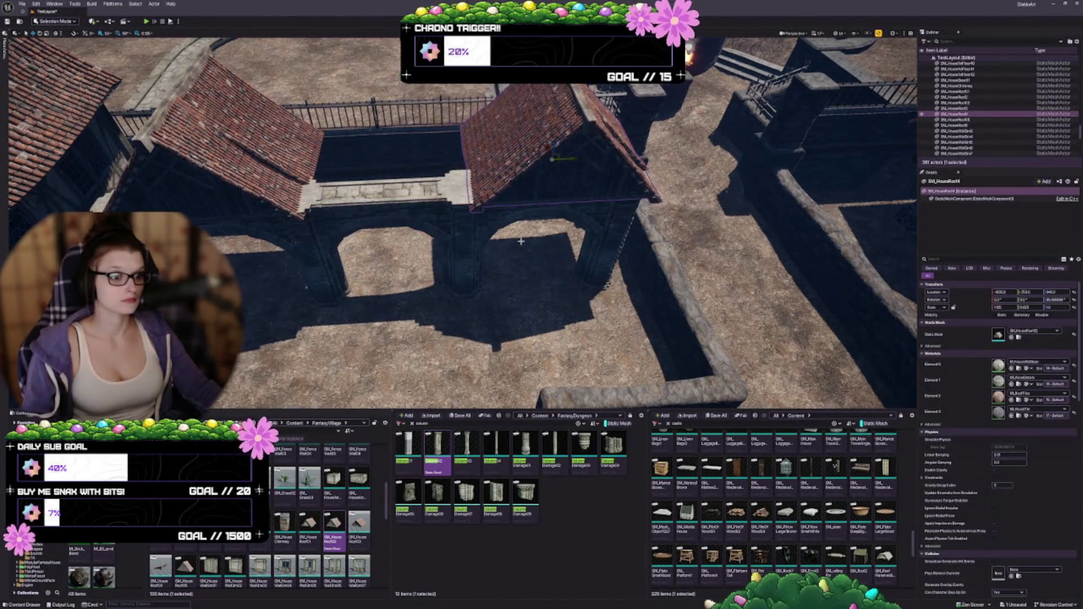
pyautogui.press('f')
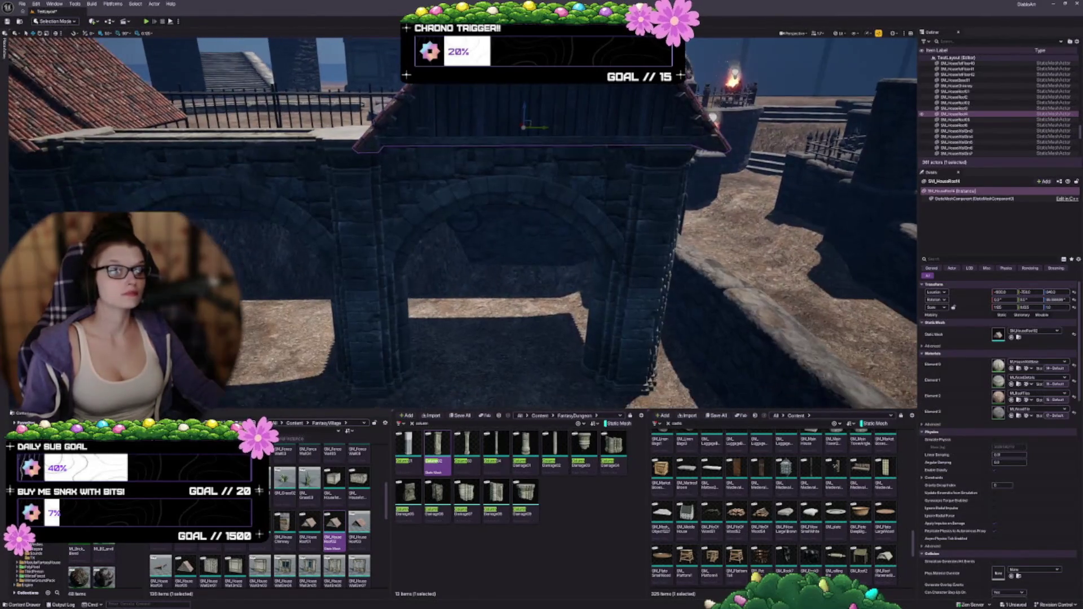
pyautogui.moveTo(542, 225)
pyautogui.mouseDown()
pyautogui.moveTo(541, 214)
pyautogui.moveTo(564, 242)
pyautogui.moveTo(553, 181)
pyautogui.moveTo(559, 232)
pyautogui.mouseUp()
pyautogui.press('Escape')
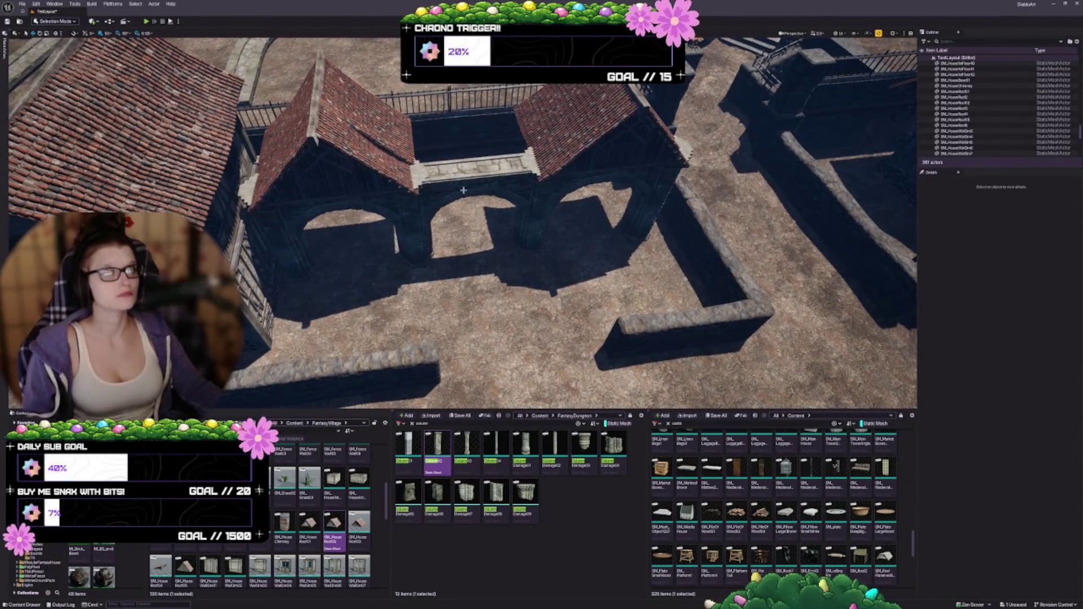
# Step: Rotate the copied roof 90 degrees so both gables mirror each other
pyautogui.moveTo(580, 135); pyautogui.dragTo(442, 186)
pyautogui.click(442, 186)
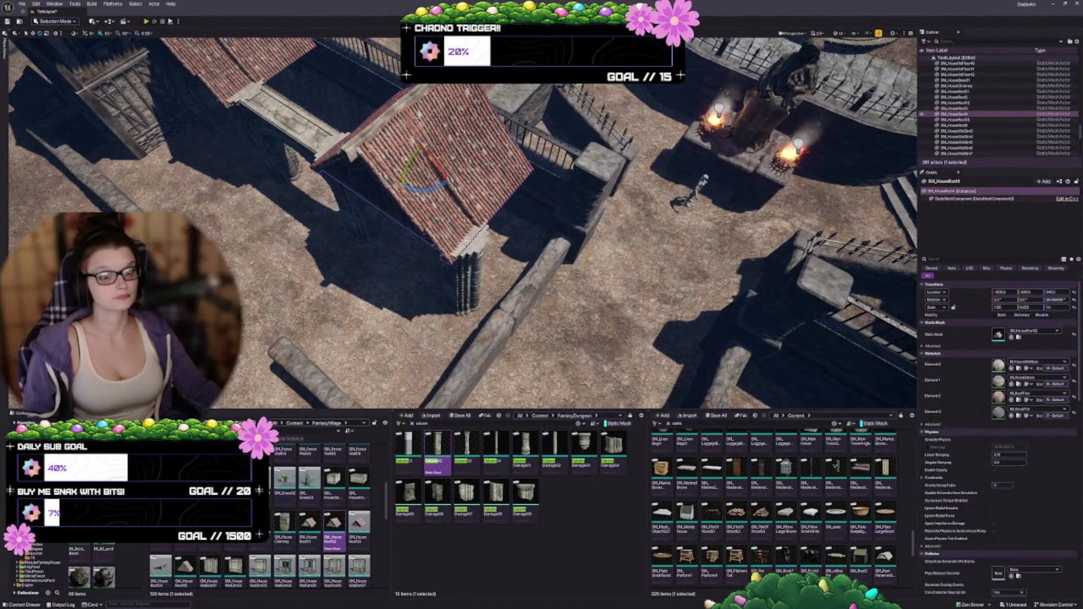
pyautogui.moveTo(436, 183); pyautogui.dragTo(398, 189)
pyautogui.moveTo(461, 266)
pyautogui.mouseDown()
pyautogui.moveTo(483, 254)
pyautogui.moveTo(451, 260)
pyautogui.moveTo(493, 278)
pyautogui.mouseUp()
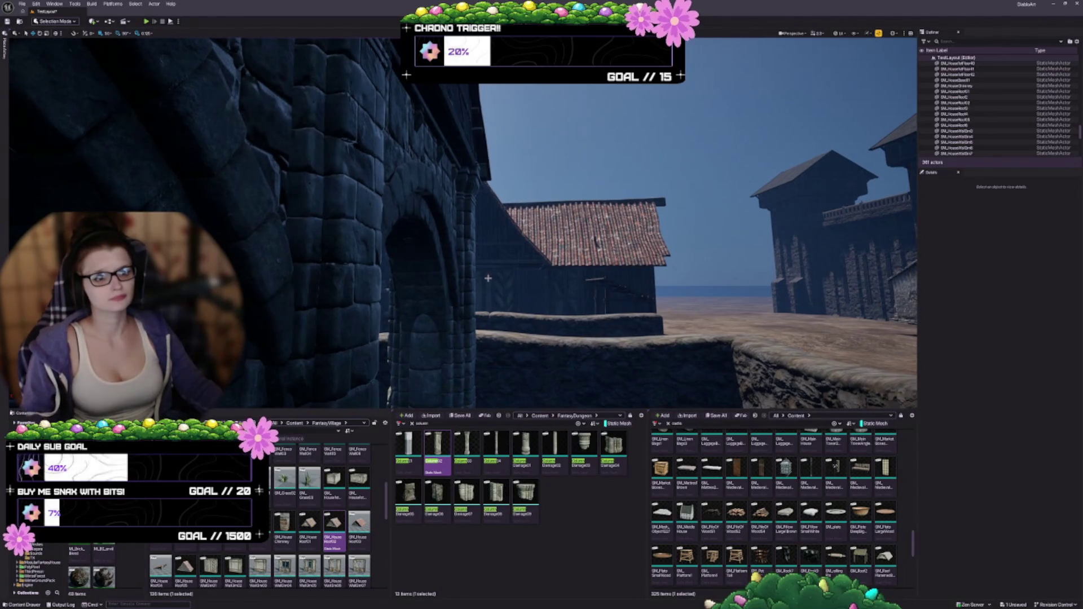
pyautogui.click(496, 198)
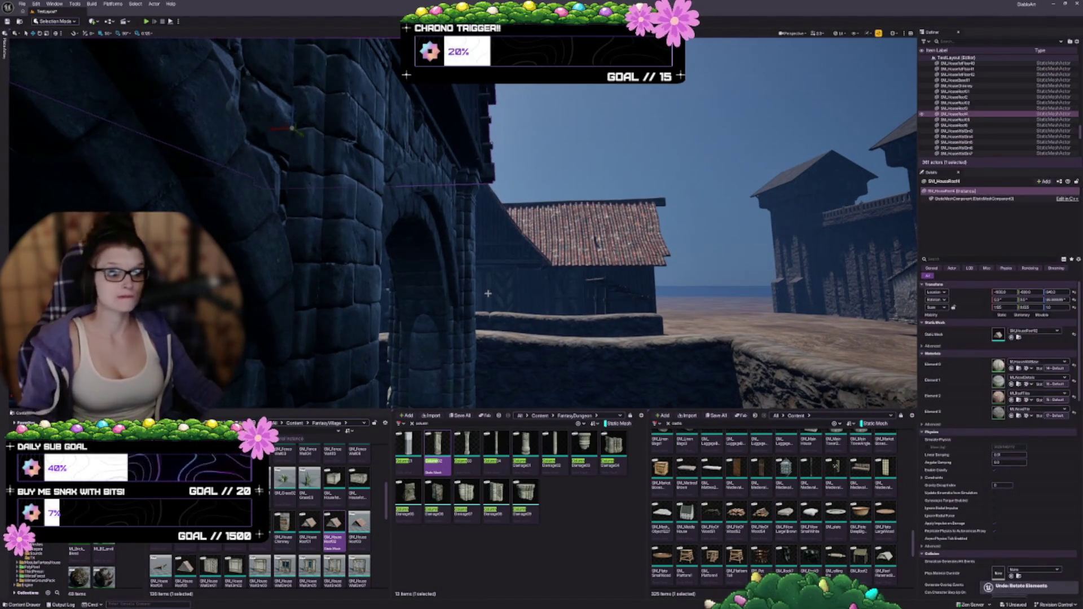
pyautogui.press('f')
pyautogui.press('Escape')
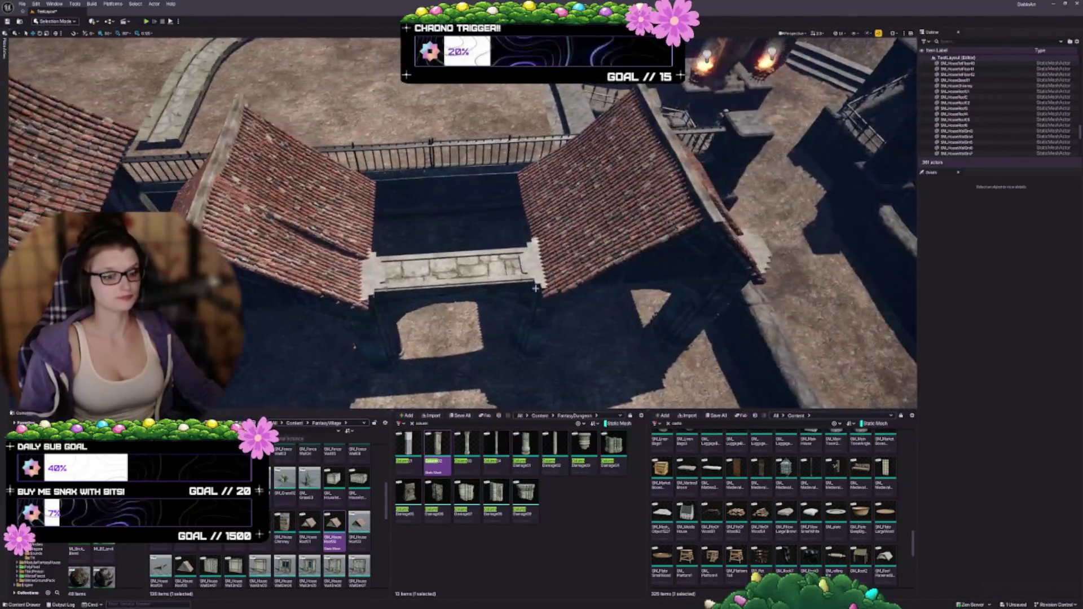
pyautogui.scroll(3, 535, 289)
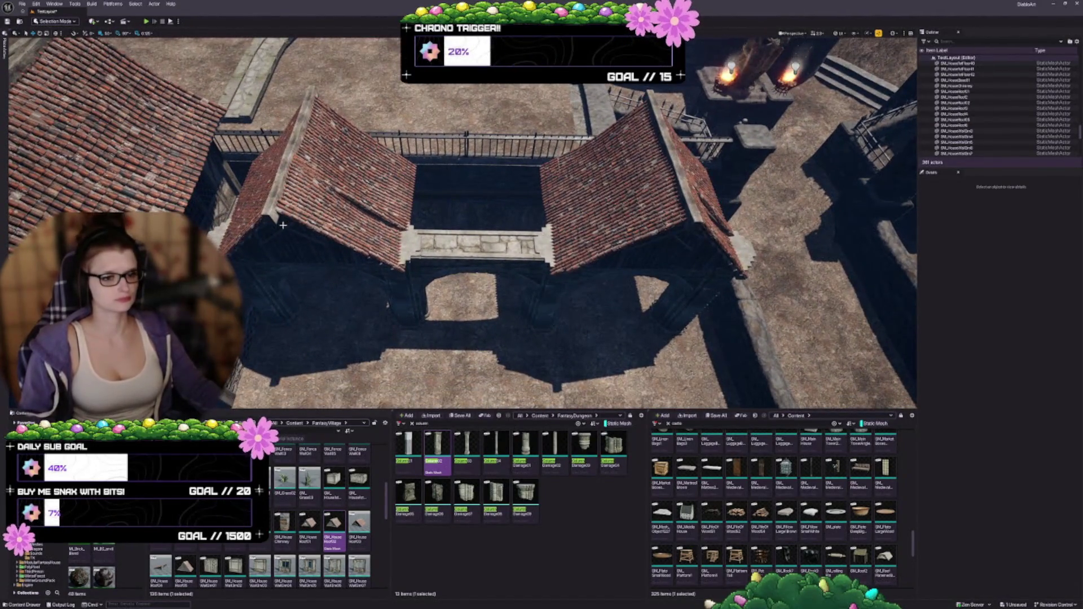
# Step: Rotate the left roof into its new orientation, redoing one attempt
pyautogui.click(283, 225)
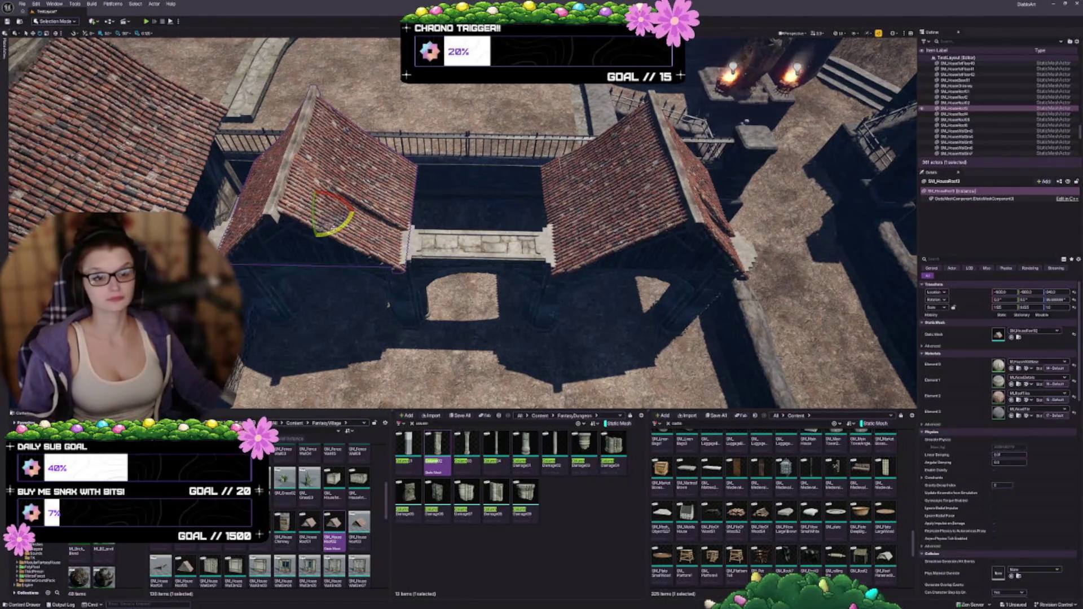
pyautogui.moveTo(330, 183); pyautogui.dragTo(355, 212)
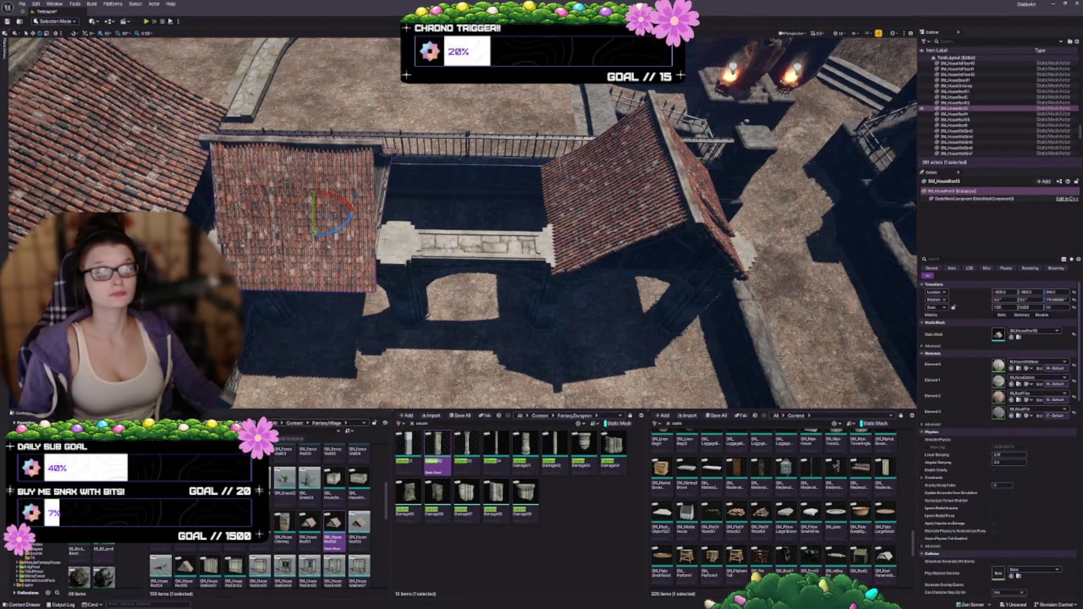
pyautogui.hotkey('ctrl', 'z')
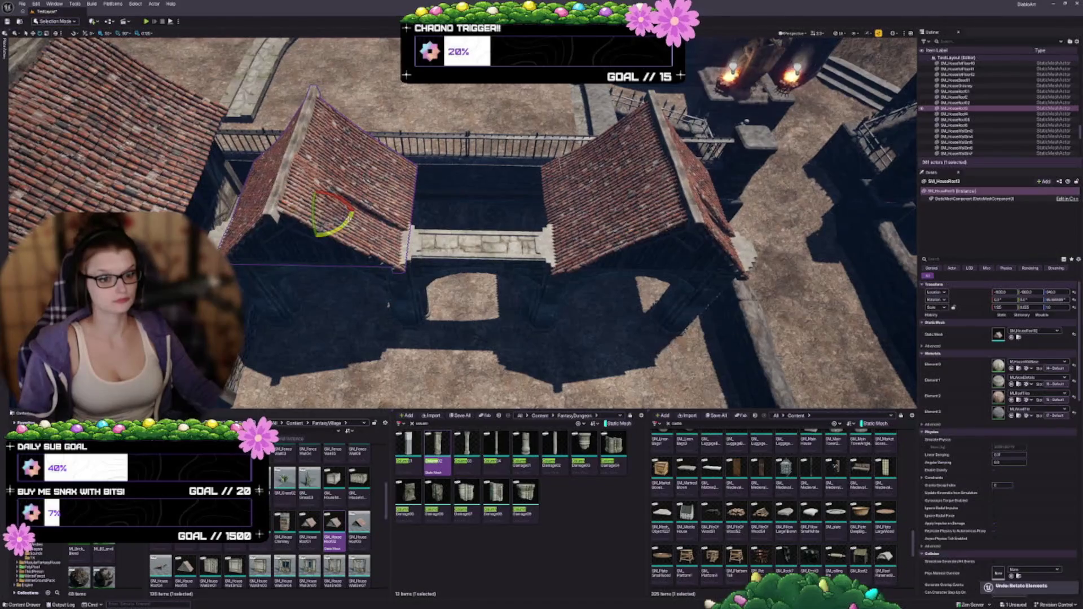
pyautogui.moveTo(336, 189)
pyautogui.mouseDown()
pyautogui.moveTo(354, 213)
pyautogui.moveTo(492, 223)
pyautogui.moveTo(480, 203)
pyautogui.moveTo(486, 170)
pyautogui.mouseUp()
# Step: Assign the tiled roof mesh from the Content Browser to the roof's Static Mesh
pyautogui.moveTo(484, 238); pyautogui.dragTo(475, 241)
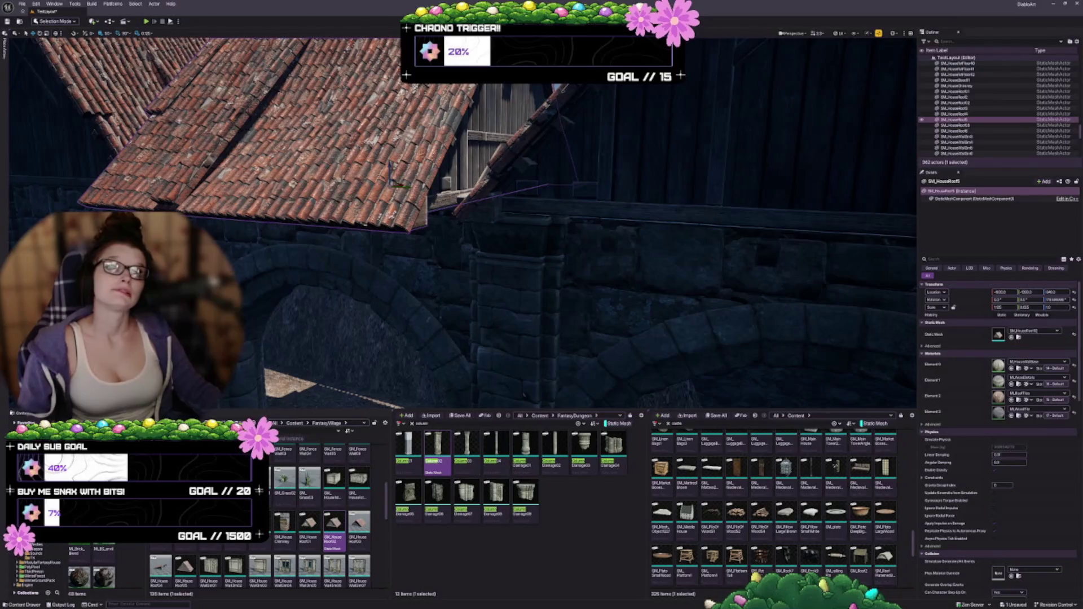
pyautogui.moveTo(480, 237); pyautogui.dragTo(461, 294)
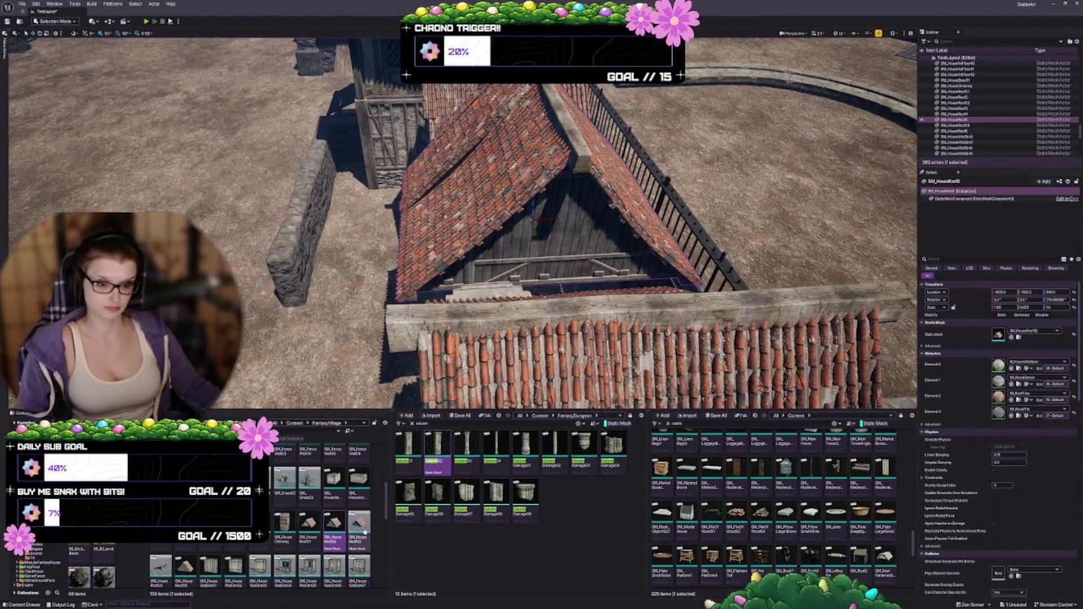
pyautogui.click(1011, 338)
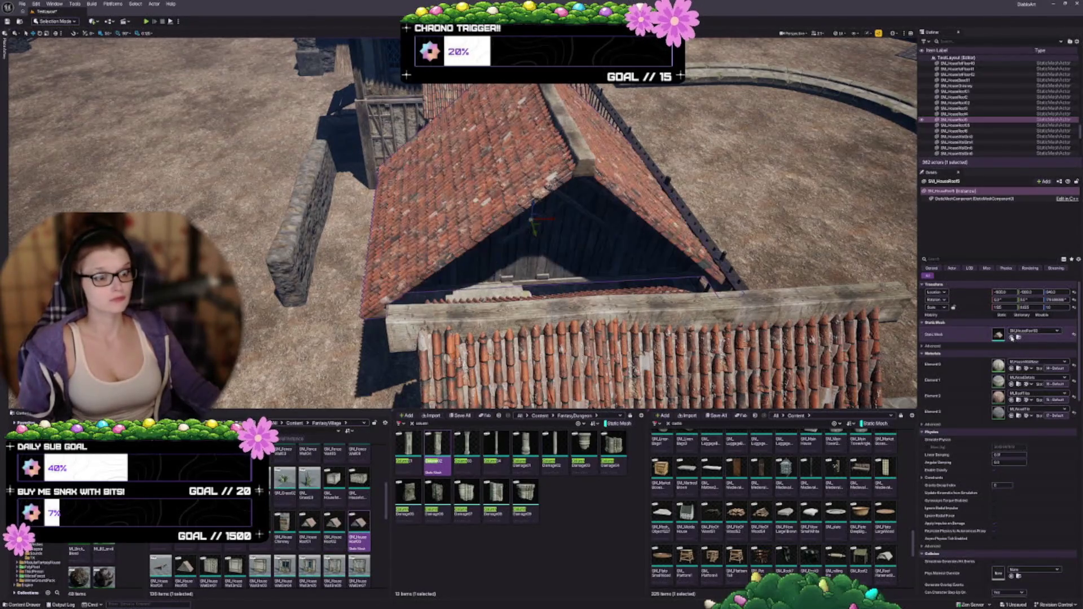
pyautogui.moveTo(533, 223); pyautogui.dragTo(514, 139)
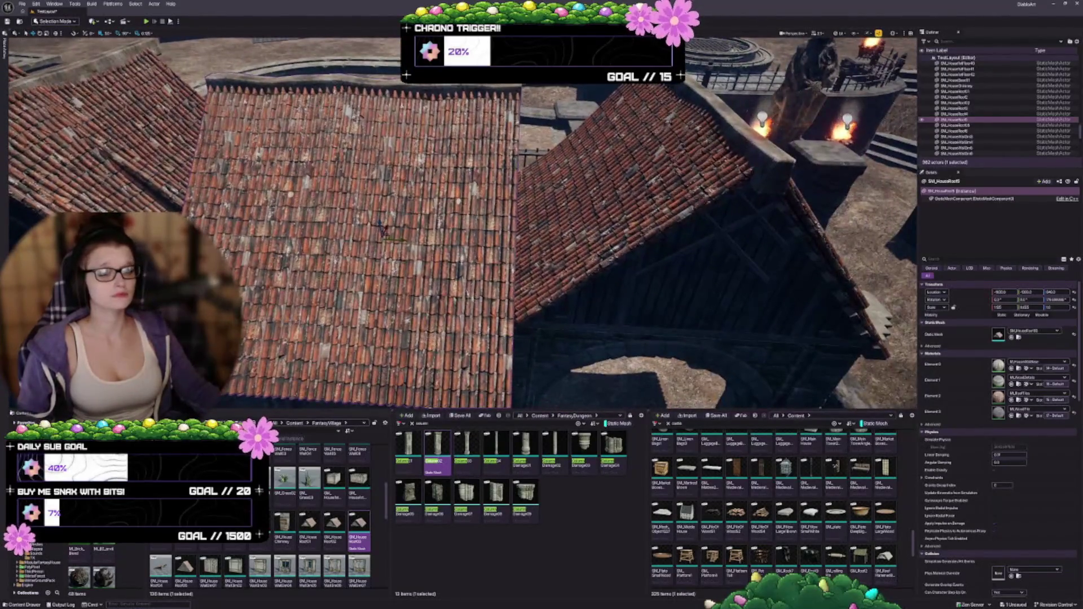
# Step: Assign SM_HouseRoof01 to the middle roof and compare wider and narrower variants
pyautogui.rightClick(398, 496)
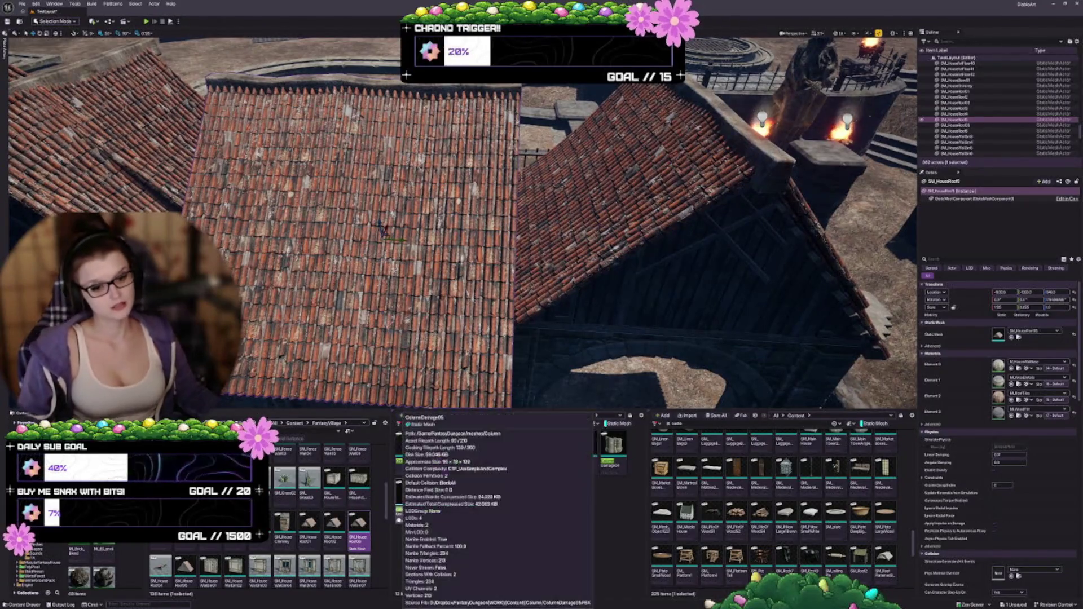
pyautogui.press('Escape')
pyautogui.click(309, 525)
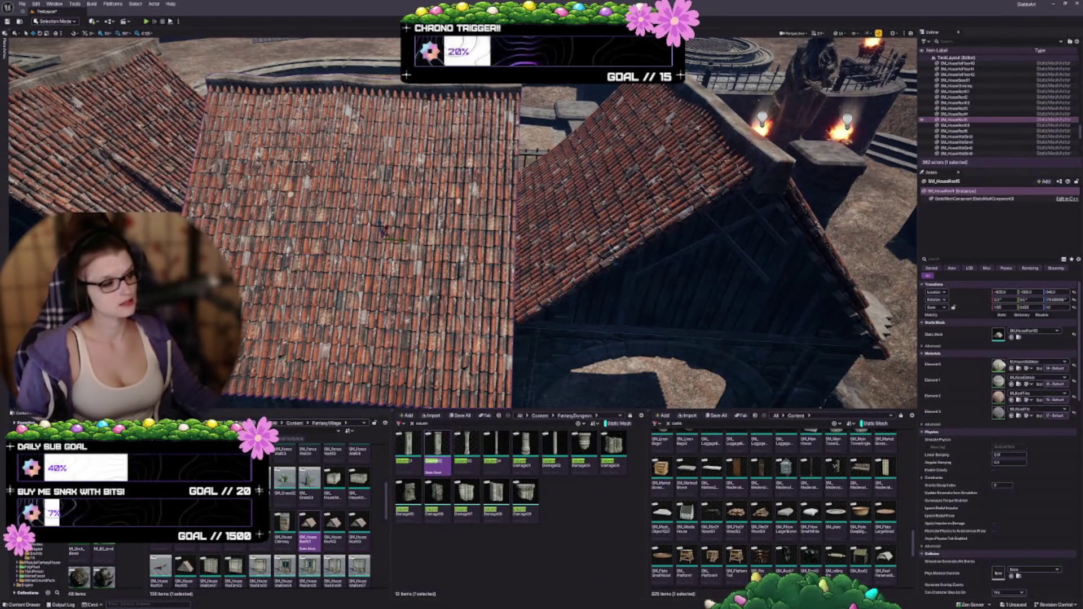
pyautogui.click(1011, 337)
pyautogui.moveTo(451, 225); pyautogui.dragTo(423, 265)
pyautogui.press('f')
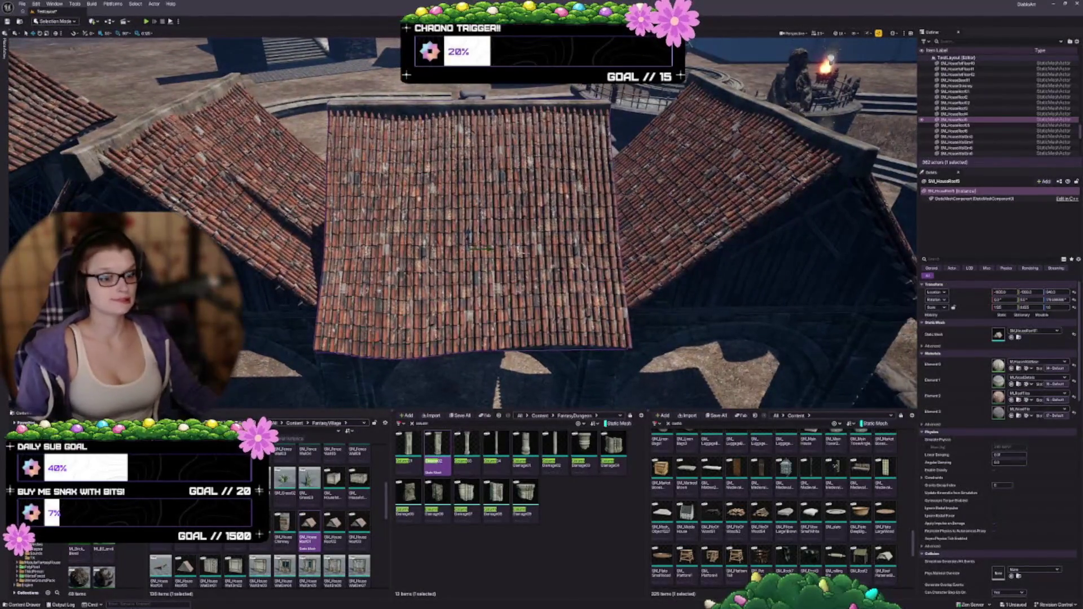
pyautogui.hotkey('ctrl', 'z')
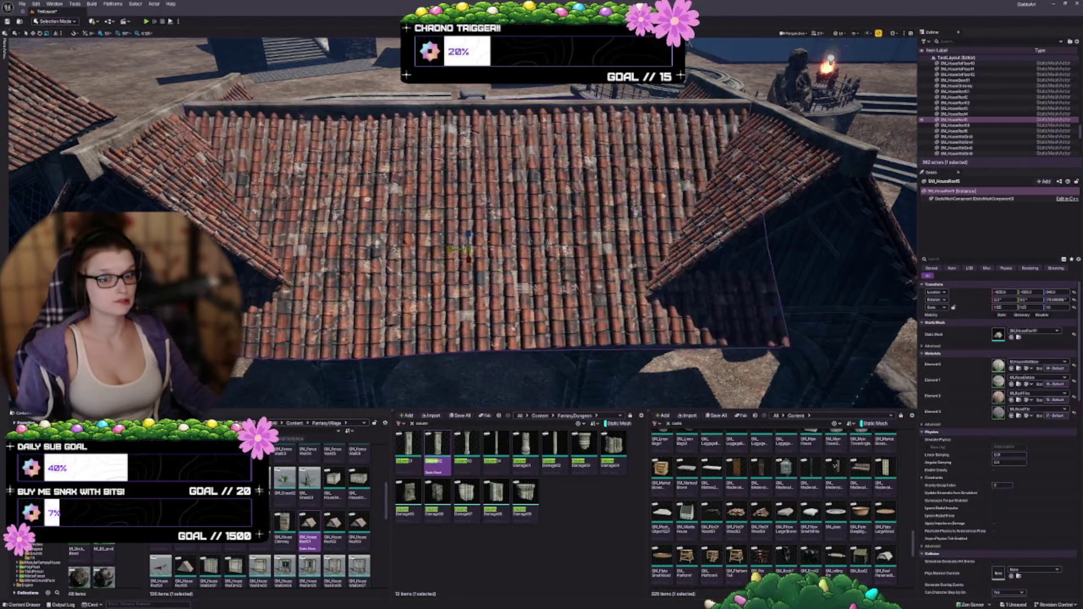
pyautogui.hotkey('ctrl', 'z')
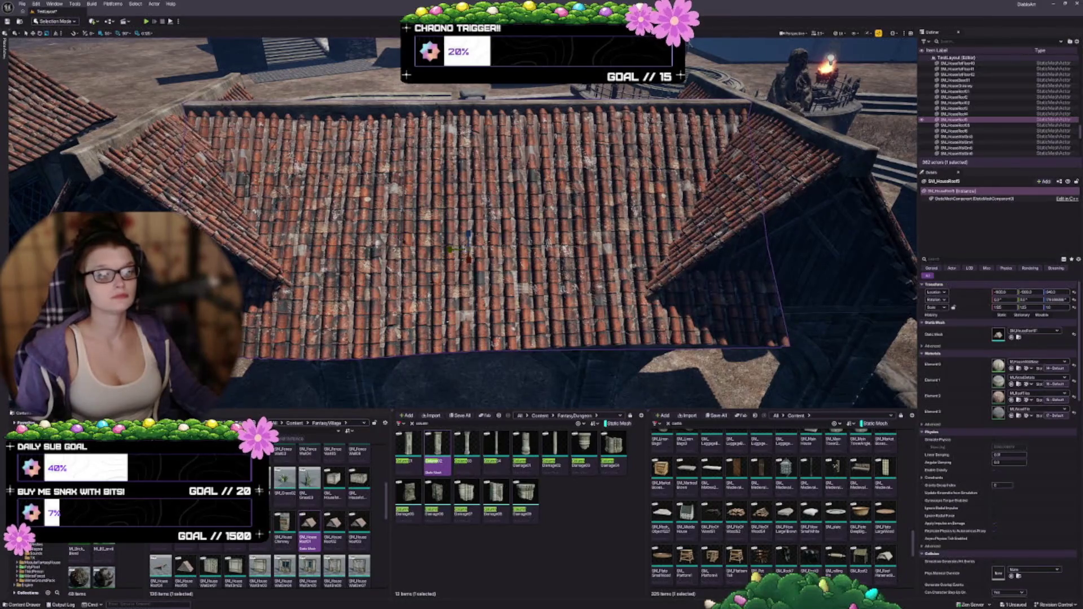
pyautogui.moveTo(463, 225)
pyautogui.mouseDown()
pyautogui.moveTo(508, 203)
pyautogui.moveTo(496, 226)
pyautogui.moveTo(485, 141)
pyautogui.moveTo(496, 158)
pyautogui.moveTo(469, 225)
pyautogui.moveTo(546, 282)
pyautogui.moveTo(434, 266)
pyautogui.moveTo(471, 198)
pyautogui.mouseUp()
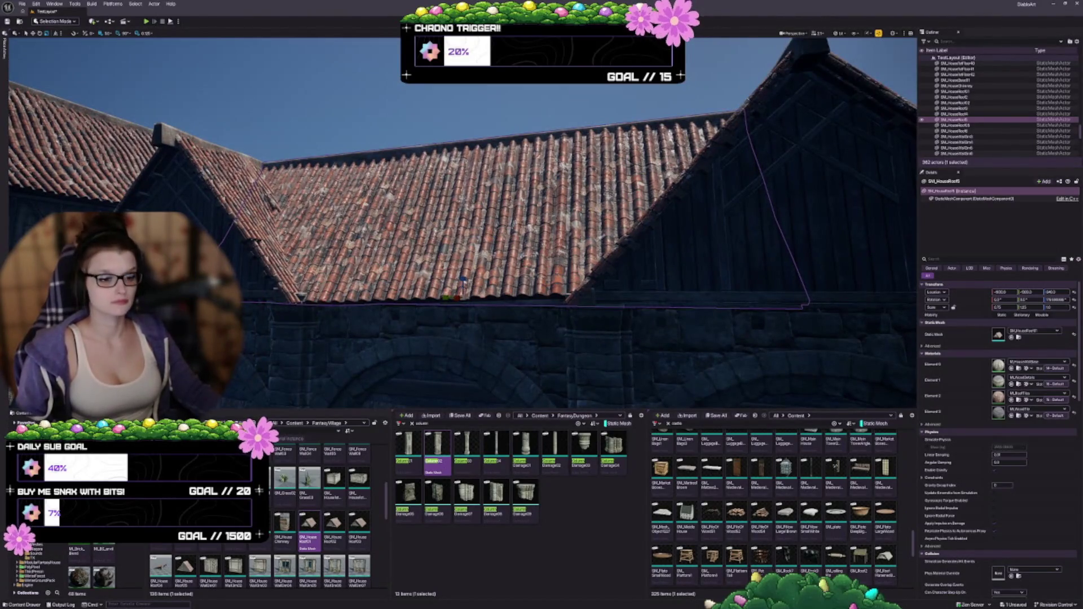
pyautogui.moveTo(471, 198)
pyautogui.mouseDown()
pyautogui.moveTo(448, 207)
pyautogui.moveTo(454, 305)
pyautogui.moveTo(454, 249)
pyautogui.moveTo(455, 265)
pyautogui.mouseUp()
pyautogui.press('Escape')
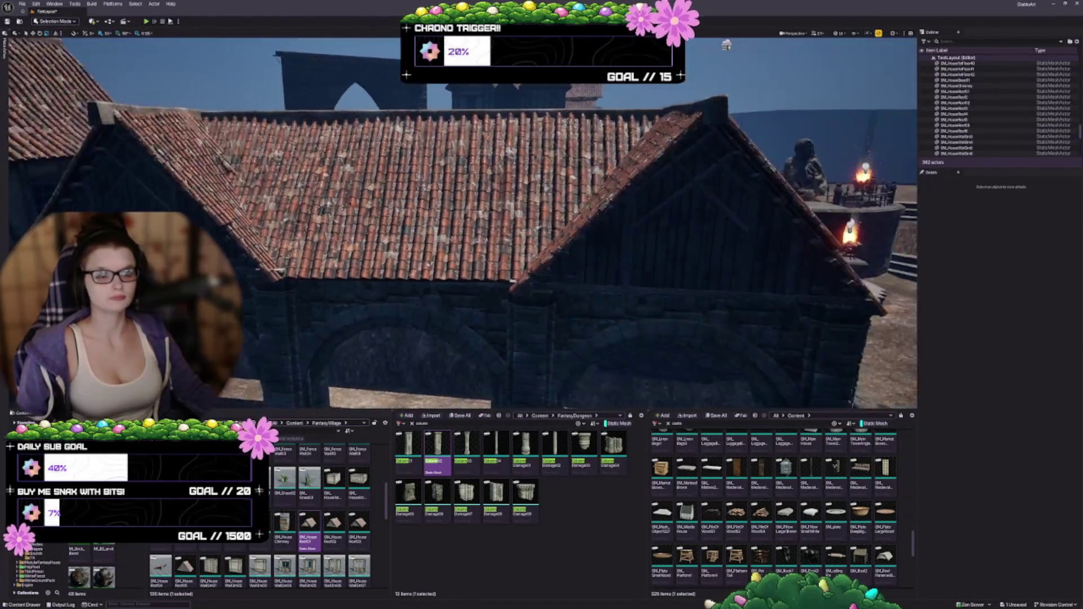
# Step: Raise the long middle roof above the wall and flatten it so the railing shows
pyautogui.click(420, 247)
pyautogui.moveTo(417, 232)
pyautogui.mouseDown()
pyautogui.moveTo(414, 184)
pyautogui.moveTo(499, 225)
pyautogui.mouseUp()
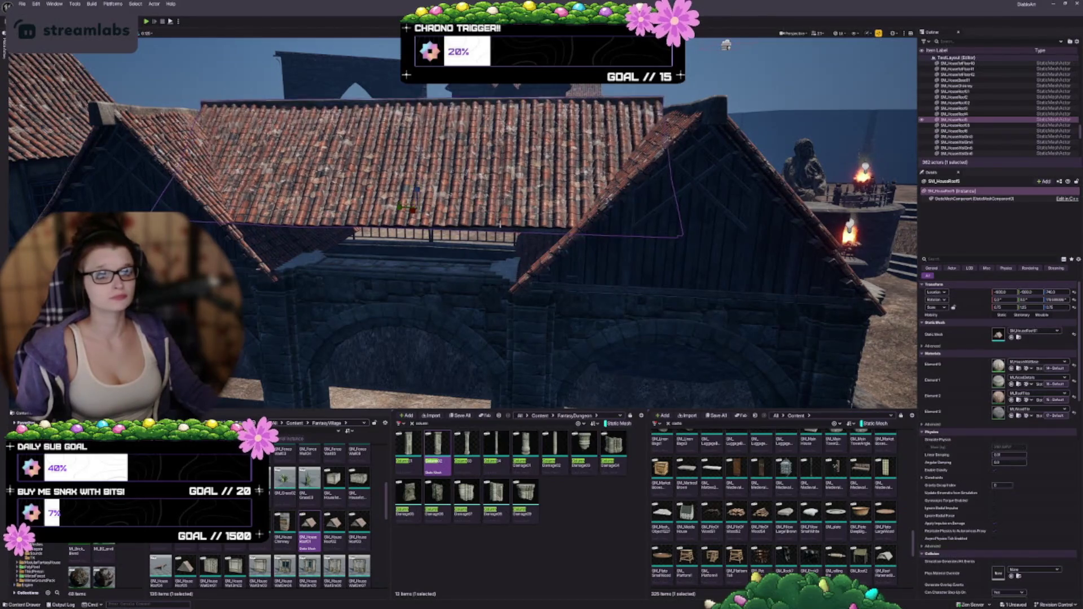
pyautogui.moveTo(417, 190); pyautogui.dragTo(526, 246)
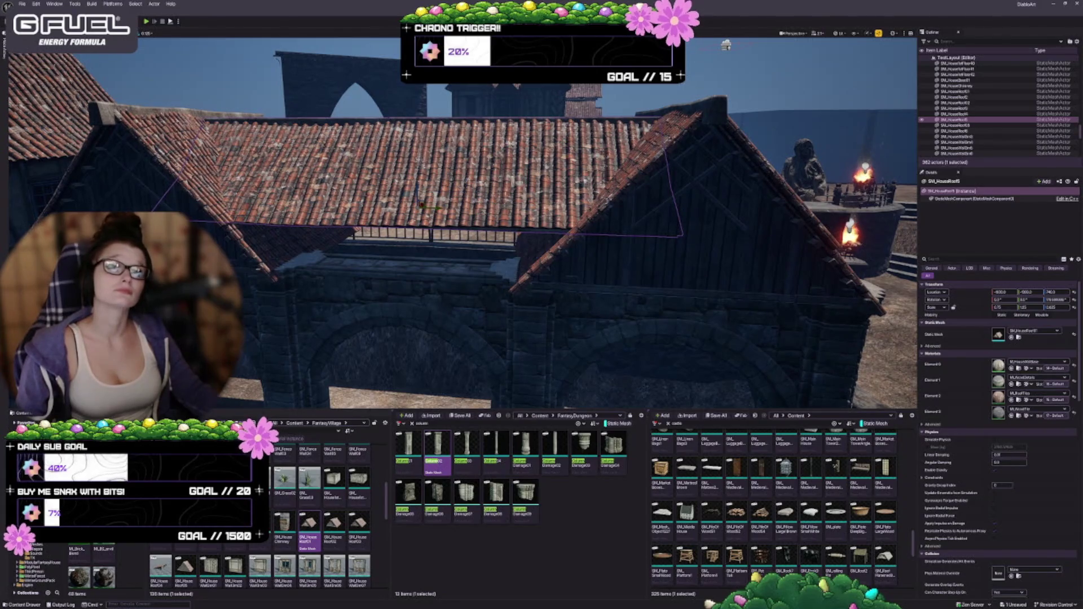
pyautogui.scroll(5, 463, 226)
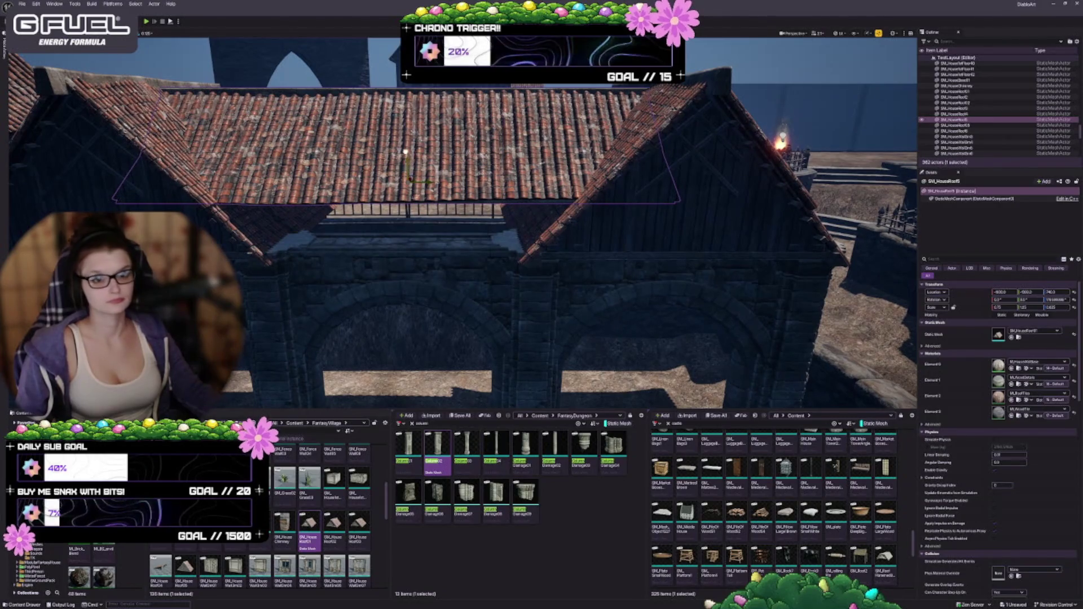
pyautogui.moveTo(408, 163); pyautogui.dragTo(408, 139)
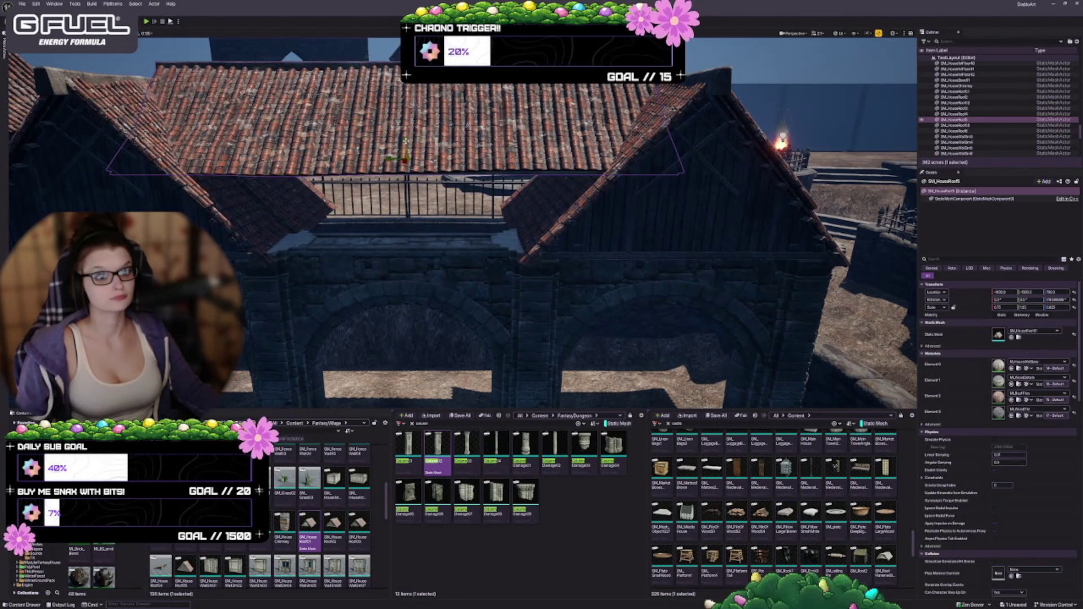
pyautogui.hotkey('ctrl', 'z')
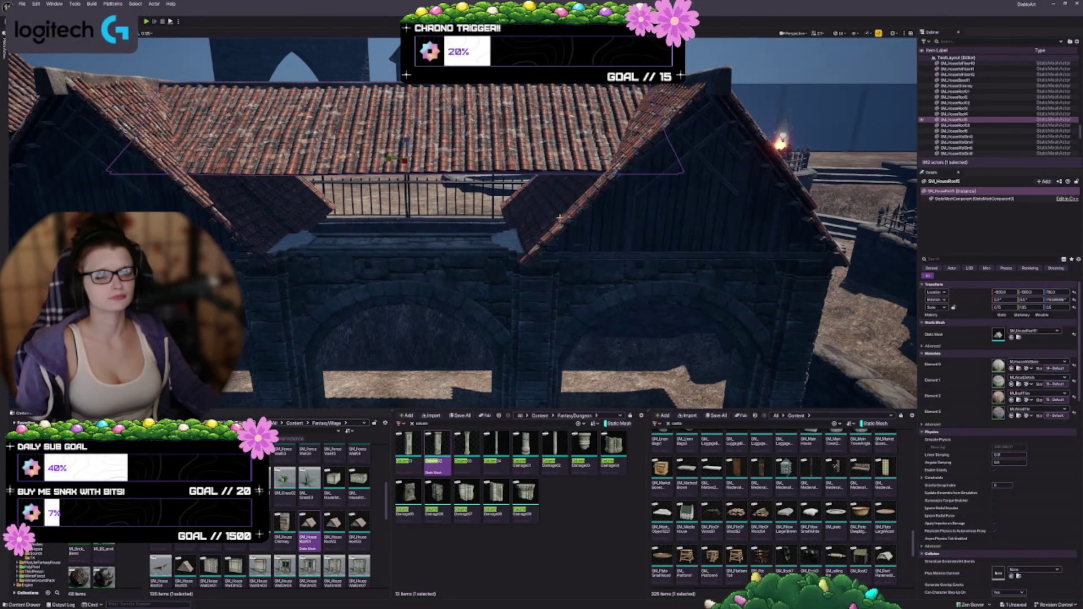
pyautogui.moveTo(559, 216); pyautogui.dragTo(561, 285)
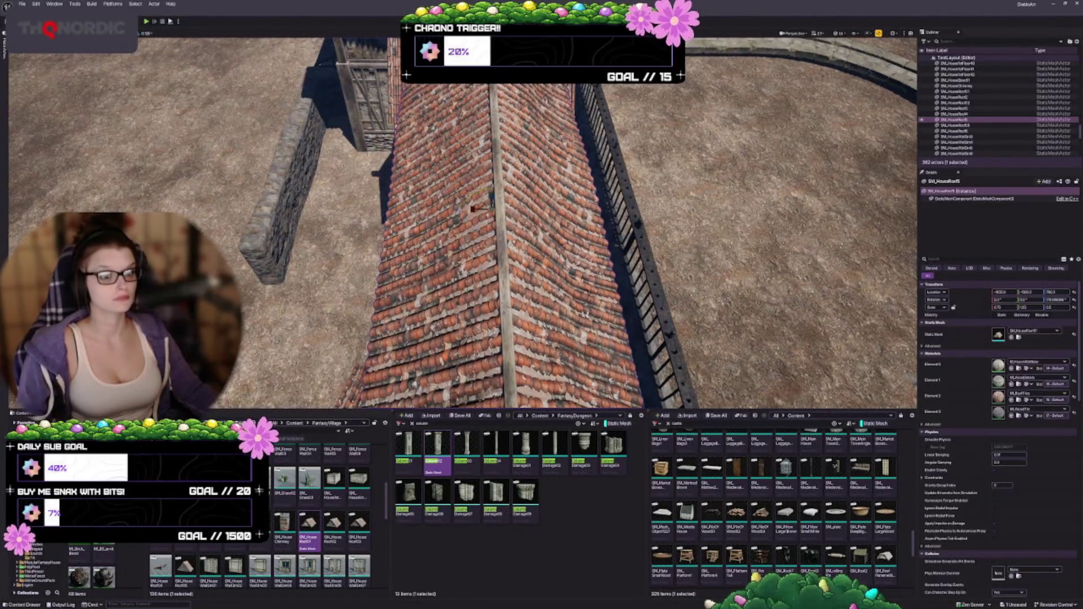
pyautogui.scroll(1, 473, 209)
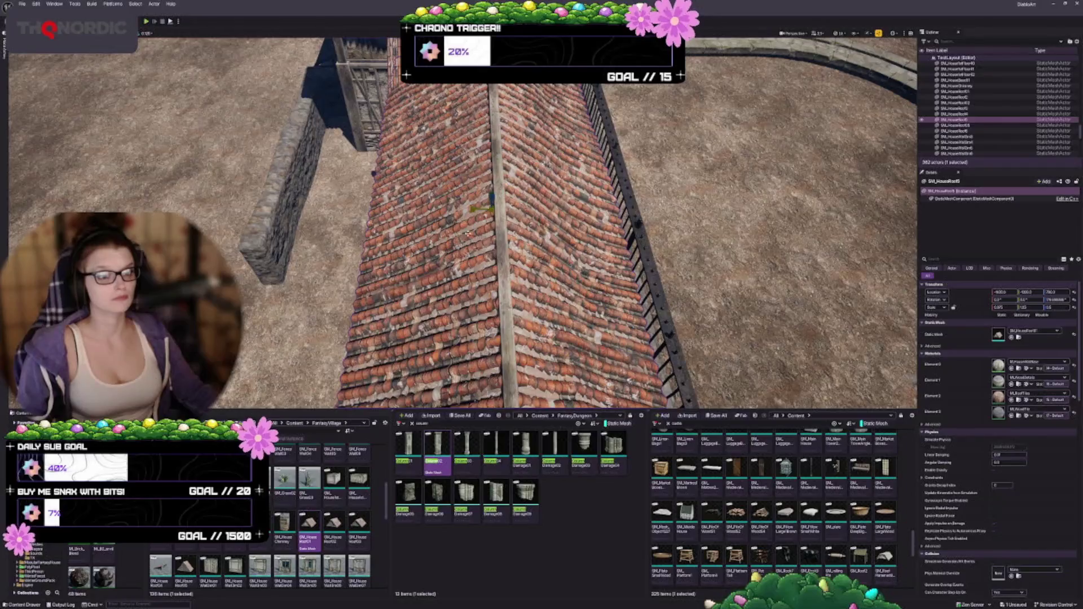
pyautogui.moveTo(469, 234); pyautogui.dragTo(468, 234)
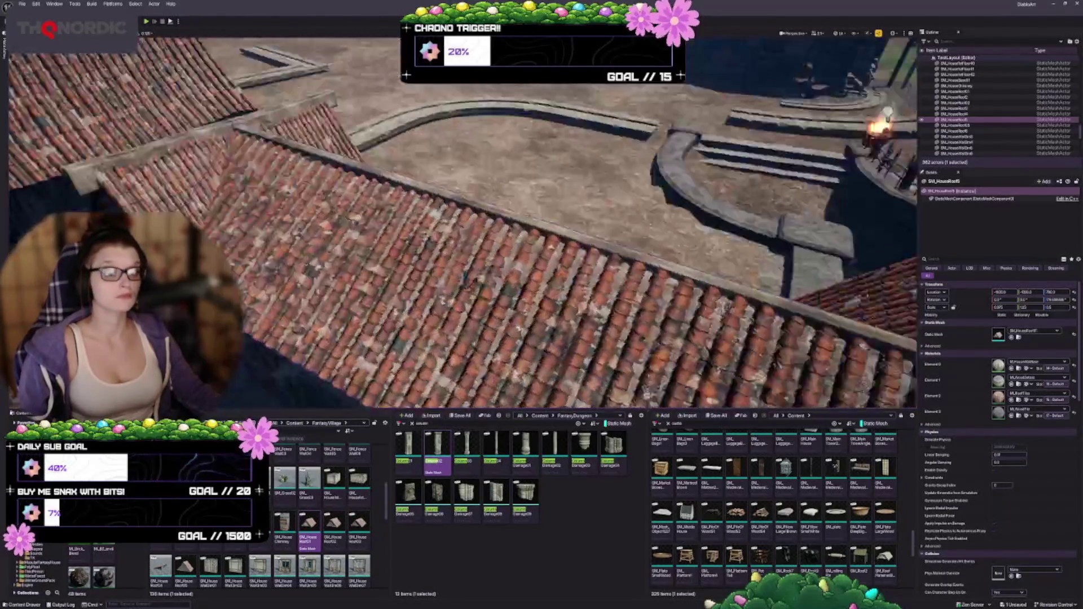
pyautogui.moveTo(464, 277); pyautogui.dragTo(376, 214)
pyautogui.press('Escape')
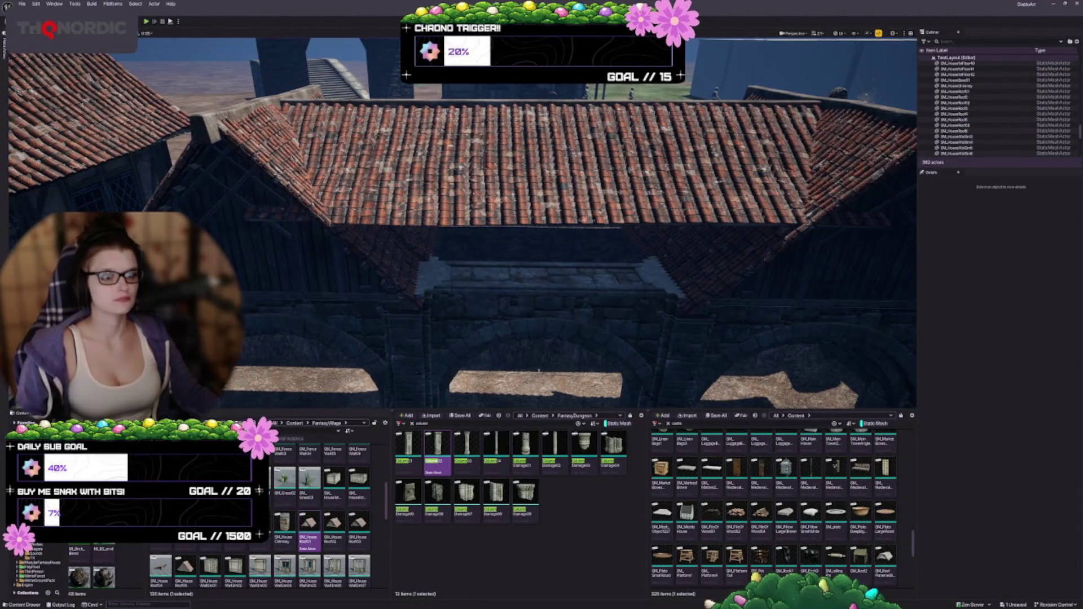
pyautogui.hotkey('ctrl', 'z')
pyautogui.hotkey('ctrl', 'z')
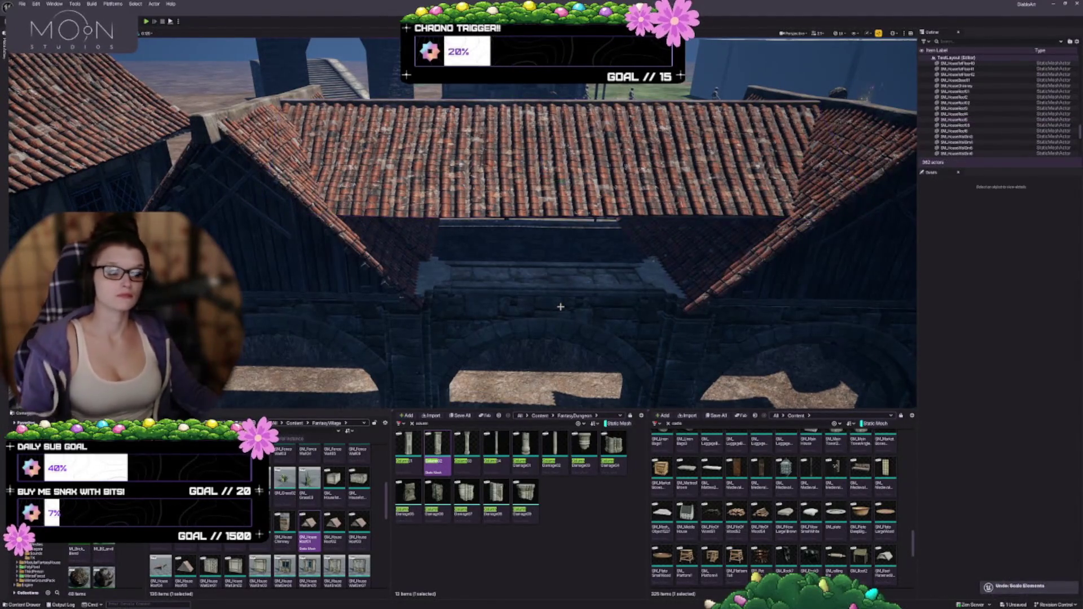
pyautogui.moveTo(520, 286); pyautogui.dragTo(520, 286)
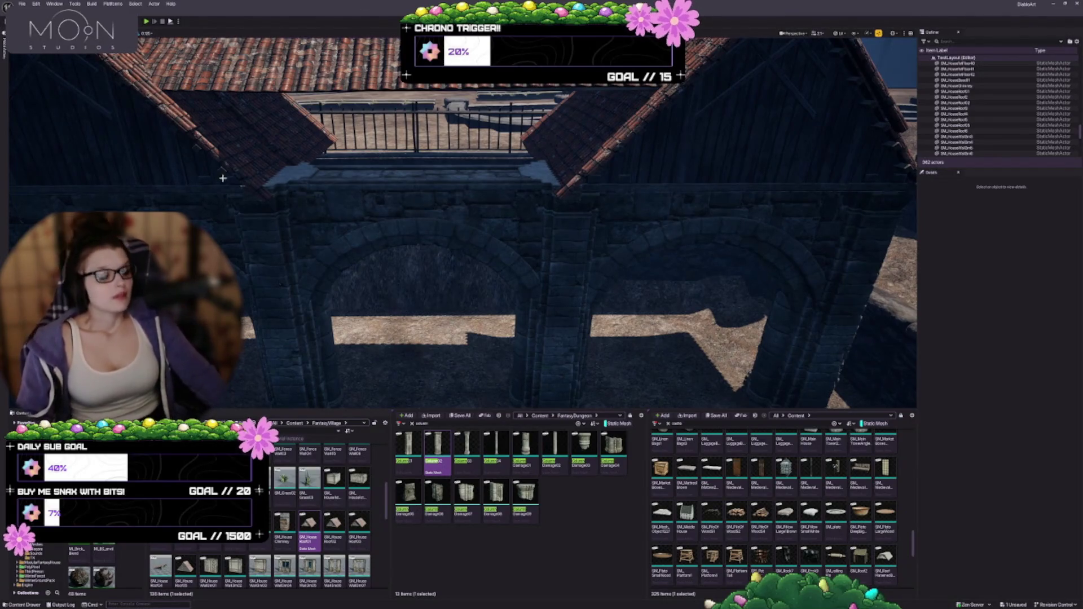
pyautogui.scroll(-4, 223, 178)
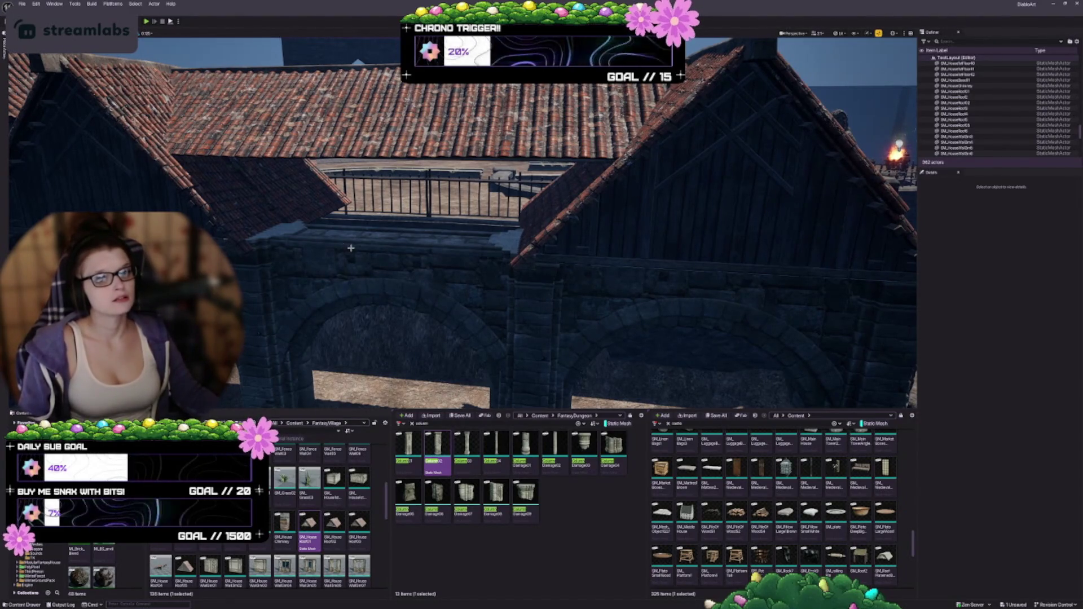
pyautogui.moveTo(357, 246)
pyautogui.mouseDown()
pyautogui.moveTo(339, 243)
pyautogui.moveTo(453, 262)
pyautogui.mouseUp()
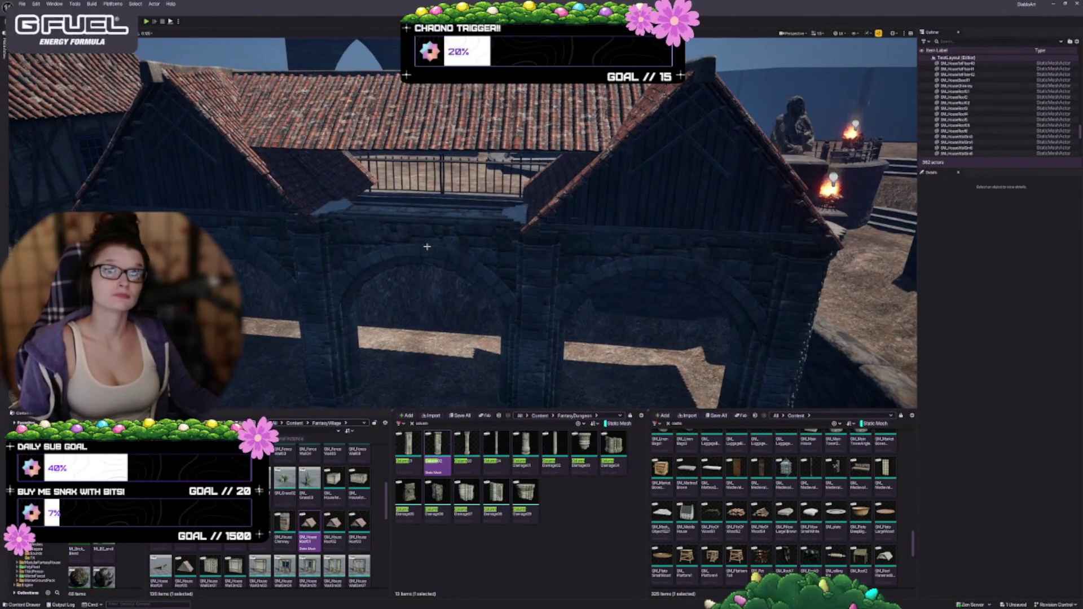
pyautogui.scroll(-2, 316, 516)
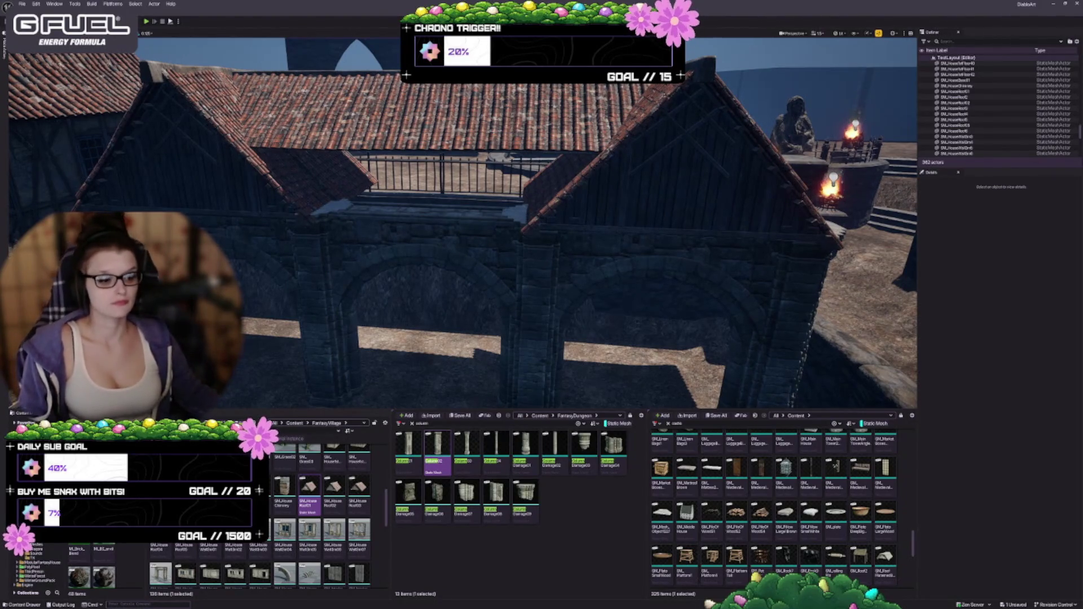
pyautogui.scroll(-1, 810, 513)
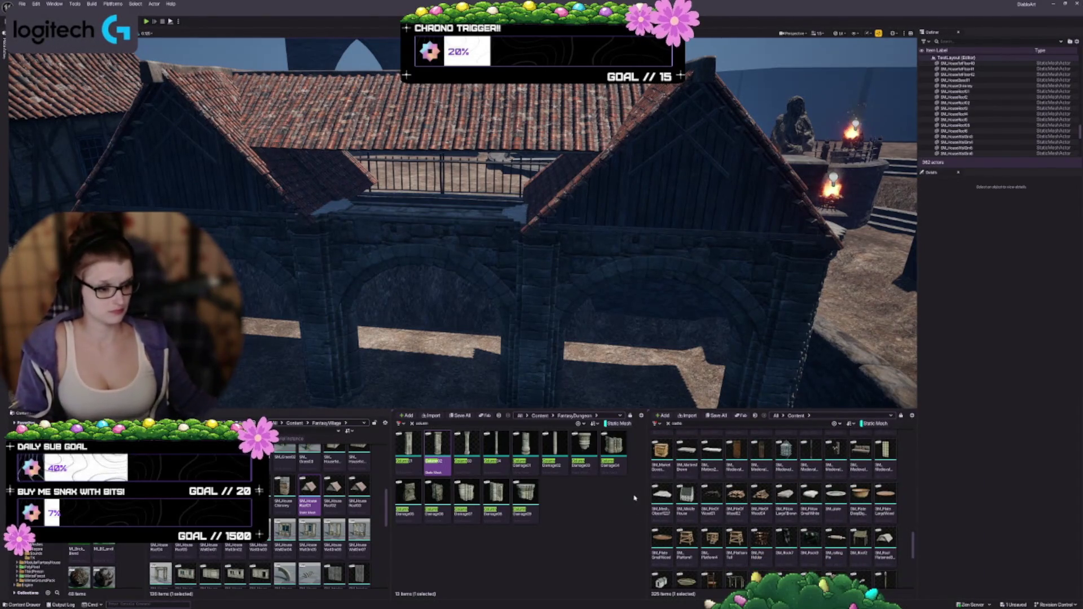
pyautogui.moveTo(646, 502); pyautogui.dragTo(581, 502)
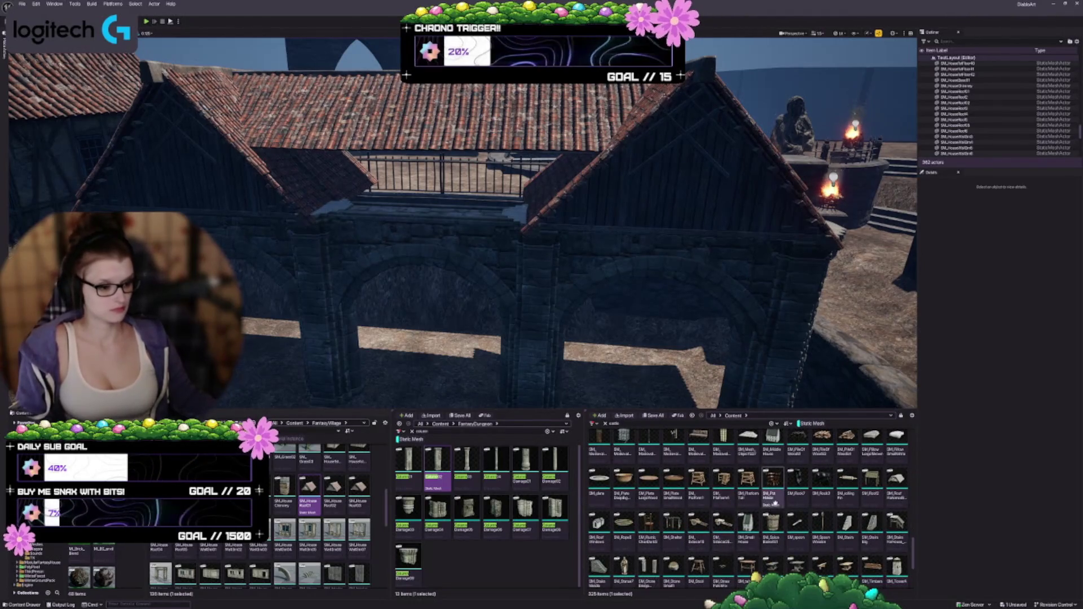
pyautogui.scroll(-1, 839, 508)
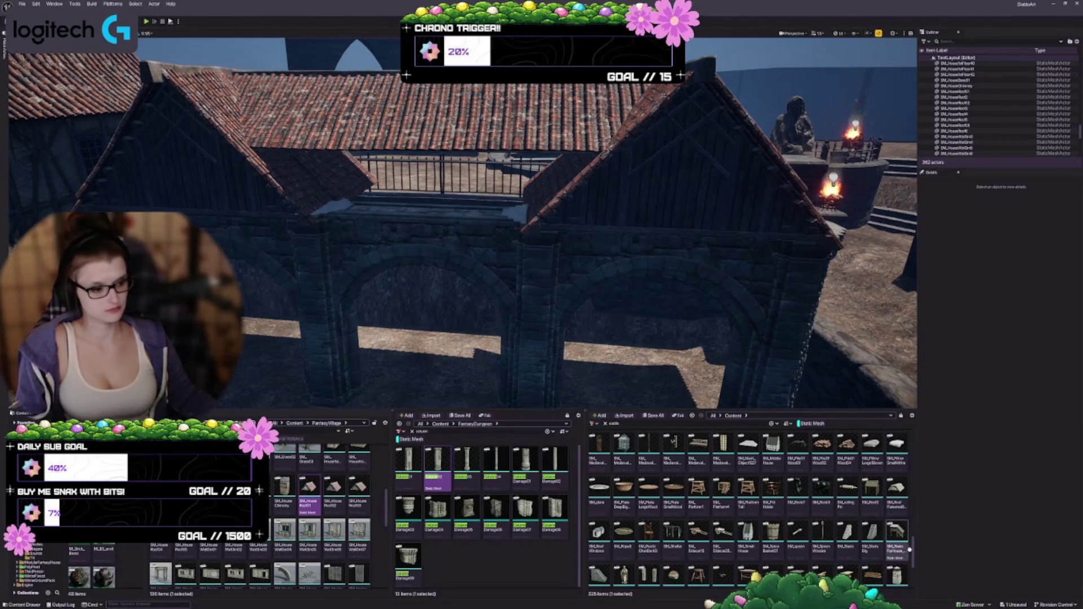
pyautogui.moveTo(912, 561); pyautogui.dragTo(912, 585)
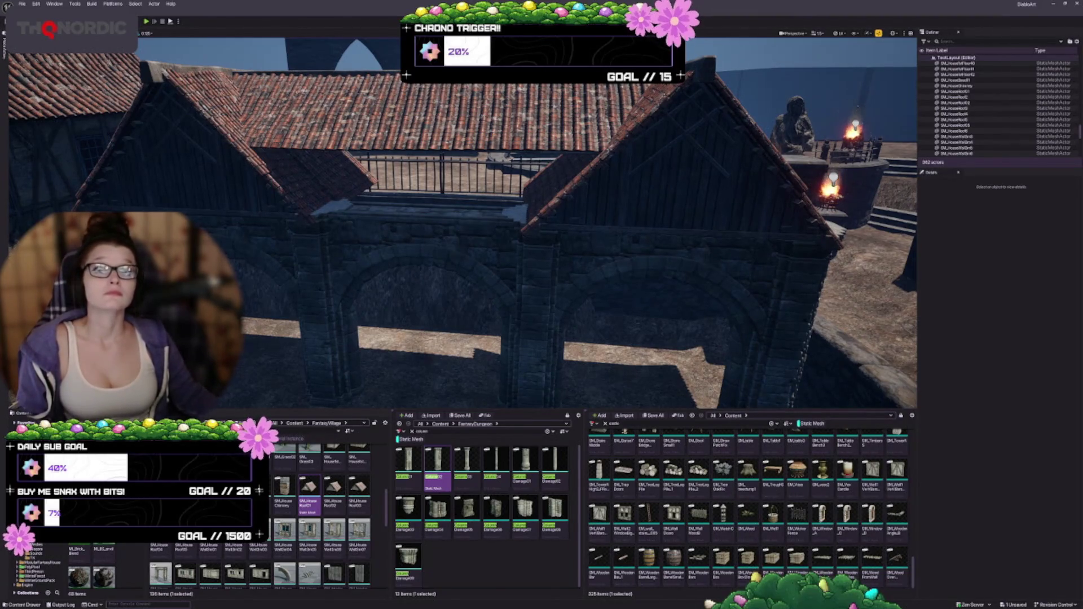
pyautogui.moveTo(415, 270); pyautogui.dragTo(455, 292)
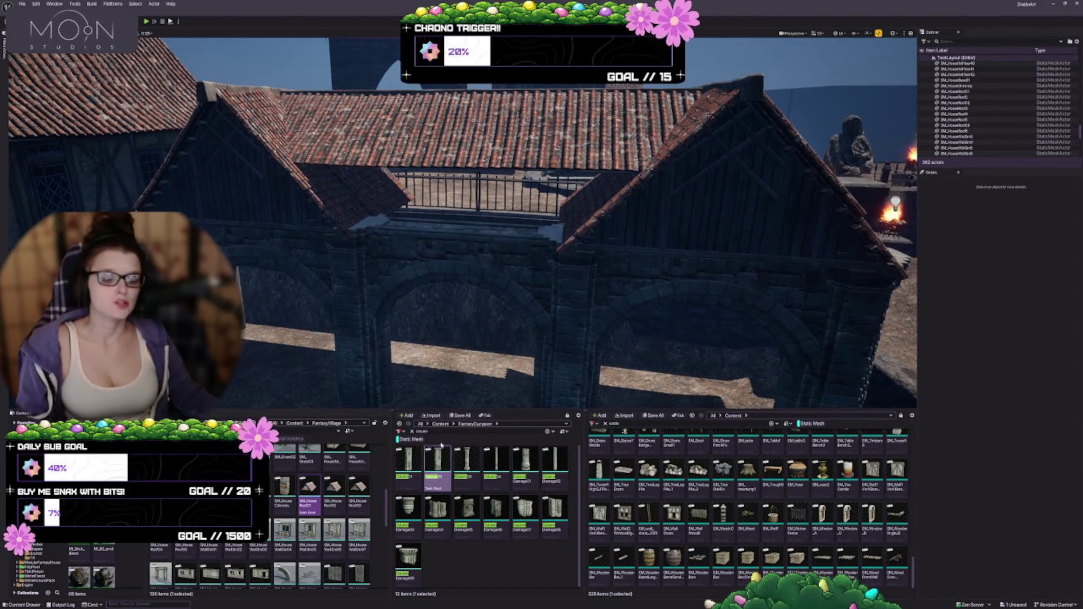
pyautogui.moveTo(508, 254)
pyautogui.mouseDown()
pyautogui.moveTo(485, 296)
pyautogui.moveTo(418, 262)
pyautogui.mouseUp()
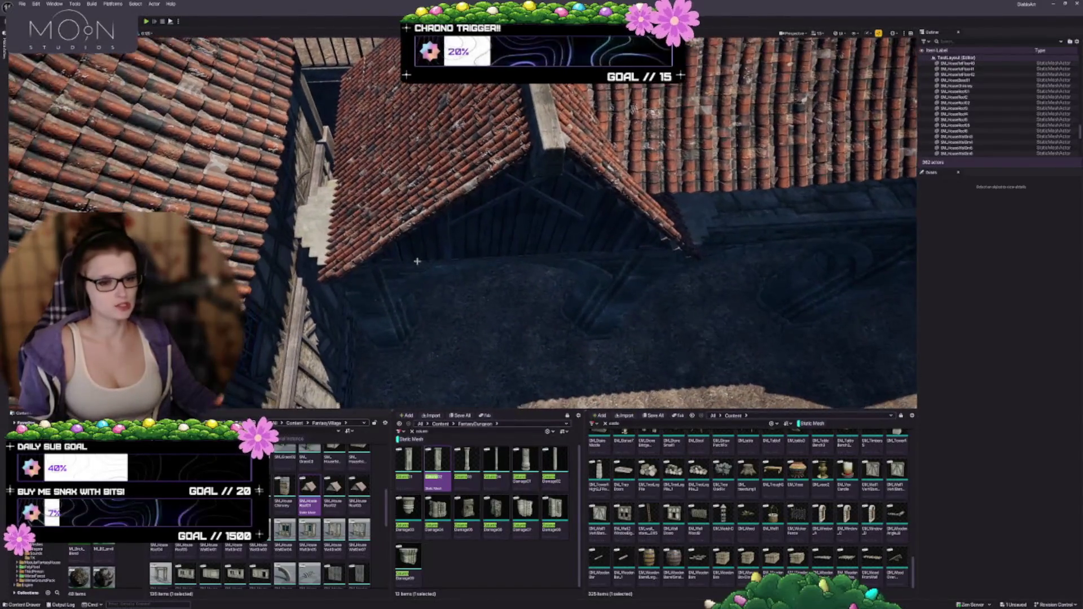
pyautogui.scroll(-5, 417, 261)
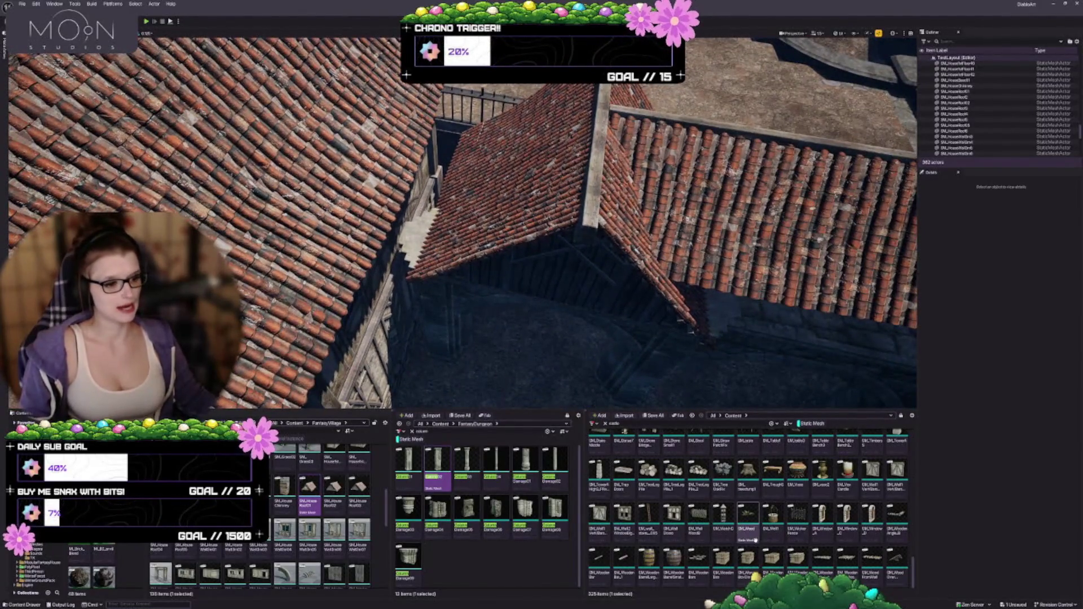
pyautogui.scroll(1, 756, 540)
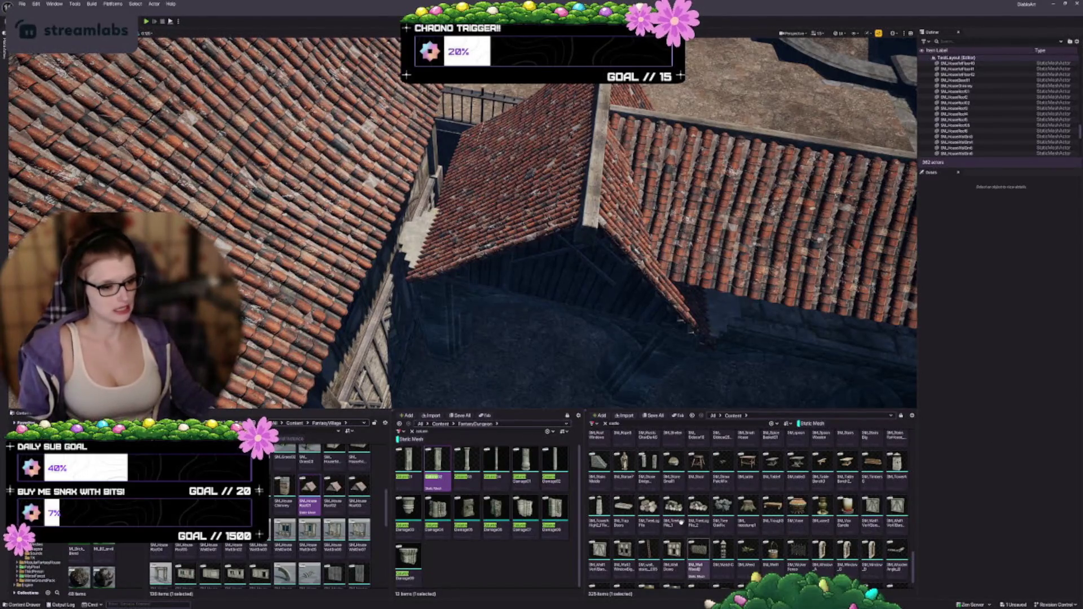
pyautogui.scroll(-5, 575, 359)
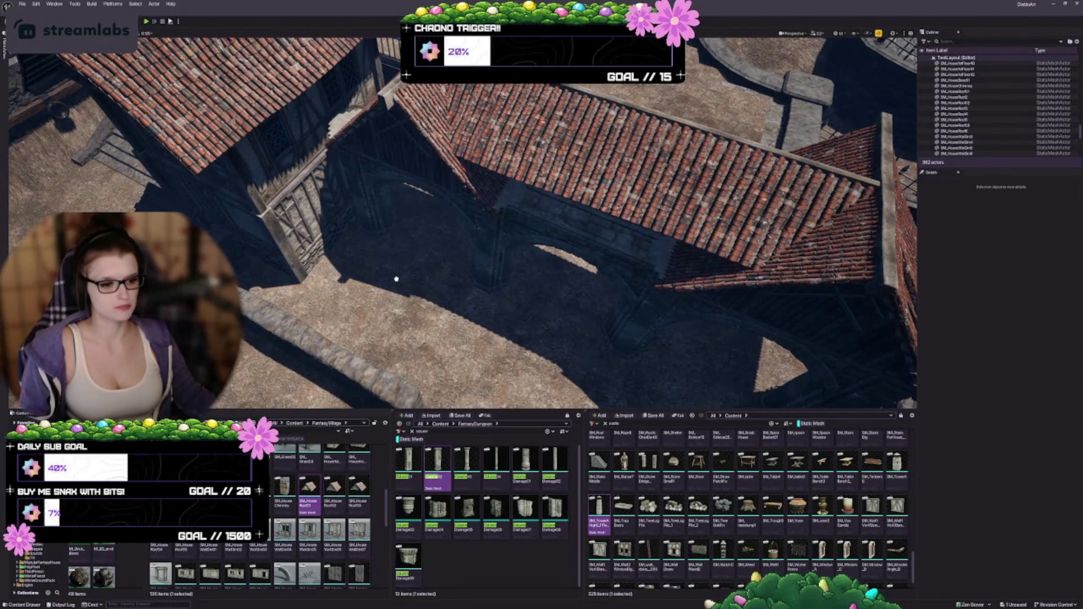
pyautogui.moveTo(392, 271); pyautogui.dragTo(493, 306)
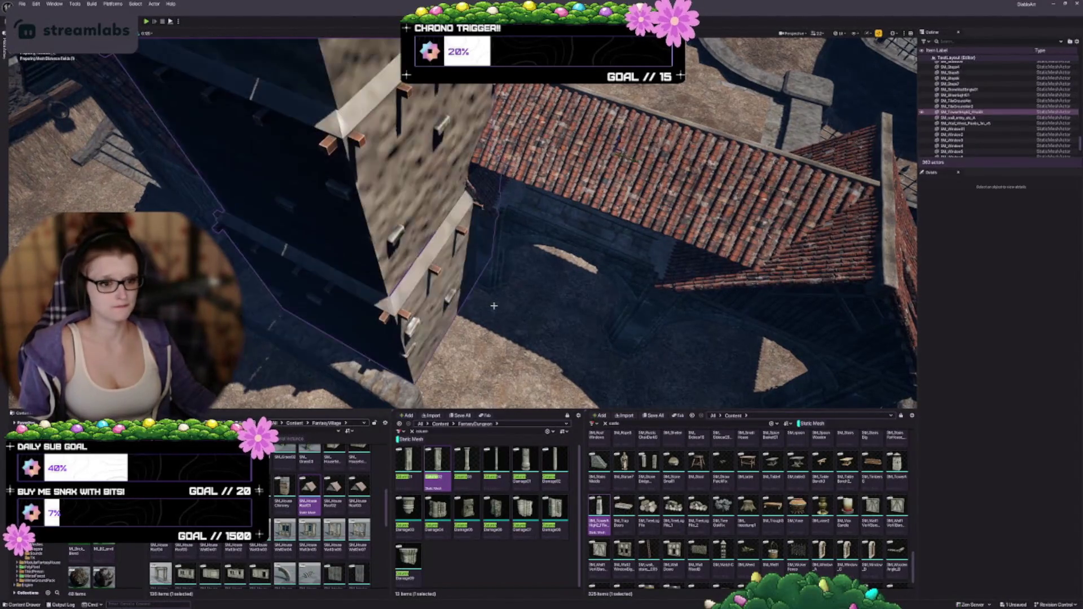
pyautogui.moveTo(409, 278); pyautogui.dragTo(409, 278)
pyautogui.press('Delete')
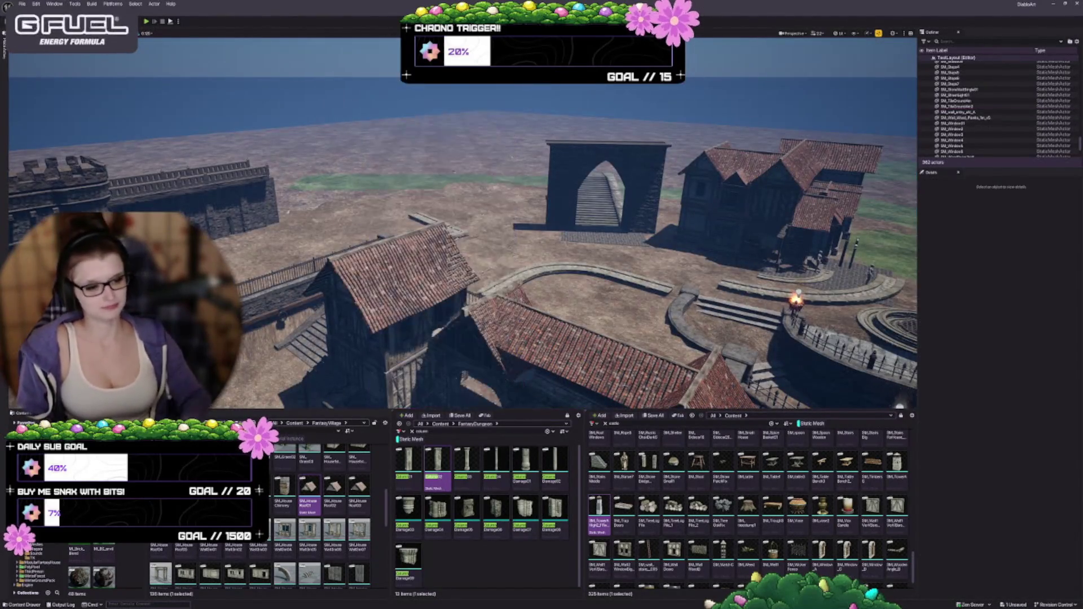
pyautogui.scroll(3, 822, 513)
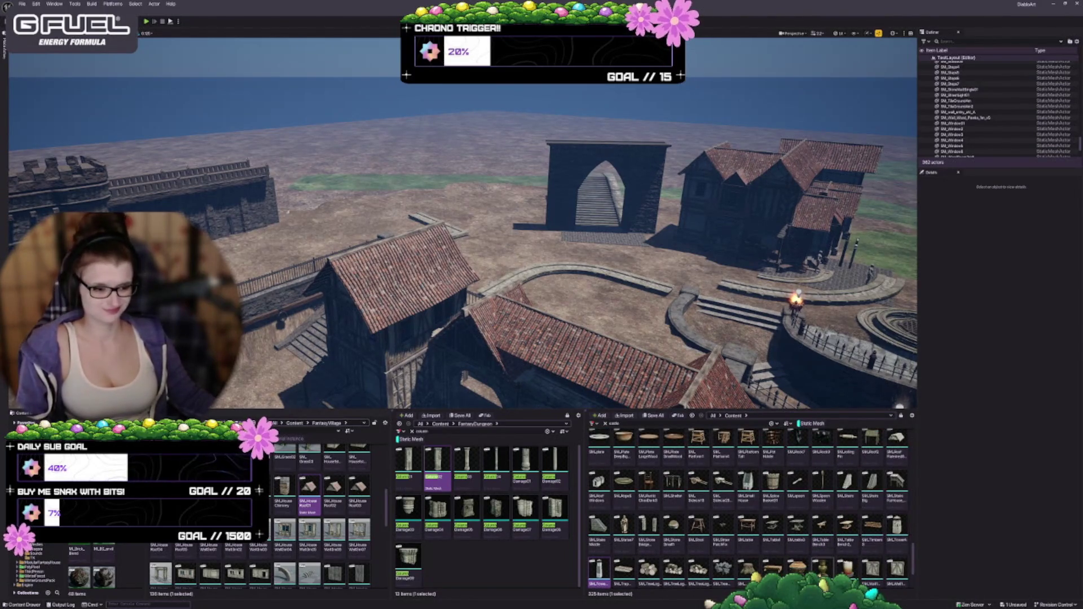
pyautogui.scroll(2, 800, 541)
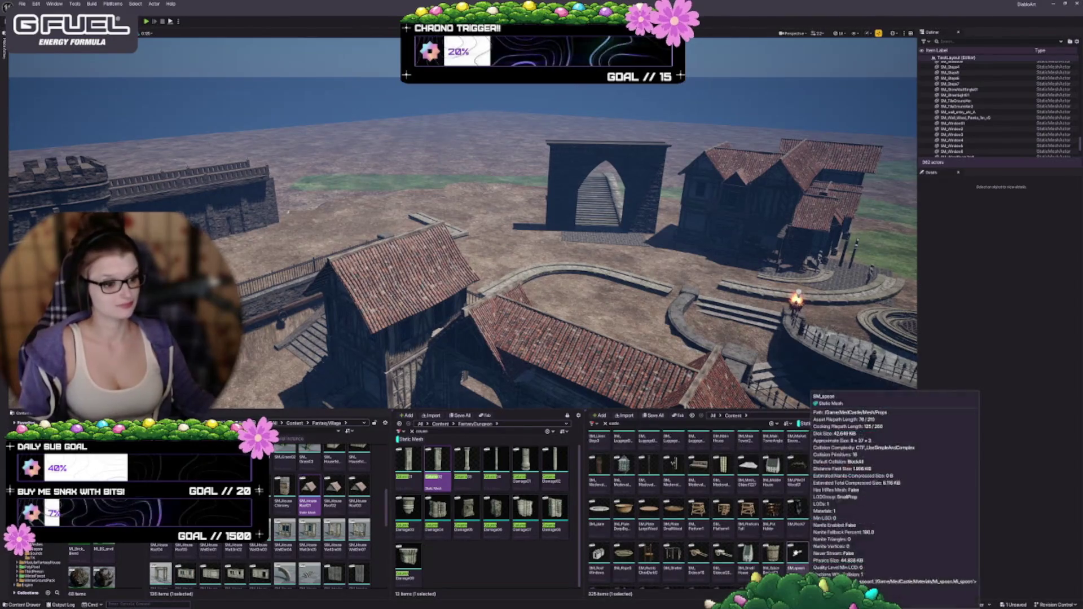
pyautogui.scroll(2, 717, 492)
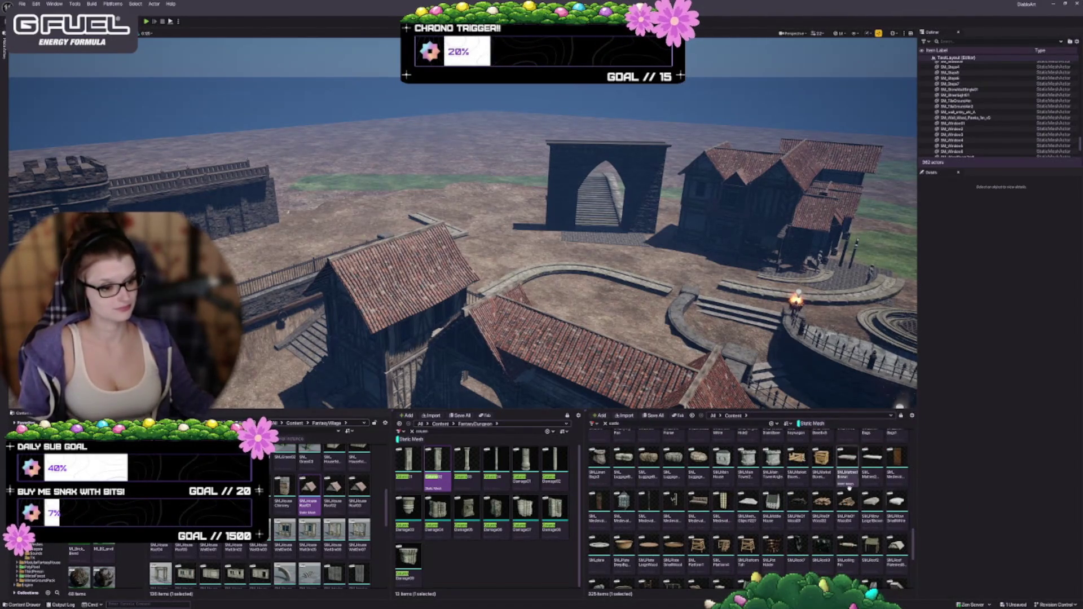
pyautogui.moveTo(508, 254); pyautogui.dragTo(508, 378)
pyautogui.moveTo(627, 503)
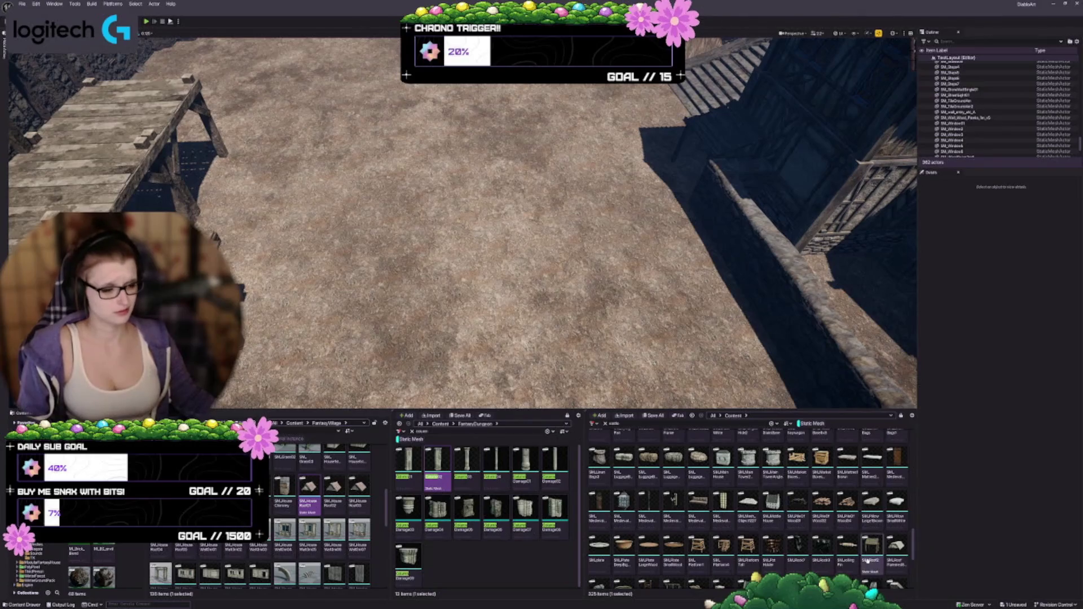
pyautogui.scroll(1, 867, 553)
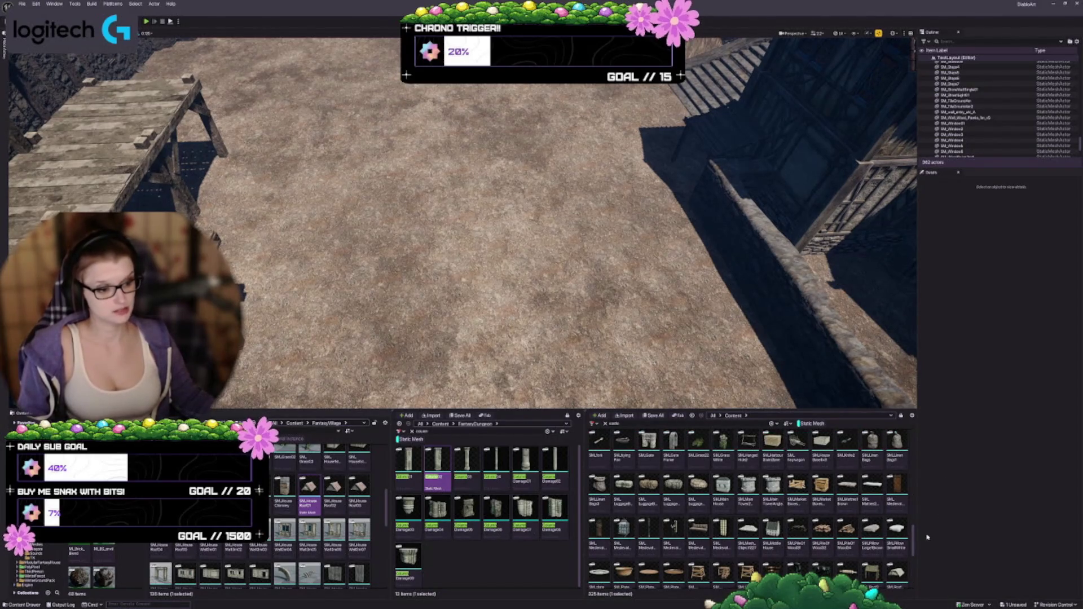
pyautogui.scroll(3, 812, 536)
pyautogui.moveTo(842, 522)
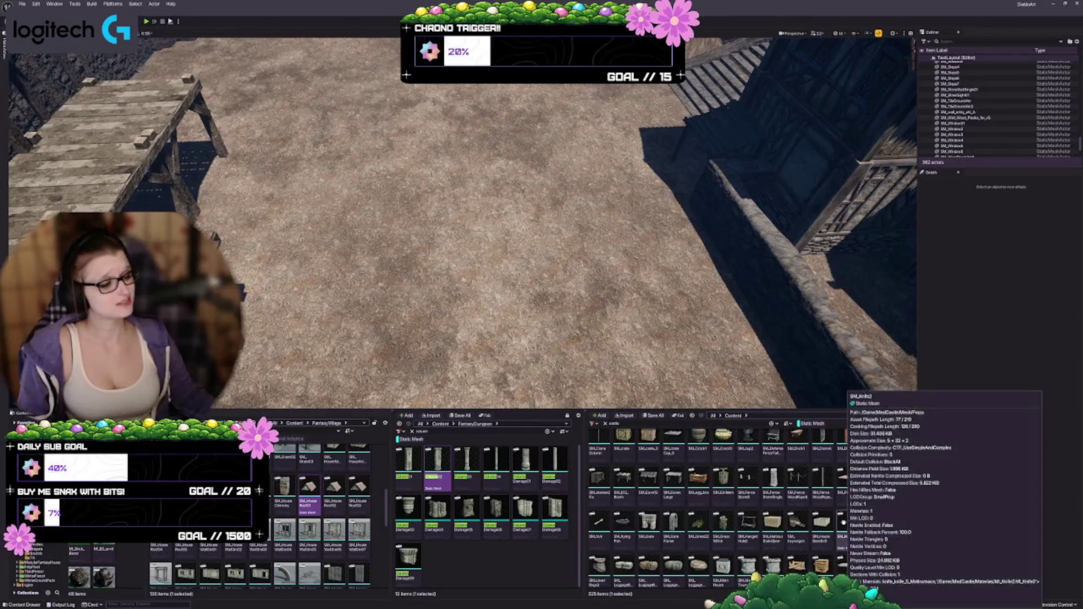
pyautogui.scroll(1, 842, 522)
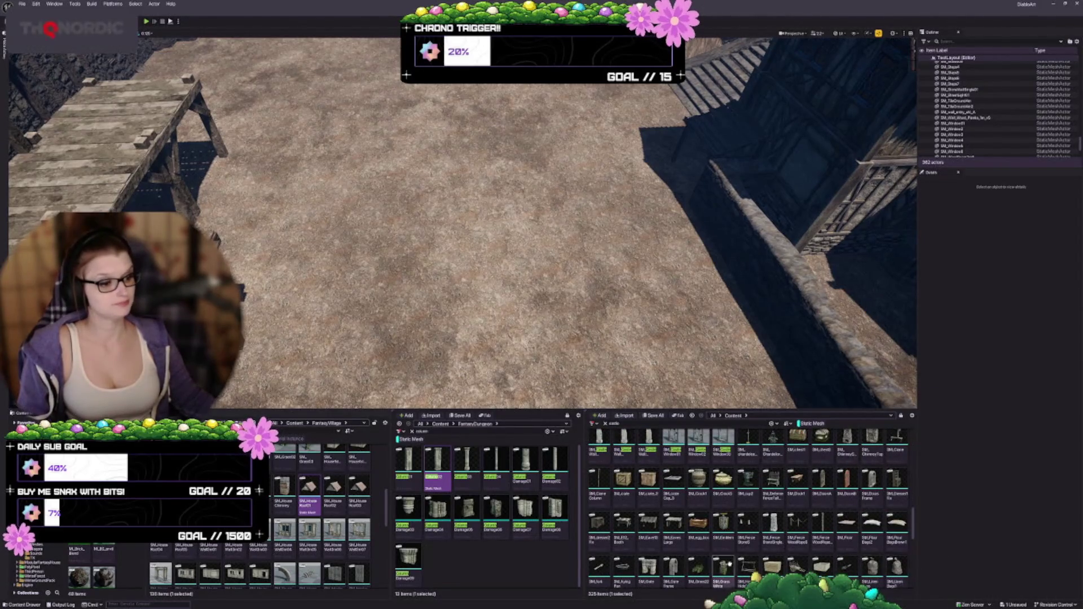
pyautogui.scroll(1, 860, 522)
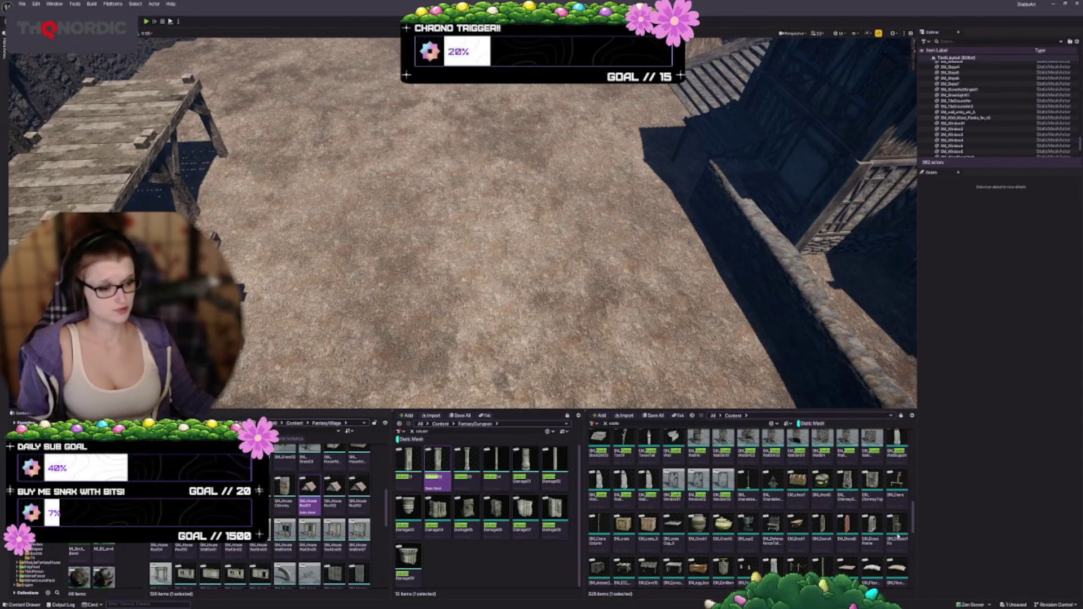
pyautogui.scroll(1, 835, 479)
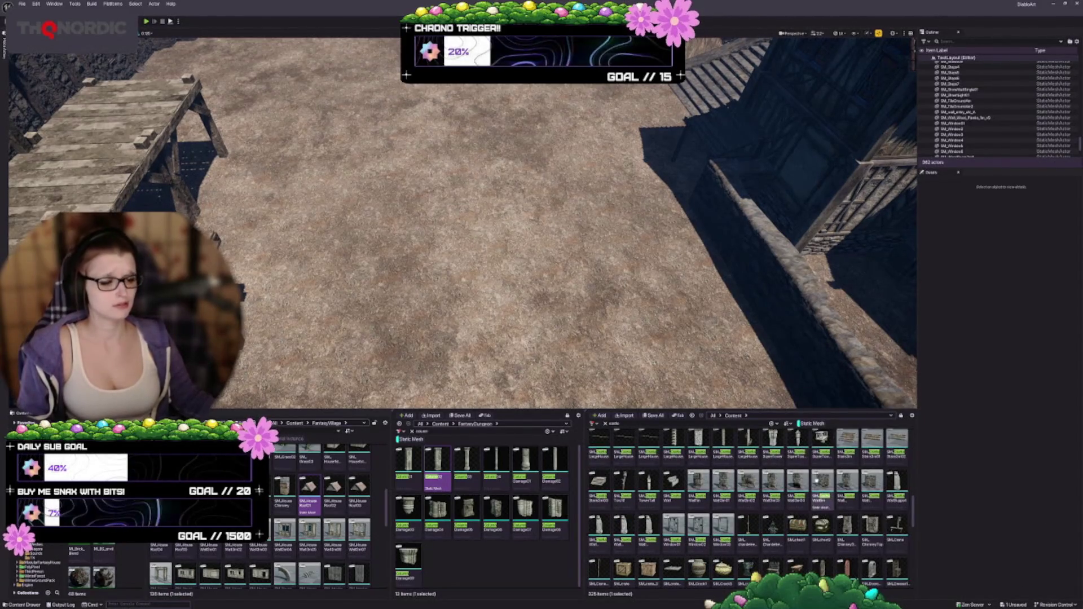
pyautogui.scroll(2, 846, 505)
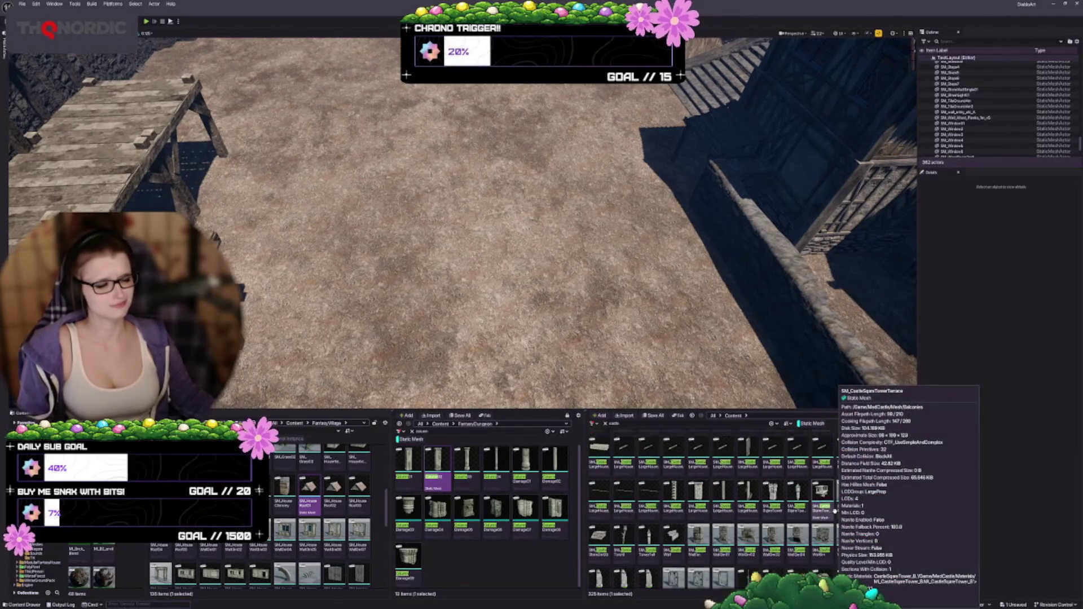
pyautogui.moveTo(462, 236); pyautogui.dragTo(463, 186)
pyautogui.moveTo(595, 384); pyautogui.dragTo(596, 347)
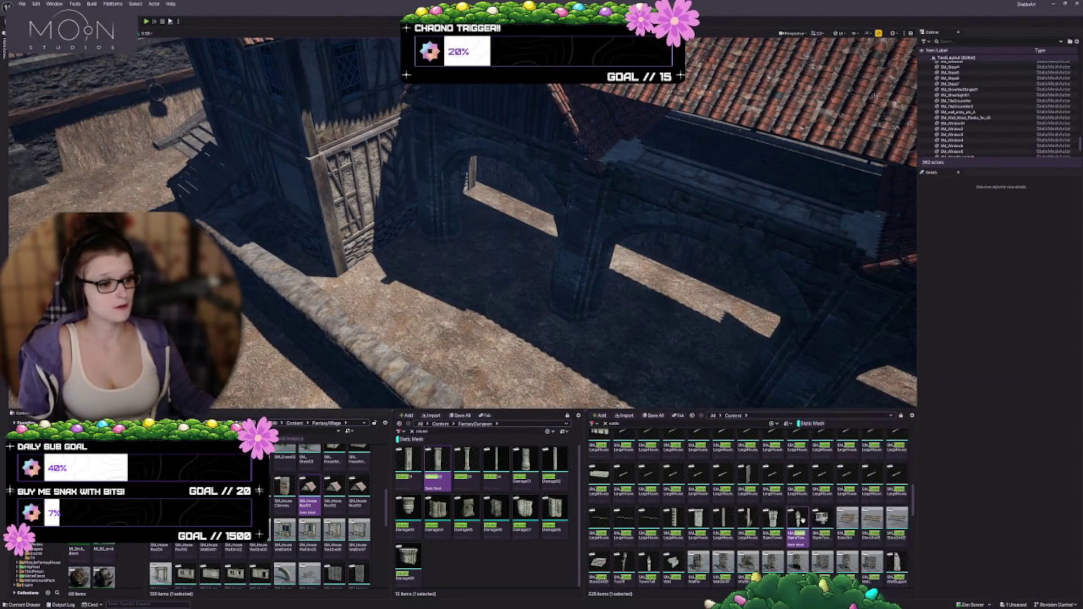
pyautogui.click(413, 274)
pyautogui.moveTo(413, 274); pyautogui.dragTo(597, 273)
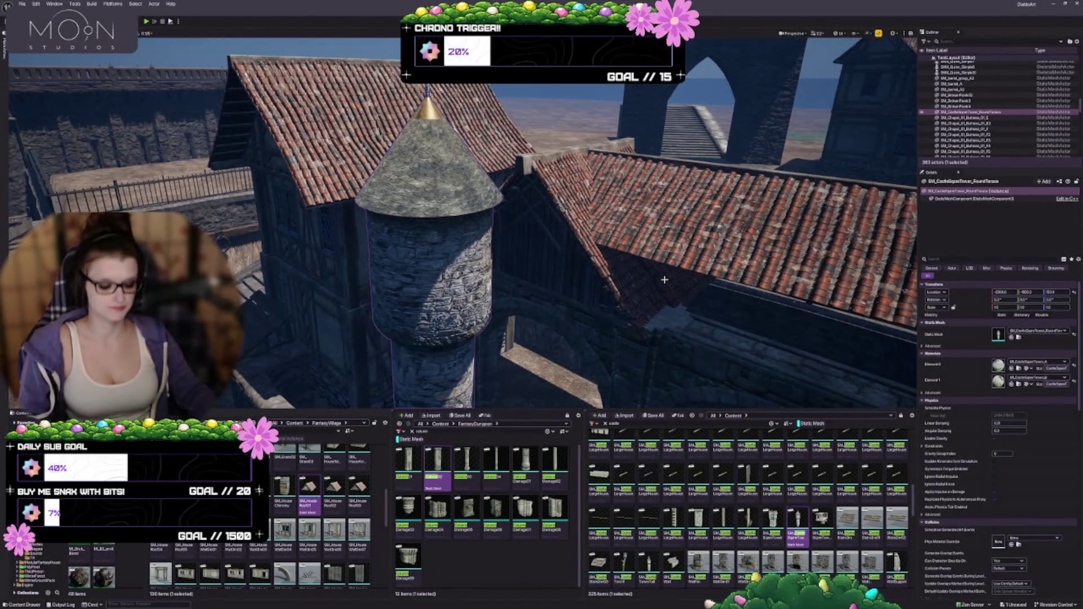
pyautogui.press('Delete')
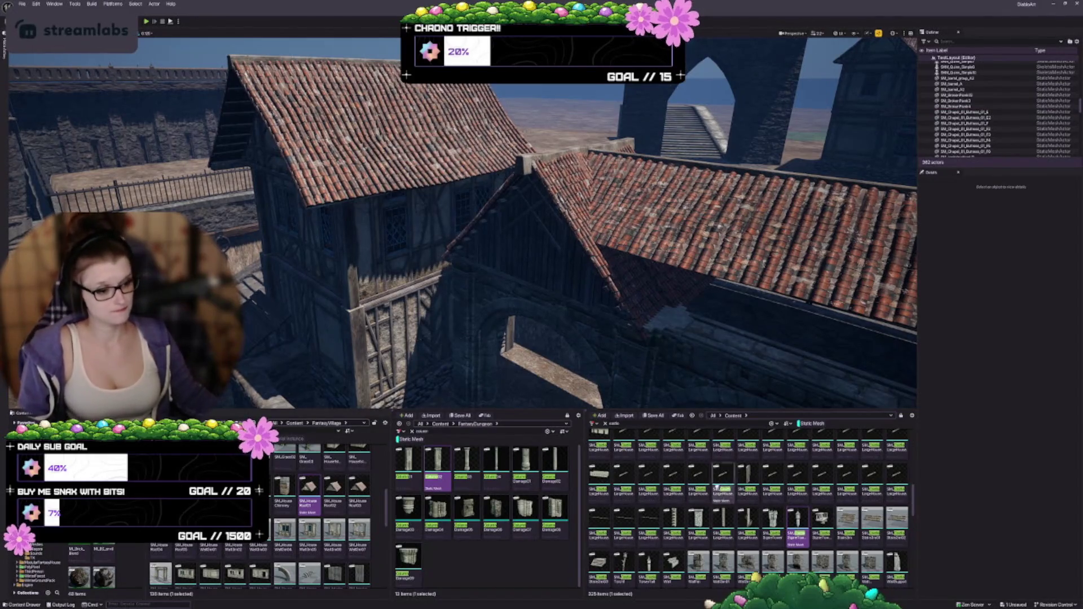
pyautogui.scroll(5, 795, 522)
pyautogui.scroll(5, 852, 510)
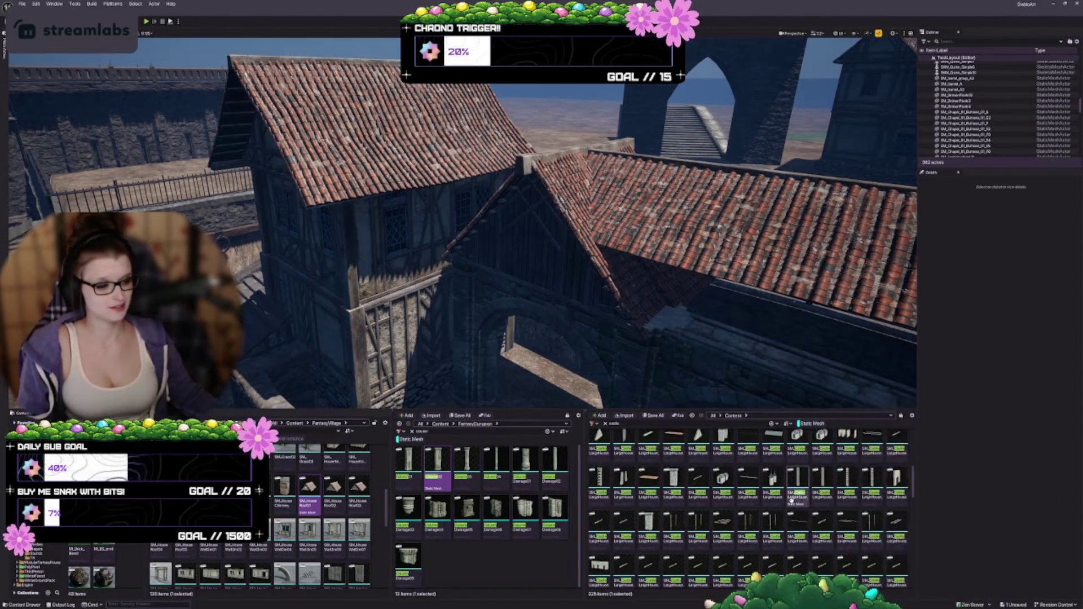
# Step: Clear the Content Browser search so every mesh is listed again
pyautogui.scroll(2, 758, 536)
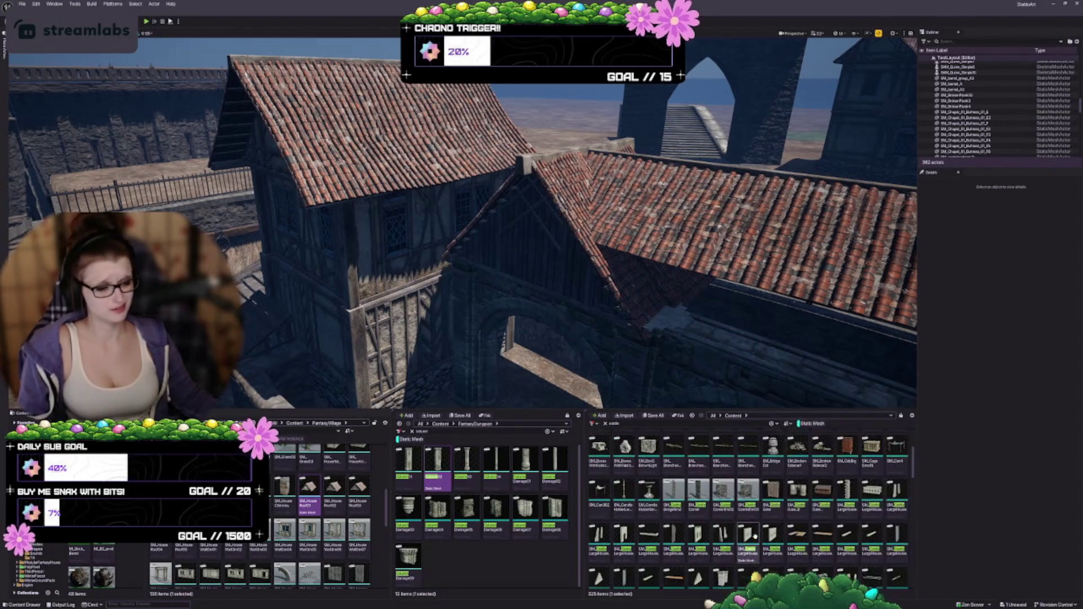
pyautogui.scroll(2, 759, 519)
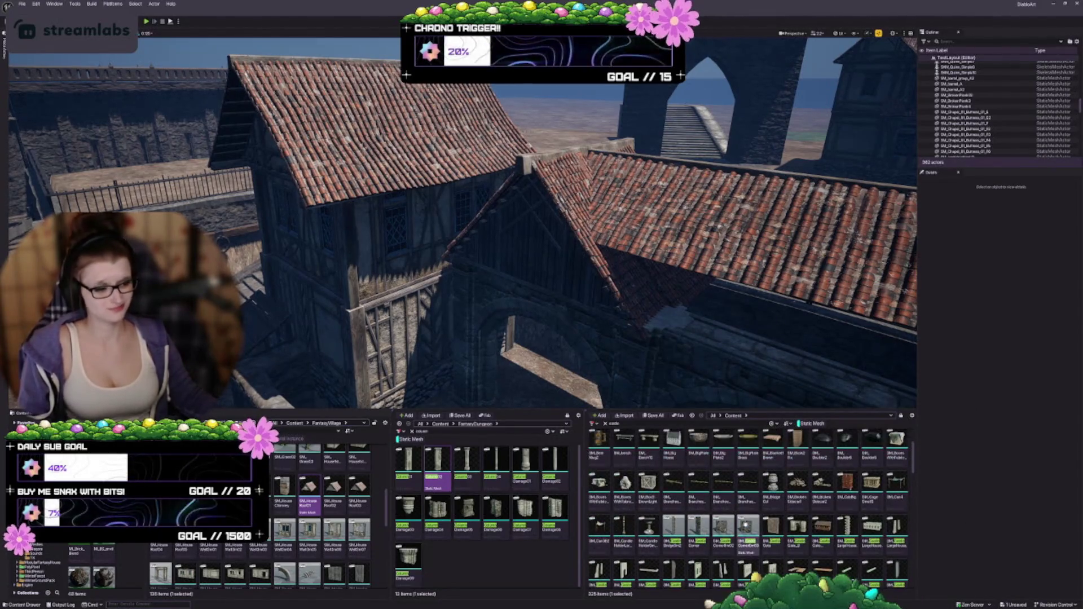
pyautogui.scroll(2, 759, 522)
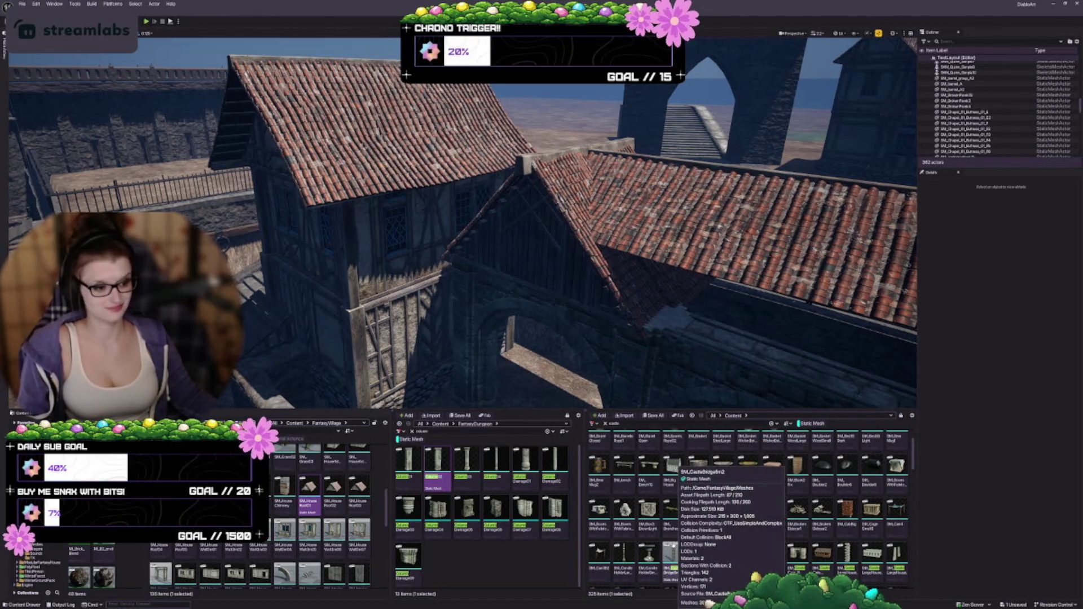
pyautogui.scroll(2, 733, 532)
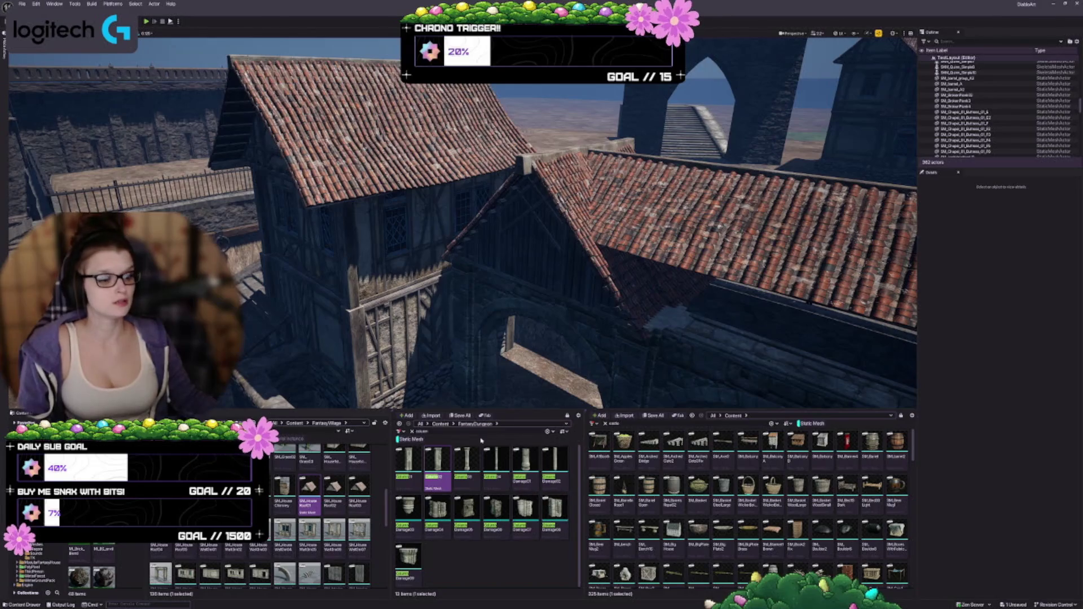
pyautogui.click(606, 423)
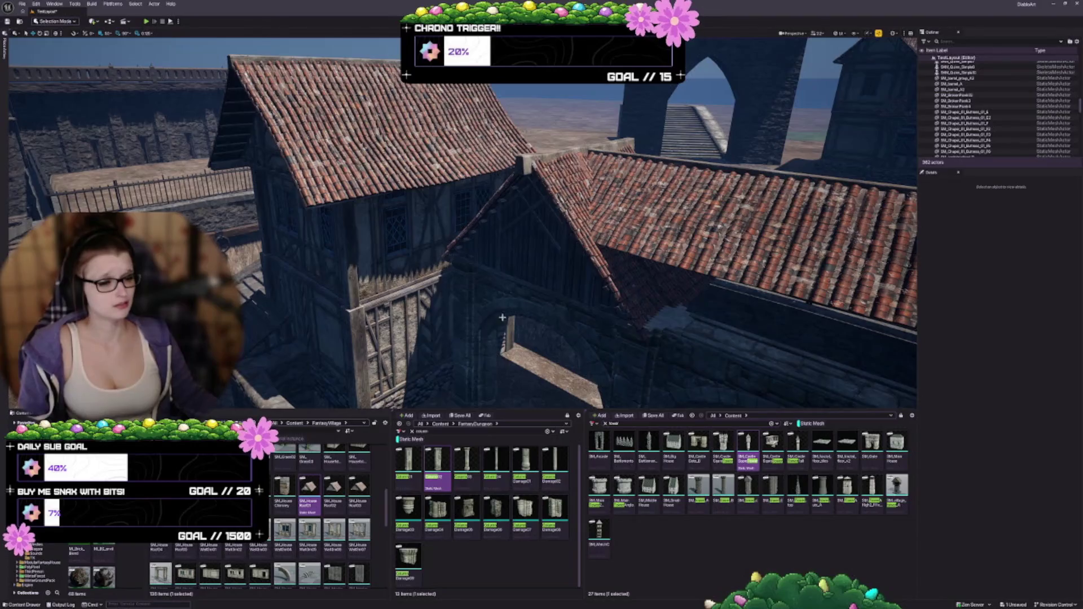
pyautogui.moveTo(502, 317); pyautogui.dragTo(517, 308)
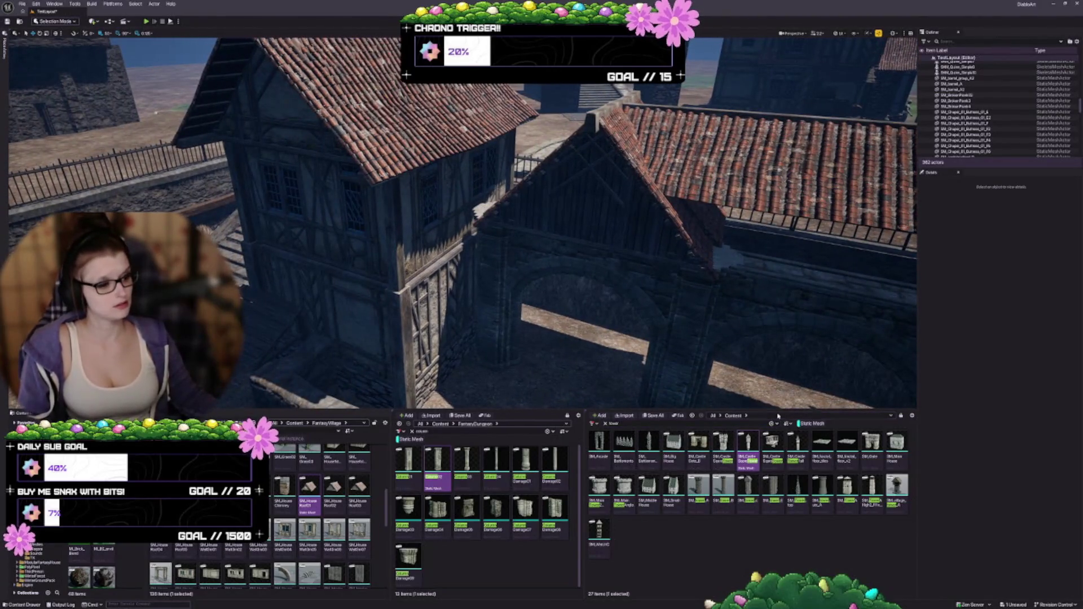
pyautogui.press('Up')
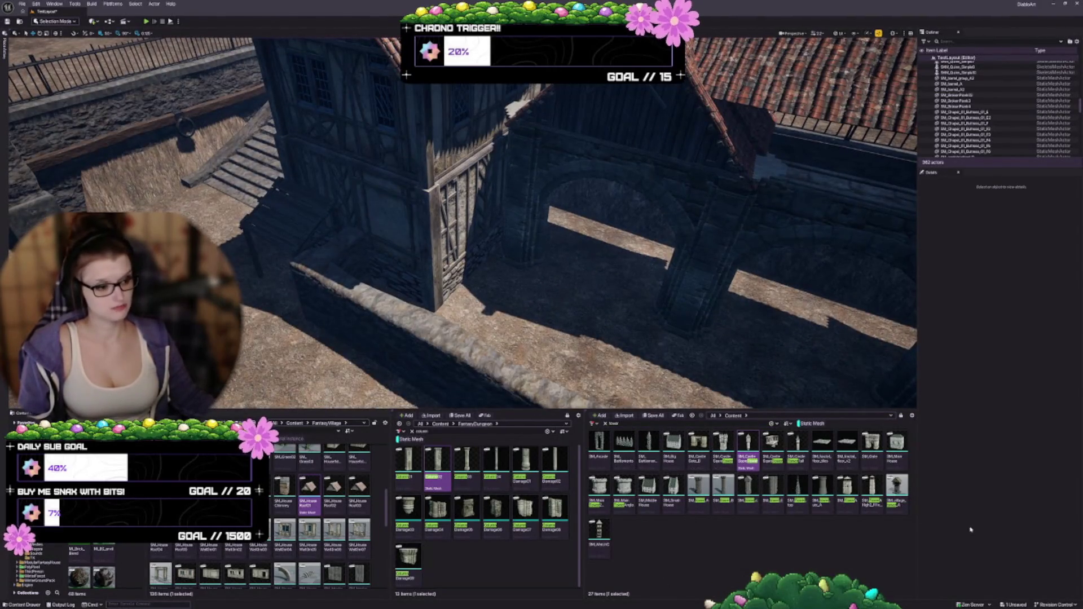
pyautogui.moveTo(908, 500)
pyautogui.mouseDown()
pyautogui.moveTo(452, 341)
pyautogui.moveTo(513, 307)
pyautogui.mouseUp()
pyautogui.press('f')
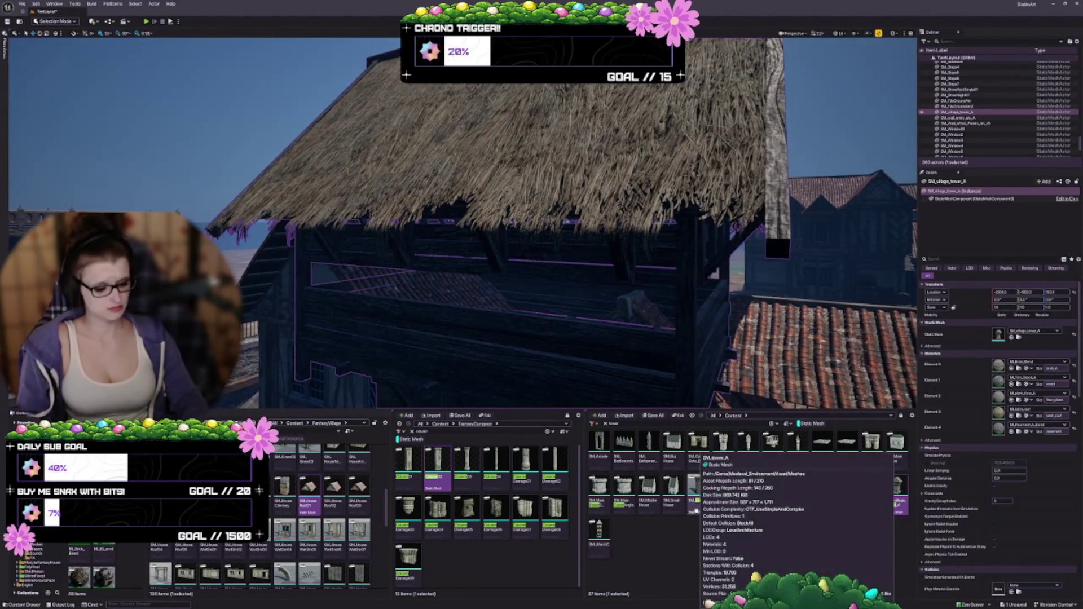
pyautogui.press('Delete')
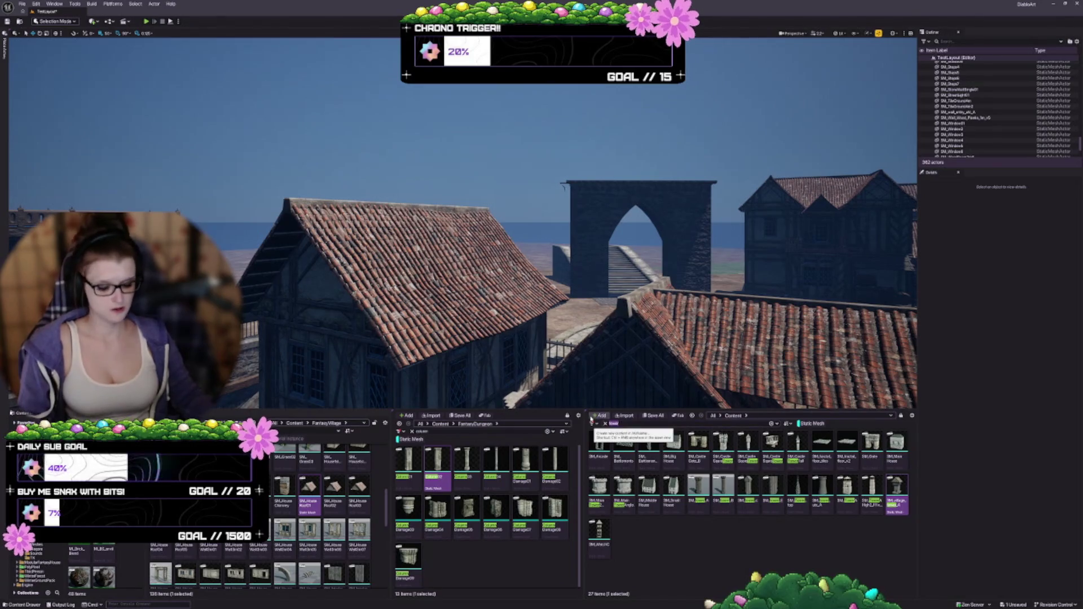
# Step: Search the Content Browser for 'rail' and scroll through the matching meshes
pyautogui.write('rail')
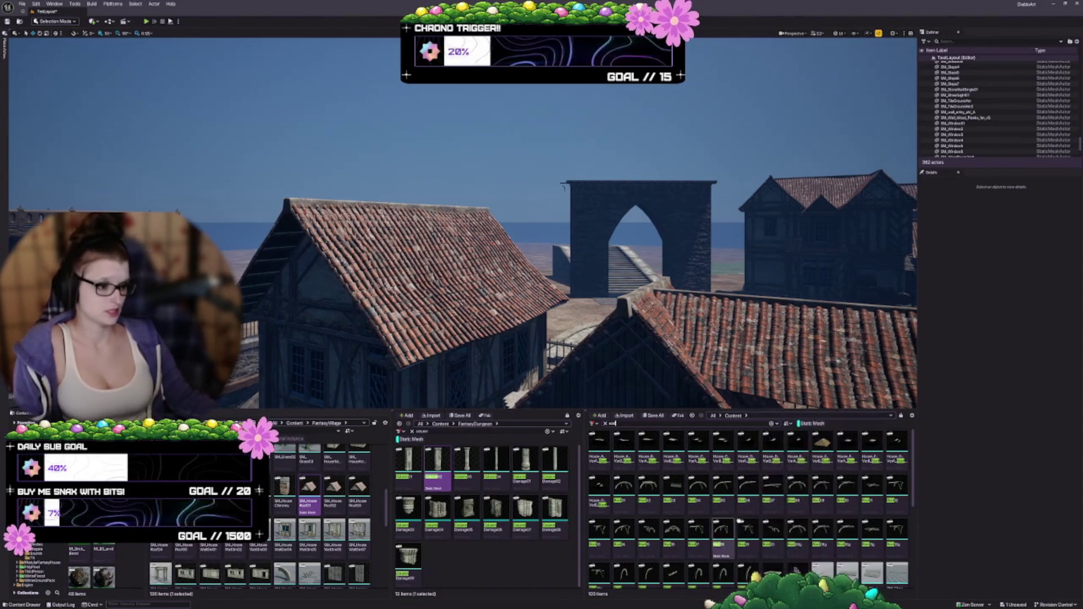
pyautogui.scroll(-2, 803, 500)
pyautogui.scroll(-2, 741, 495)
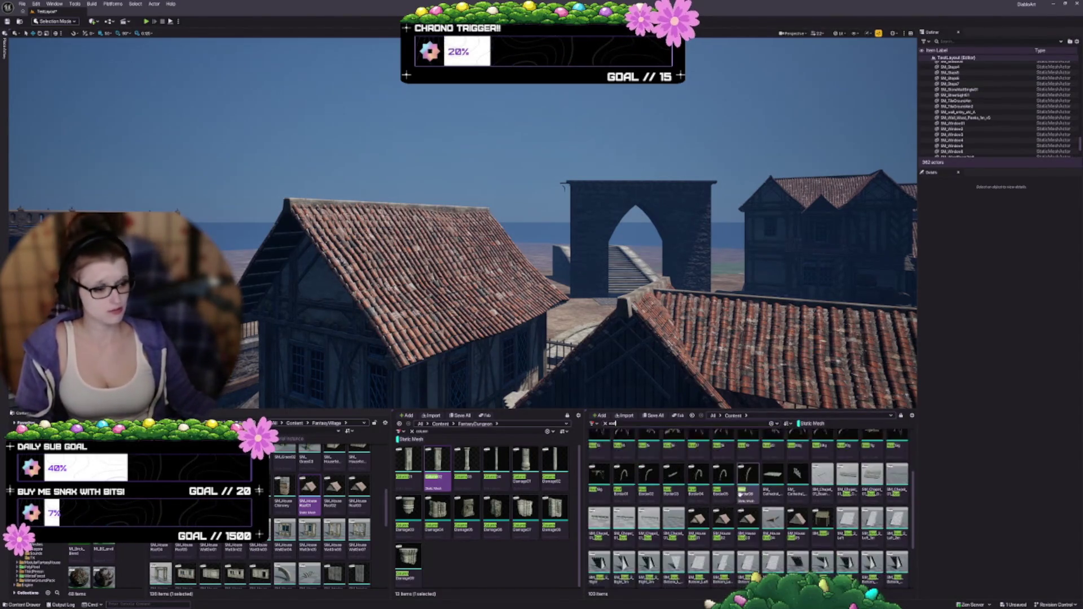
pyautogui.scroll(-1, 741, 495)
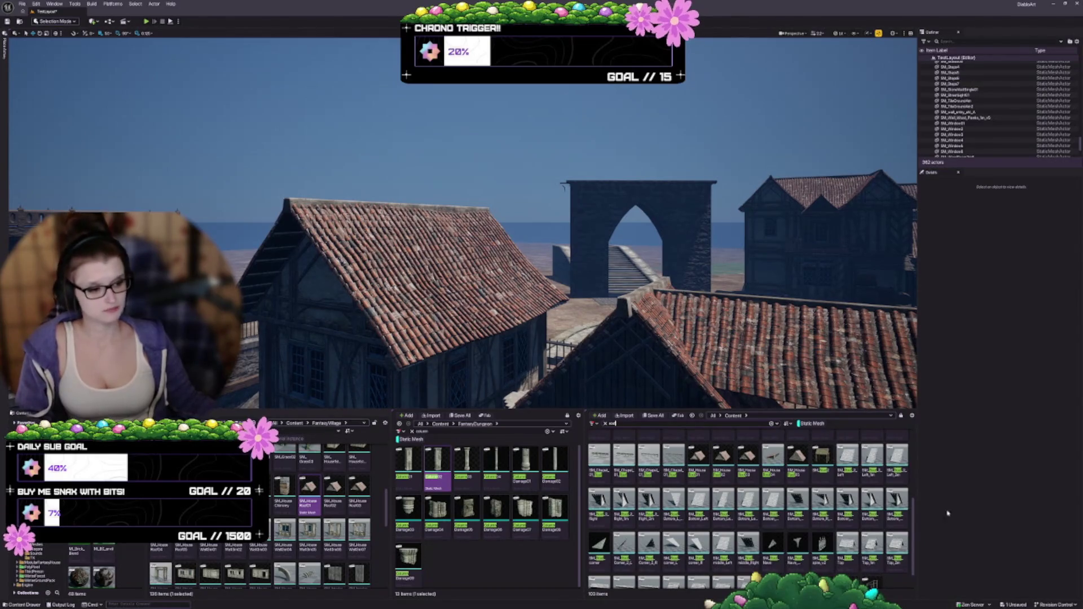
pyautogui.scroll(-1, 843, 471)
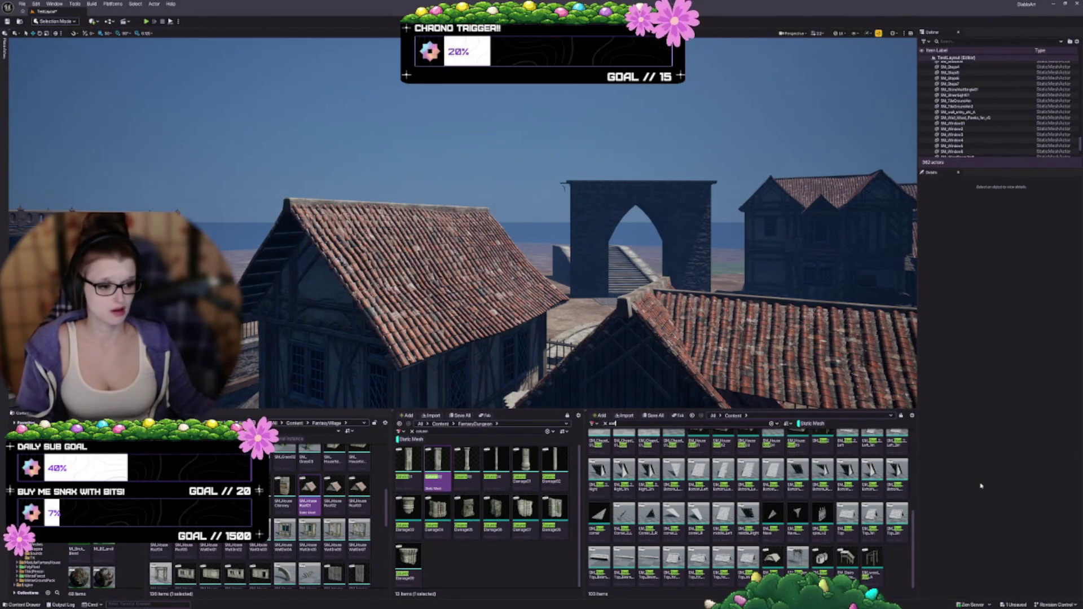
pyautogui.moveTo(609, 324); pyautogui.dragTo(536, 321)
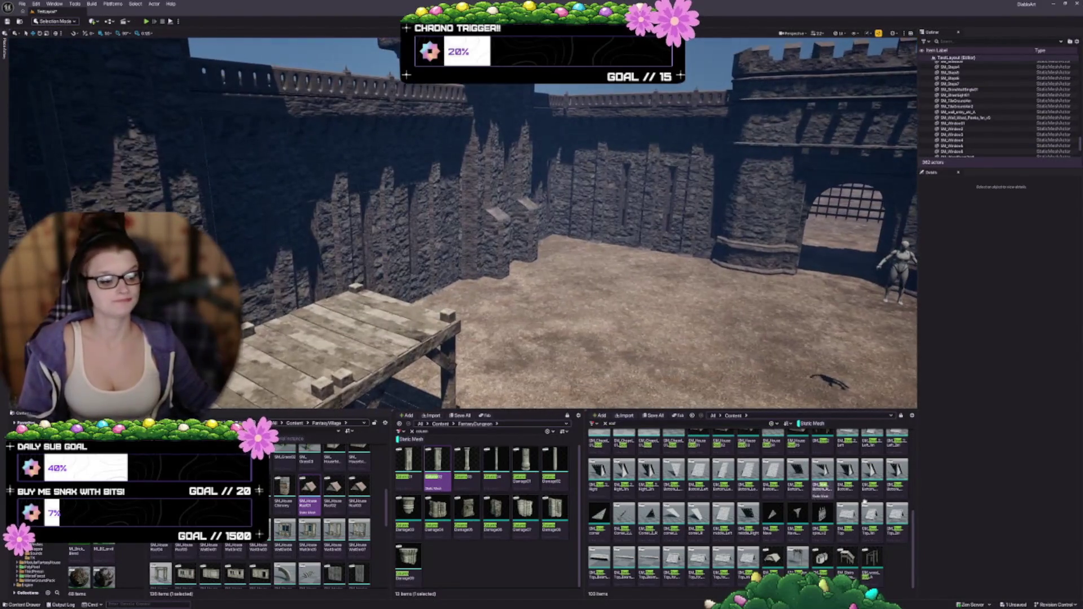
pyautogui.click(846, 555)
pyautogui.moveTo(846, 556)
pyautogui.mouseDown()
pyautogui.moveTo(519, 338)
pyautogui.moveTo(556, 360)
pyautogui.moveTo(556, 339)
pyautogui.moveTo(530, 335)
pyautogui.mouseUp()
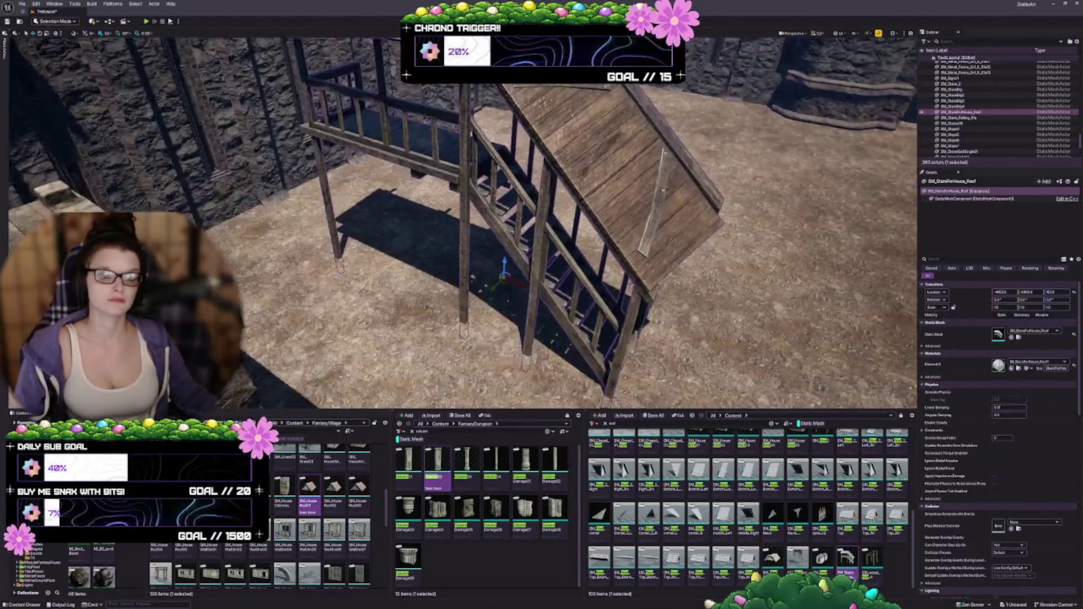
pyautogui.press('Delete')
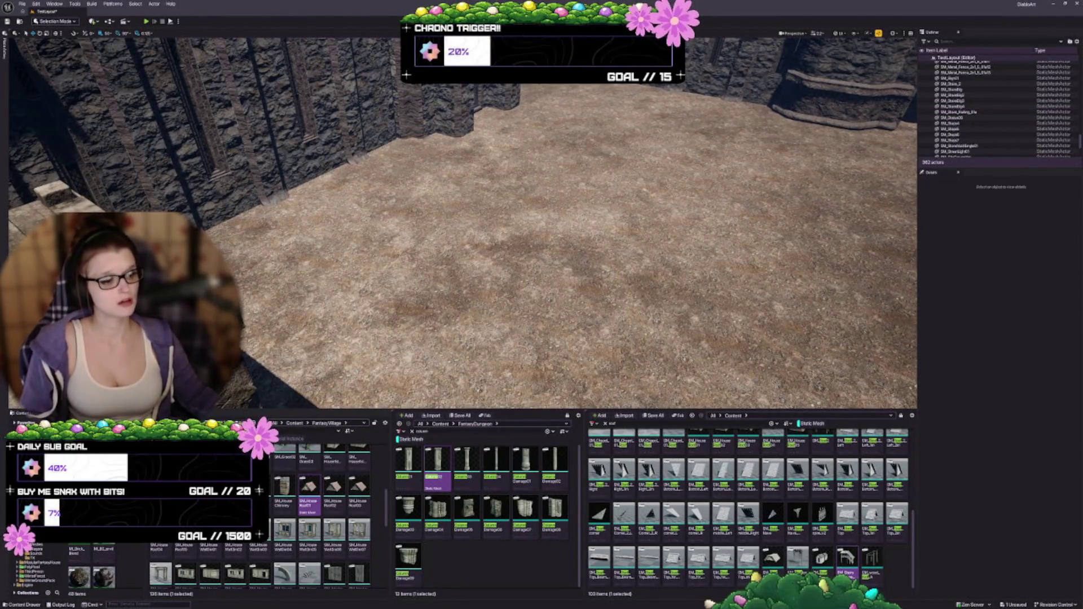
pyautogui.moveTo(530, 335)
pyautogui.mouseDown()
pyautogui.moveTo(502, 335)
pyautogui.moveTo(469, 257)
pyautogui.mouseUp()
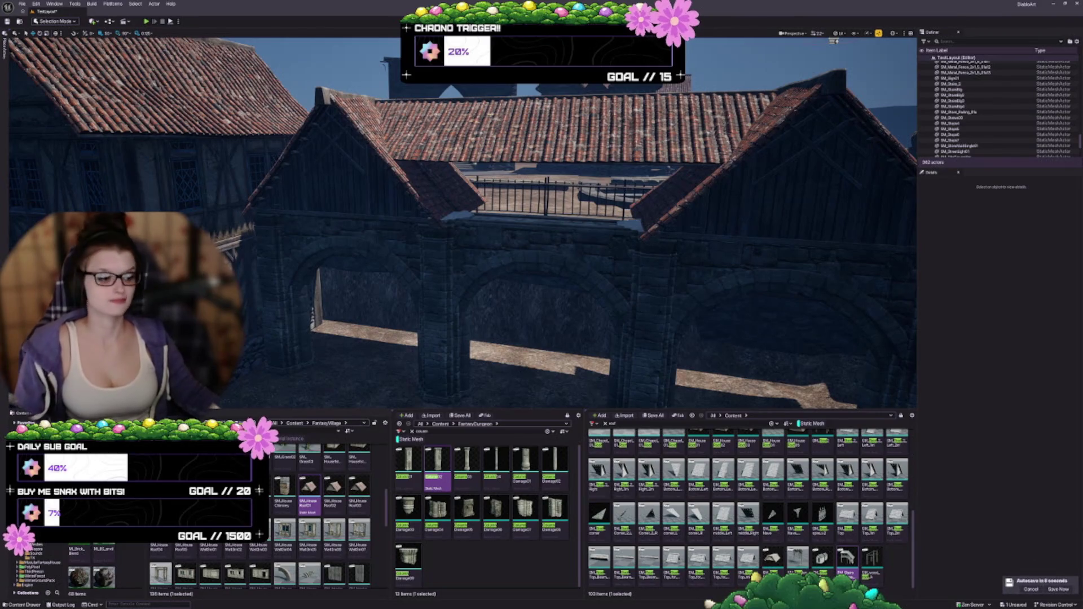
# Step: Save the level via Save Now, browse the asset lists, and fly down to the arches
pyautogui.click(1054, 590)
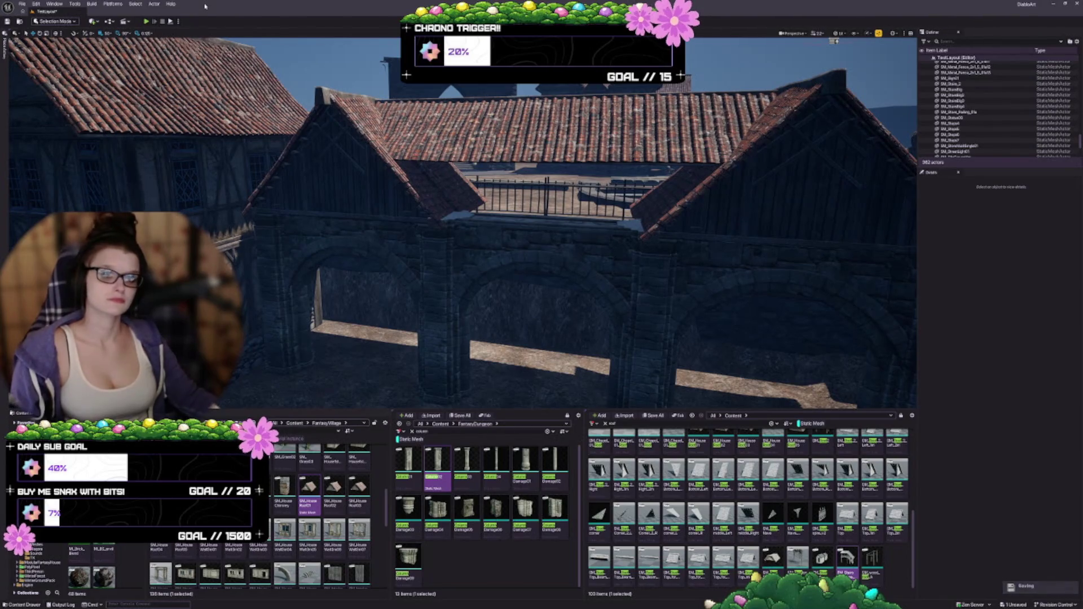
pyautogui.click(428, 431)
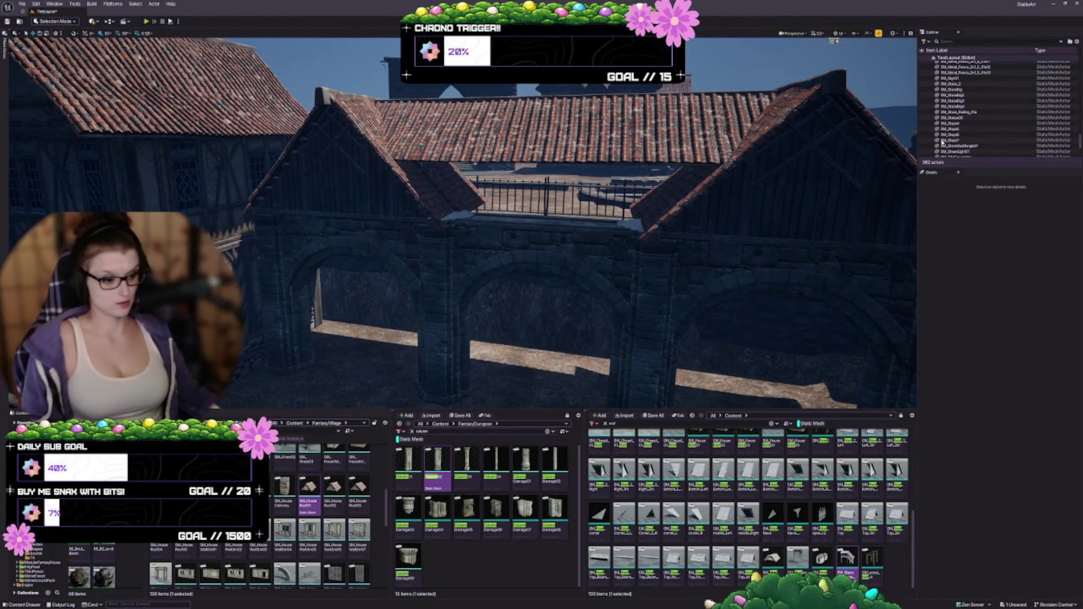
pyautogui.scroll(1, 673, 508)
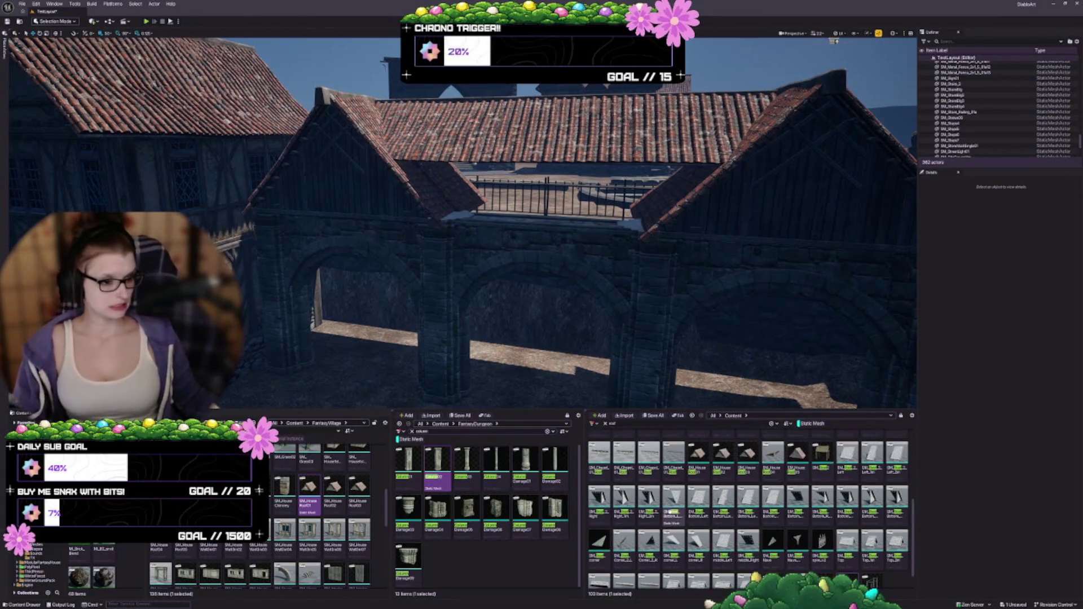
pyautogui.scroll(3, 673, 510)
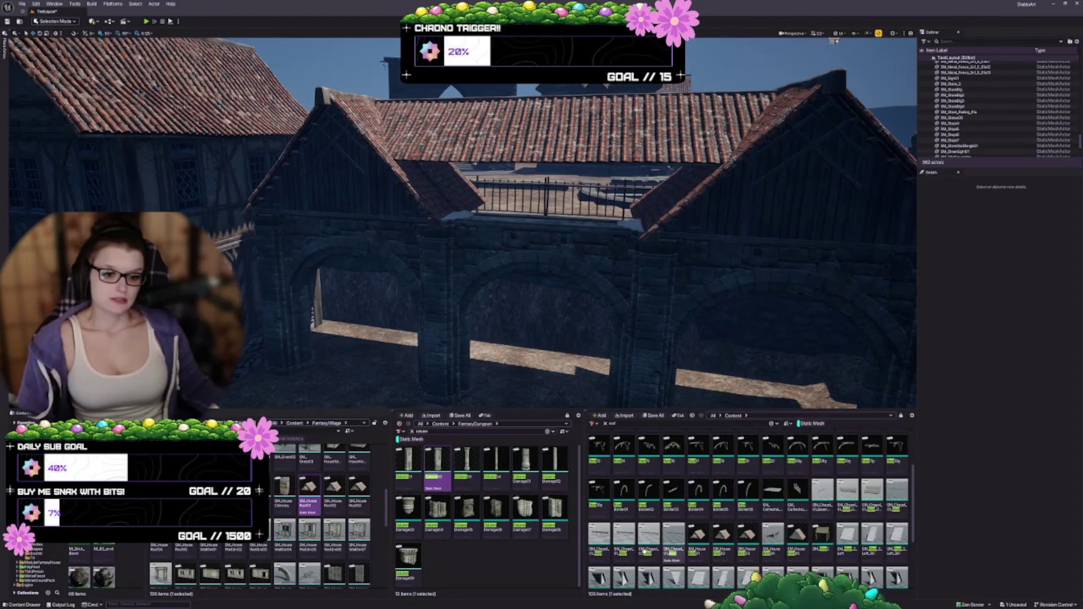
pyautogui.scroll(1, 287, 547)
pyautogui.scroll(2, 287, 547)
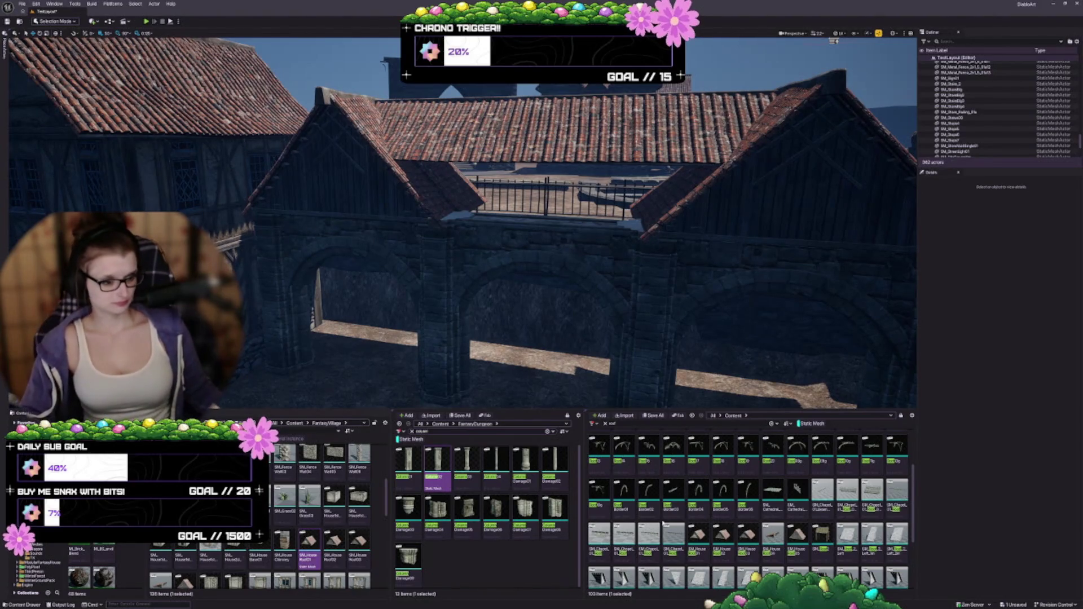
pyautogui.moveTo(808, 482)
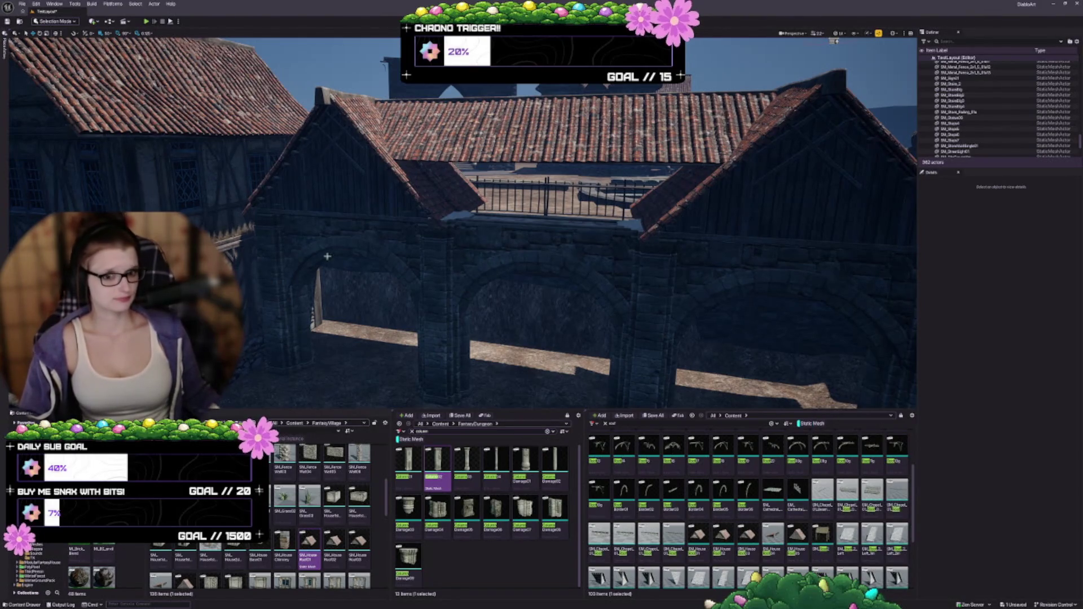
pyautogui.moveTo(328, 257)
pyautogui.mouseDown()
pyautogui.moveTo(327, 242)
pyautogui.moveTo(349, 248)
pyautogui.mouseUp()
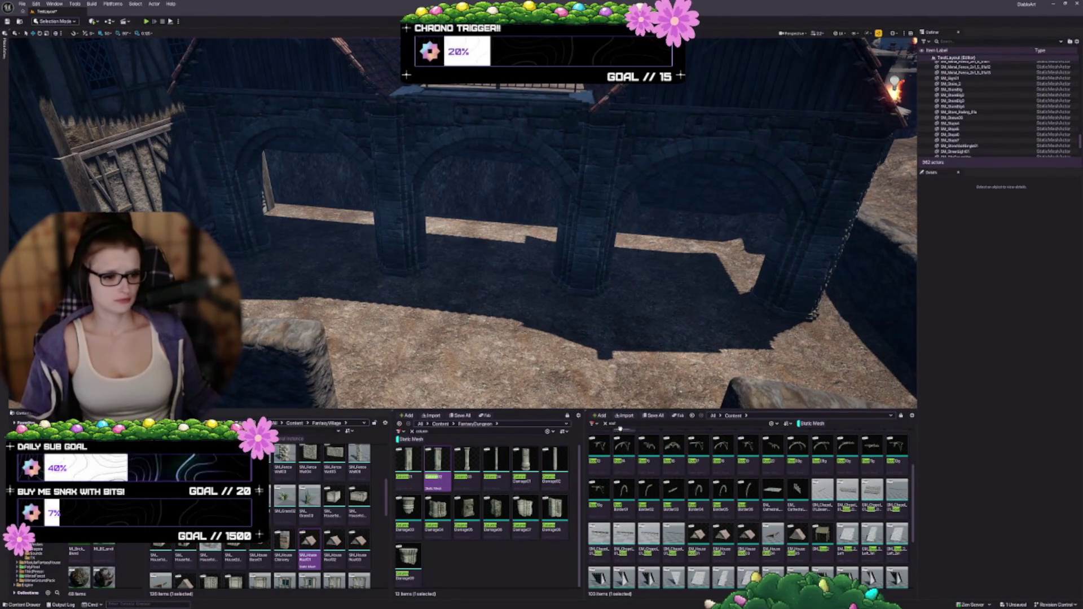
# Step: Search for 'base', drop a fence onto the bridge, and swap it to a house fence panel
pyautogui.press('BackSpace')
pyautogui.press('BackSpace')
pyautogui.press('BackSpace')
pyautogui.write('base')
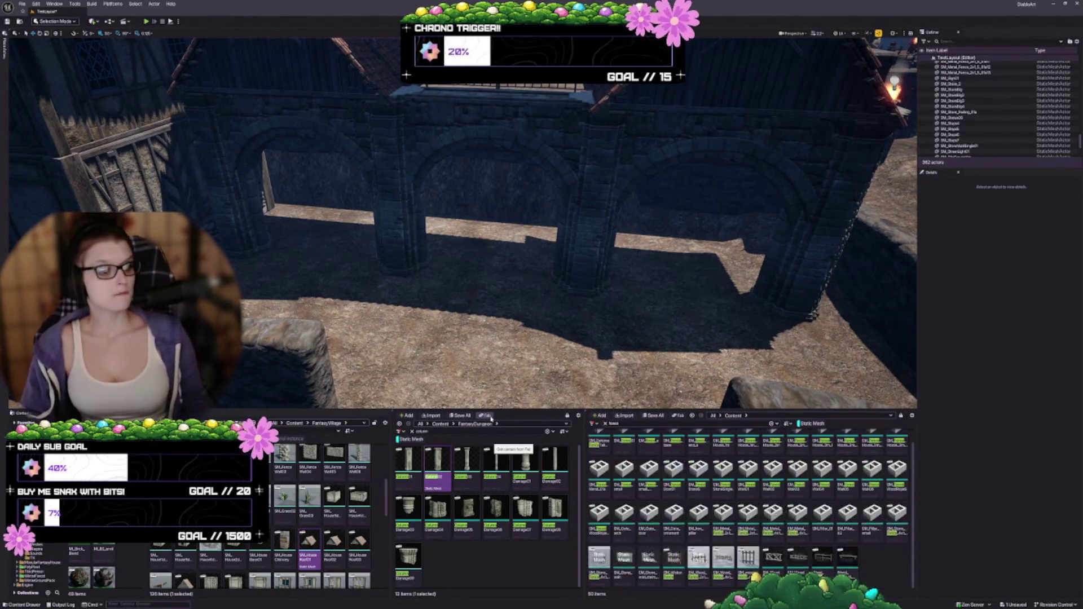
pyautogui.moveTo(497, 265)
pyautogui.mouseDown()
pyautogui.moveTo(497, 256)
pyautogui.moveTo(496, 270)
pyautogui.mouseUp()
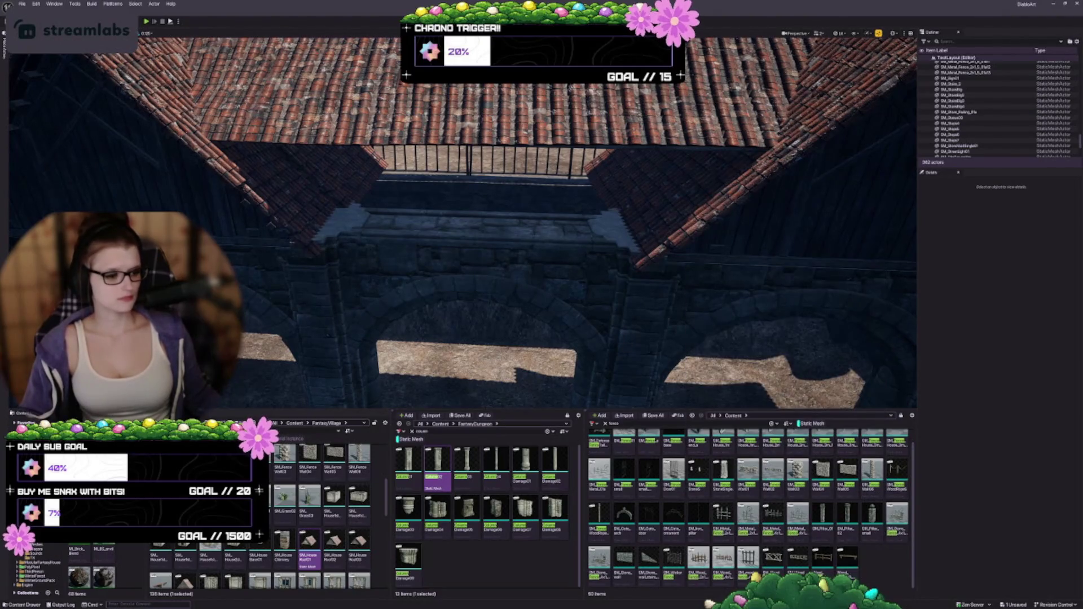
pyautogui.moveTo(801, 557)
pyautogui.mouseDown()
pyautogui.moveTo(570, 304)
pyautogui.moveTo(440, 230)
pyautogui.moveTo(455, 217)
pyautogui.moveTo(378, 274)
pyautogui.mouseUp()
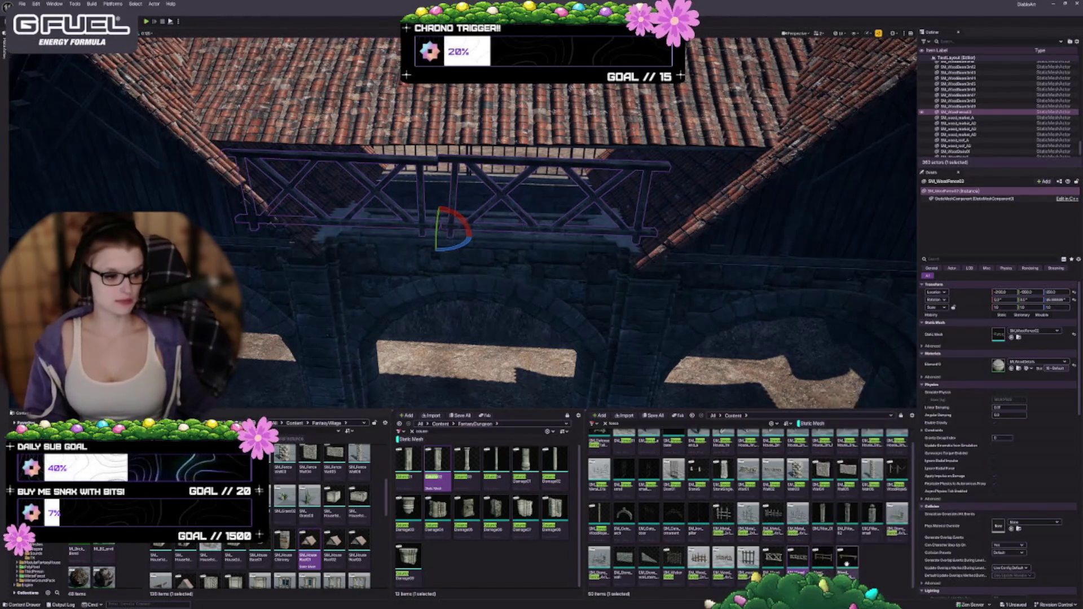
pyautogui.scroll(1, 812, 546)
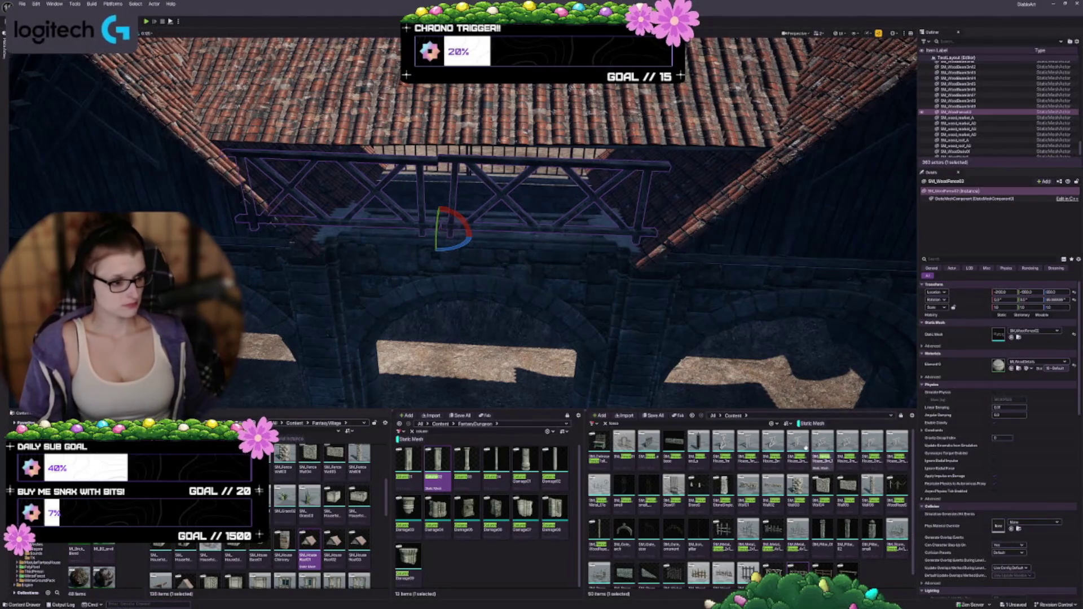
pyautogui.click(1012, 337)
# Step: Rotate the fence panel around its vertical axis, then undo an attempted enlargement
pyautogui.moveTo(457, 245); pyautogui.dragTo(470, 290)
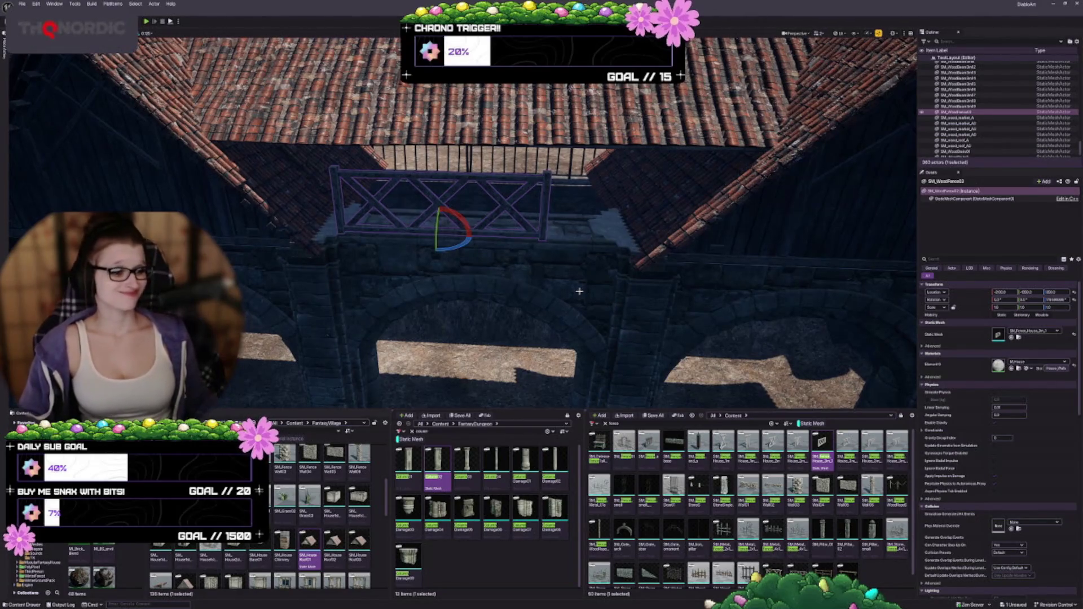
pyautogui.scroll(2, 578, 291)
pyautogui.moveTo(579, 291); pyautogui.dragTo(589, 303)
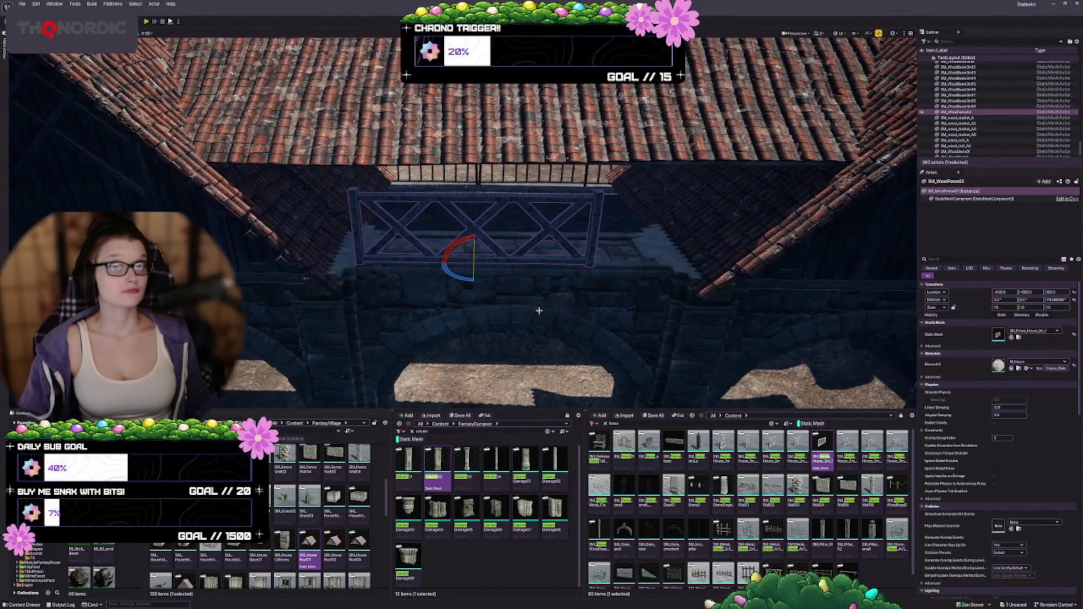
pyautogui.press('w')
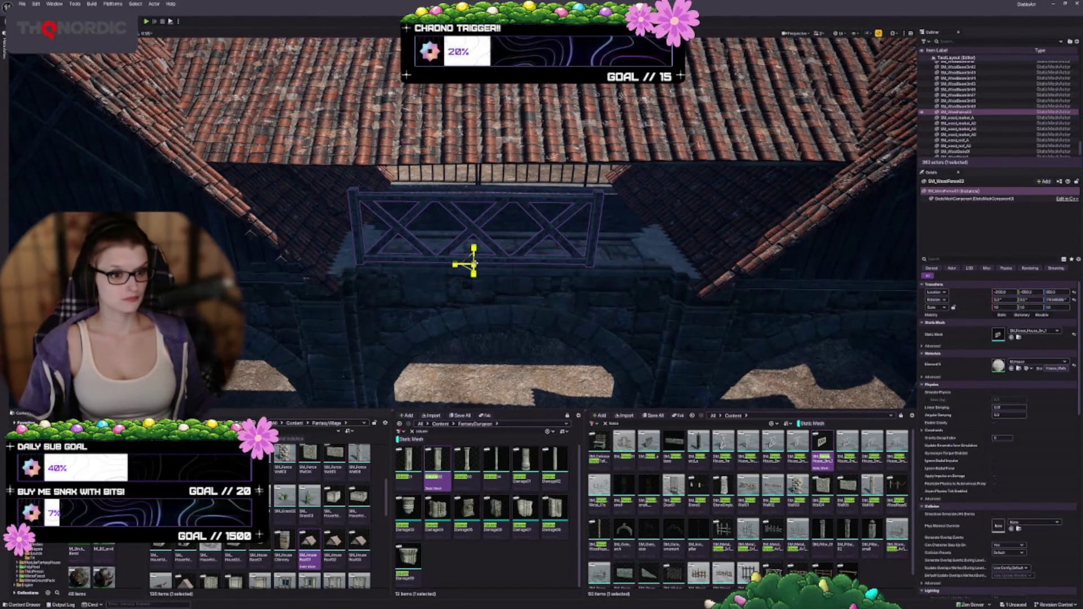
pyautogui.moveTo(525, 271); pyautogui.dragTo(533, 282)
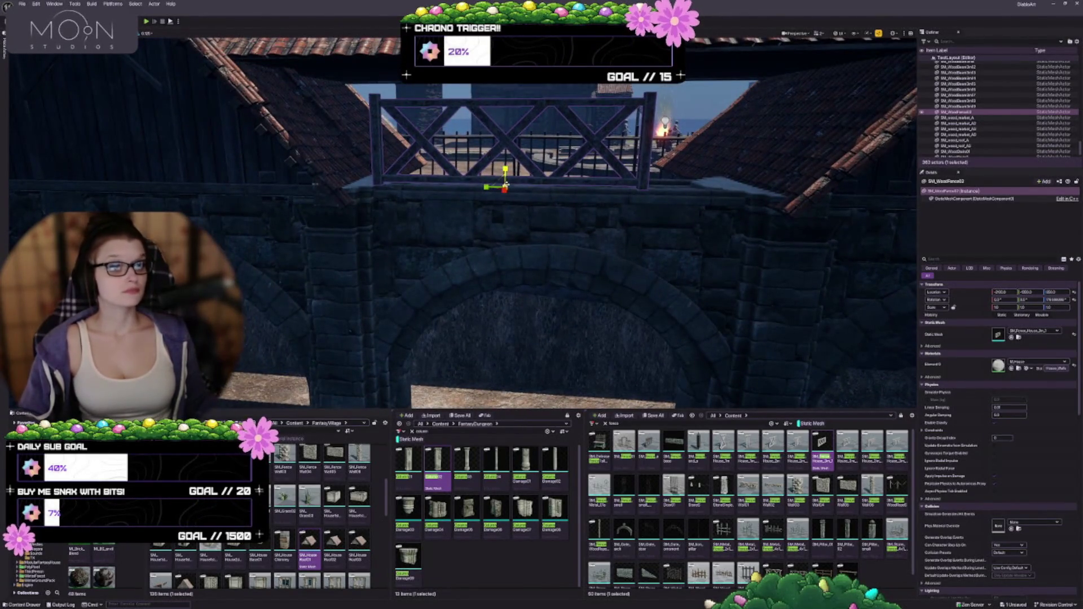
pyautogui.moveTo(506, 188); pyautogui.dragTo(504, 187)
pyautogui.scroll(-5, 504, 186)
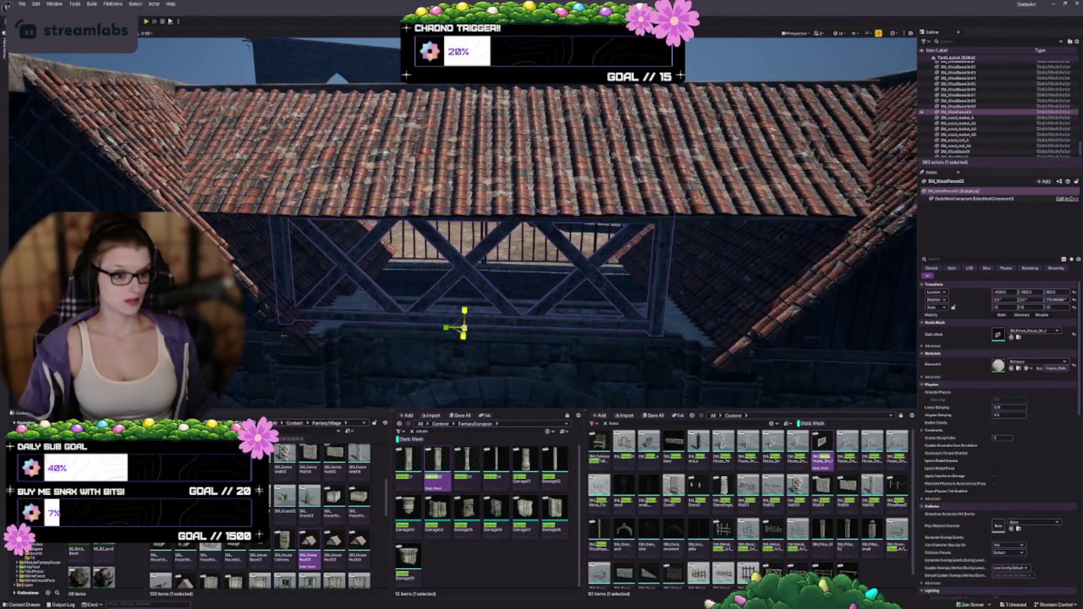
pyautogui.moveTo(464, 327); pyautogui.dragTo(464, 327)
pyautogui.hotkey('ctrl', 'z')
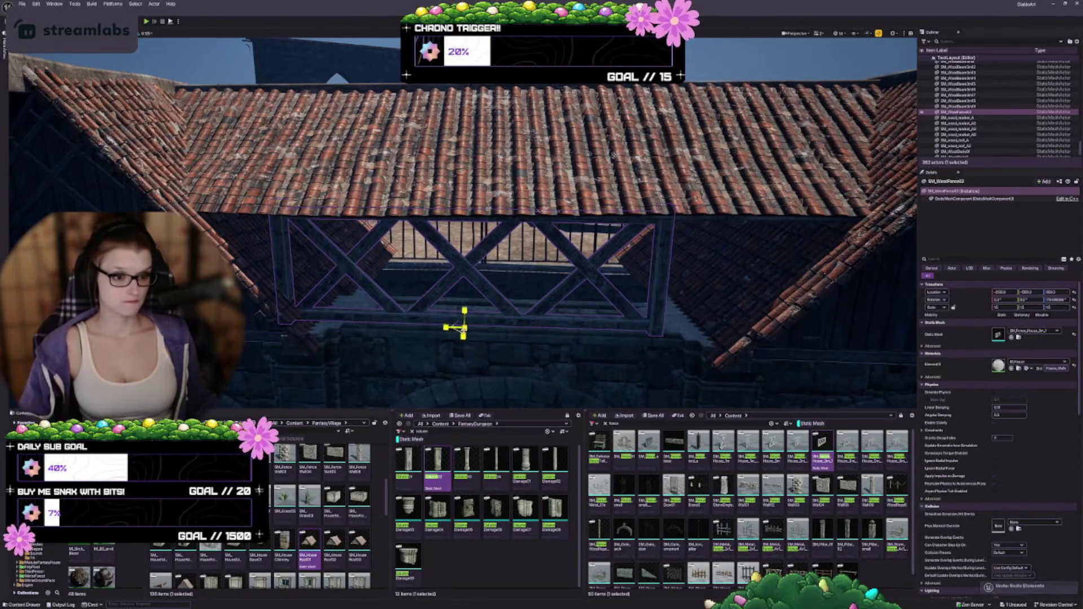
pyautogui.hotkey('ctrl', 'z')
pyautogui.press('Escape')
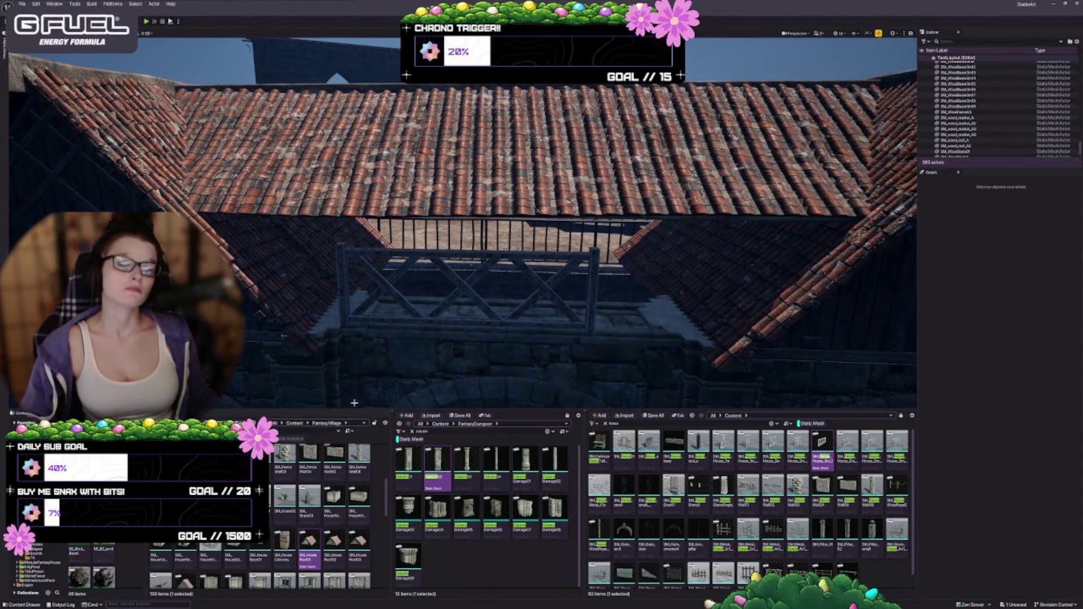
# Step: Delete the cross-braced wooden fence panel from atop the stone arch wall
pyautogui.moveTo(361, 395)
pyautogui.mouseDown()
pyautogui.moveTo(384, 365)
pyautogui.moveTo(470, 348)
pyautogui.mouseUp()
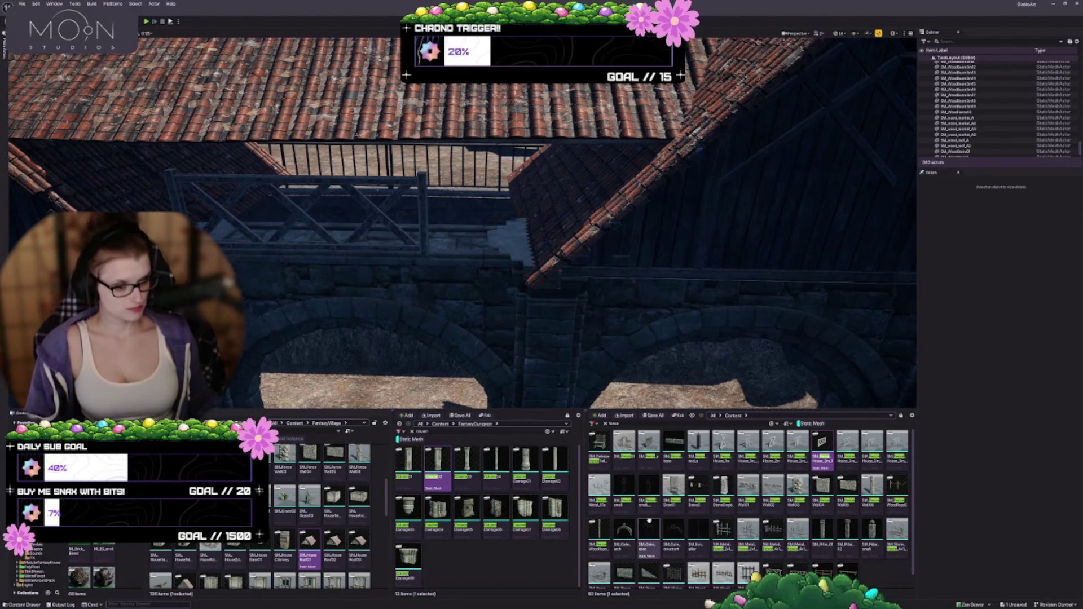
pyautogui.scroll(-1, 649, 519)
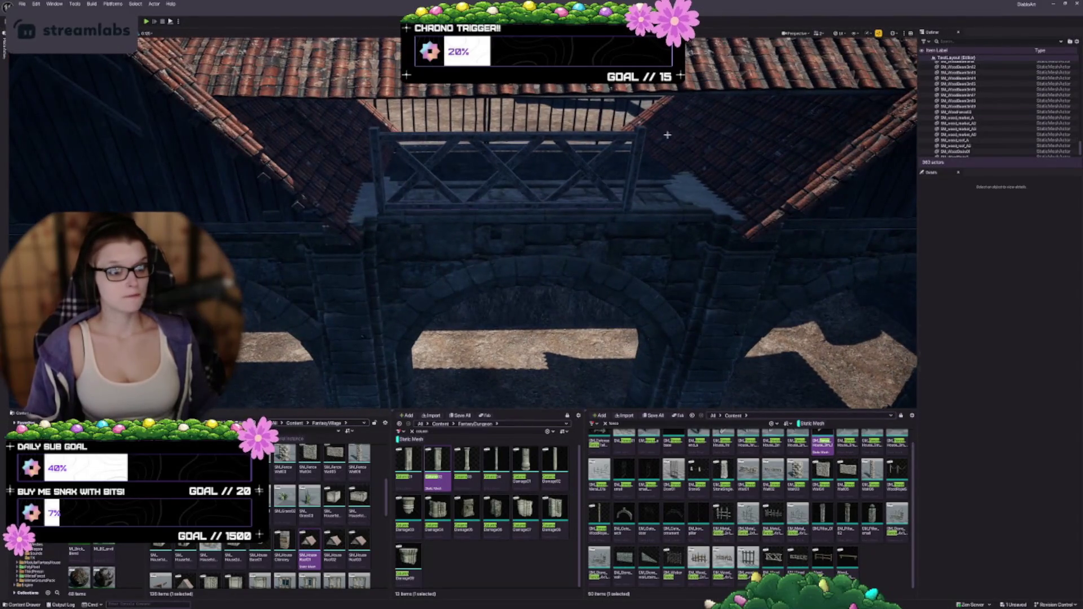
pyautogui.click(667, 135)
pyautogui.press('Delete')
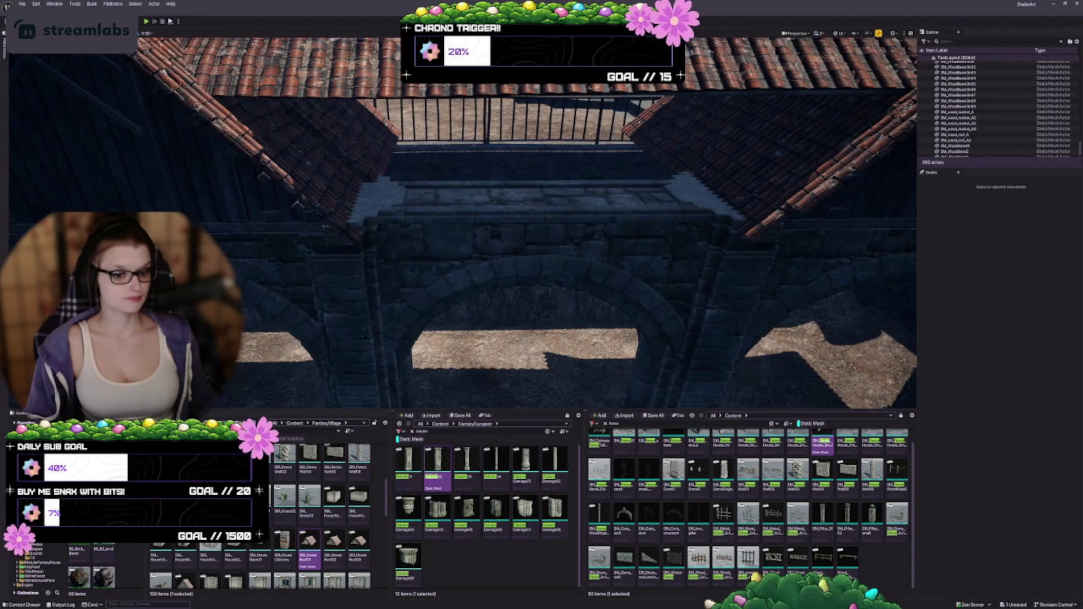
# Step: Place the SM_Floor wooden platform on the bridge, slide it along, and scale it up uniformly
pyautogui.moveTo(309, 544)
pyautogui.mouseDown()
pyautogui.moveTo(382, 181)
pyautogui.moveTo(450, 205)
pyautogui.moveTo(505, 203)
pyautogui.moveTo(564, 220)
pyautogui.moveTo(553, 237)
pyautogui.moveTo(524, 226)
pyautogui.mouseUp()
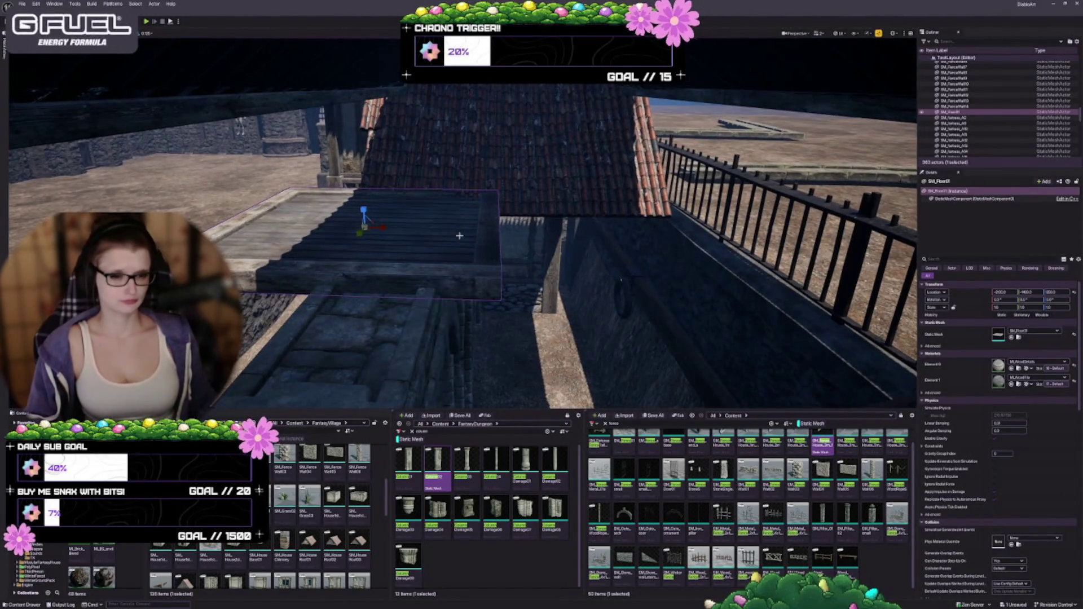
pyautogui.moveTo(382, 229)
pyautogui.mouseDown()
pyautogui.moveTo(546, 238)
pyautogui.moveTo(520, 230)
pyautogui.mouseUp()
pyautogui.moveTo(495, 150); pyautogui.dragTo(617, 294)
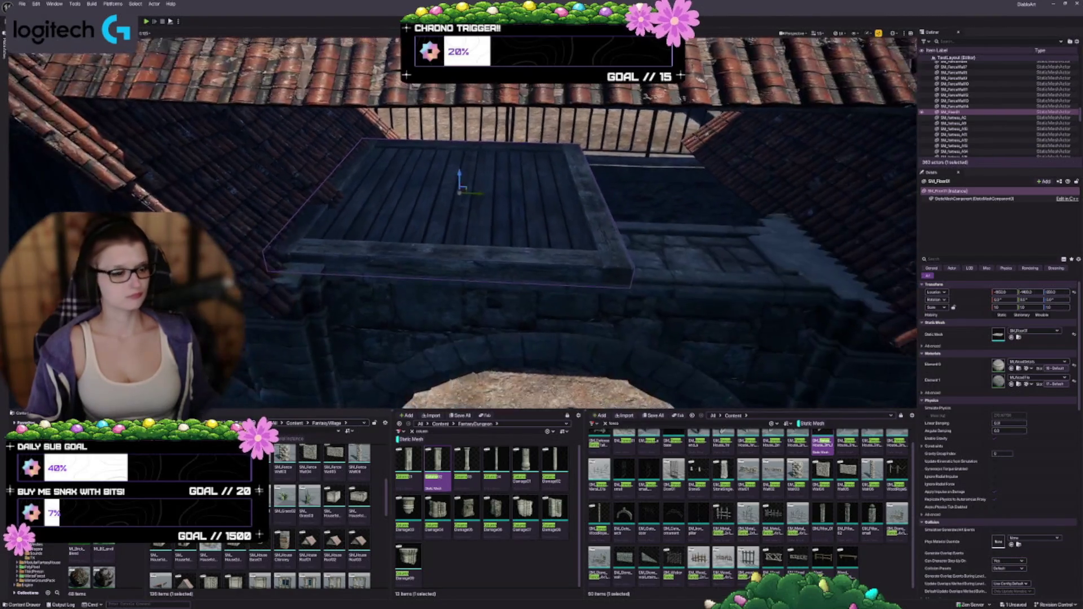
pyautogui.moveTo(523, 200); pyautogui.dragTo(437, 184)
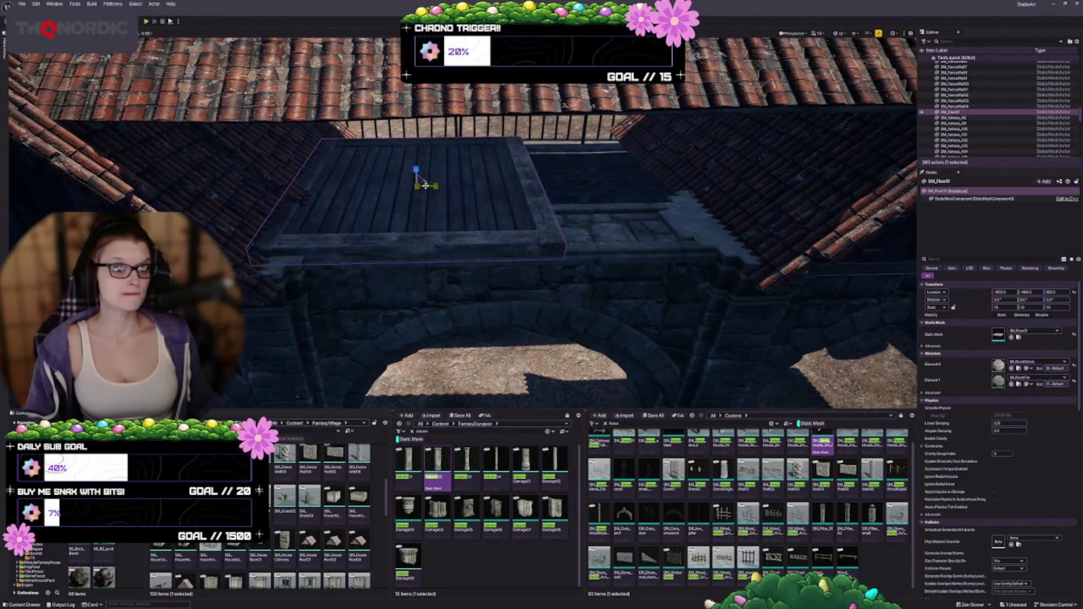
pyautogui.moveTo(418, 182); pyautogui.dragTo(451, 180)
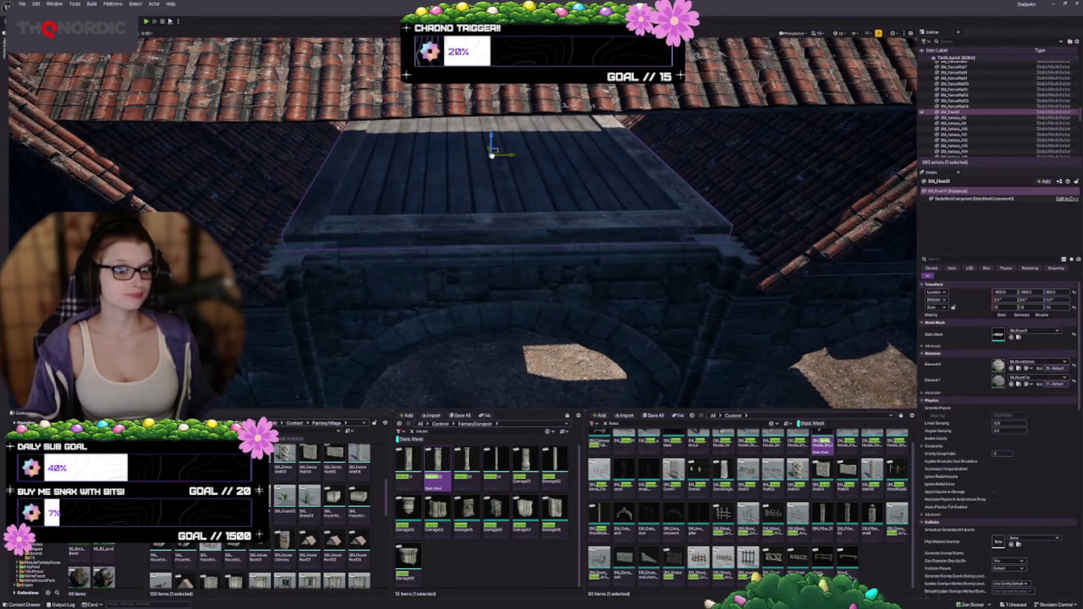
pyautogui.moveTo(492, 155)
pyautogui.mouseDown()
pyautogui.moveTo(451, 206)
pyautogui.moveTo(452, 186)
pyautogui.moveTo(497, 180)
pyautogui.moveTo(471, 192)
pyautogui.mouseUp()
# Step: Frame the wooden floor and slide it right into place beside the railing
pyautogui.press('f')
pyautogui.moveTo(722, 169); pyautogui.dragTo(681, 172)
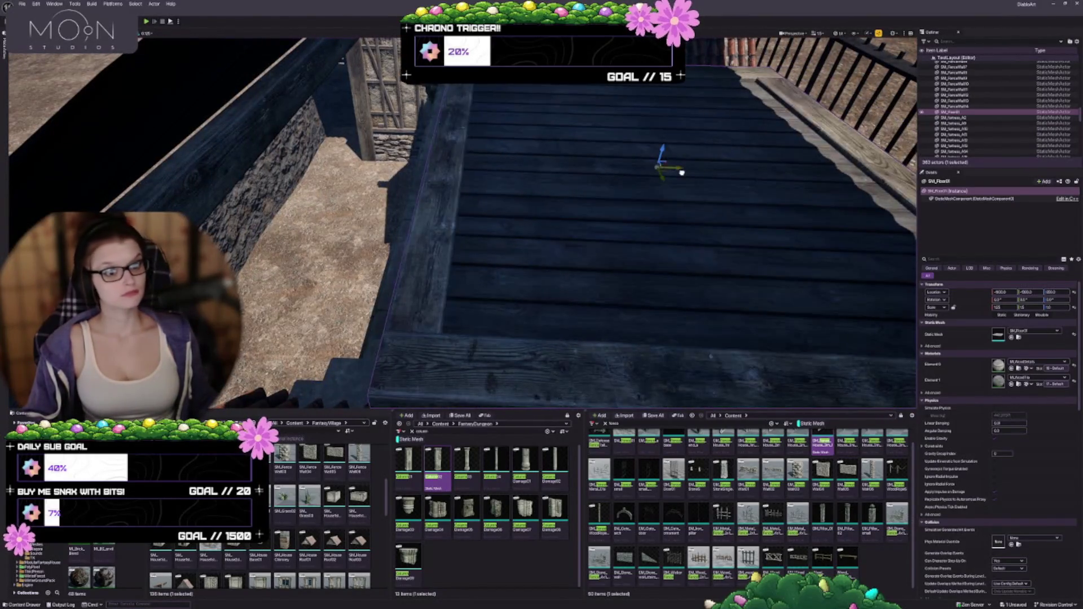
pyautogui.moveTo(605, 210)
pyautogui.mouseDown()
pyautogui.moveTo(505, 220)
pyautogui.moveTo(483, 270)
pyautogui.moveTo(496, 271)
pyautogui.mouseUp()
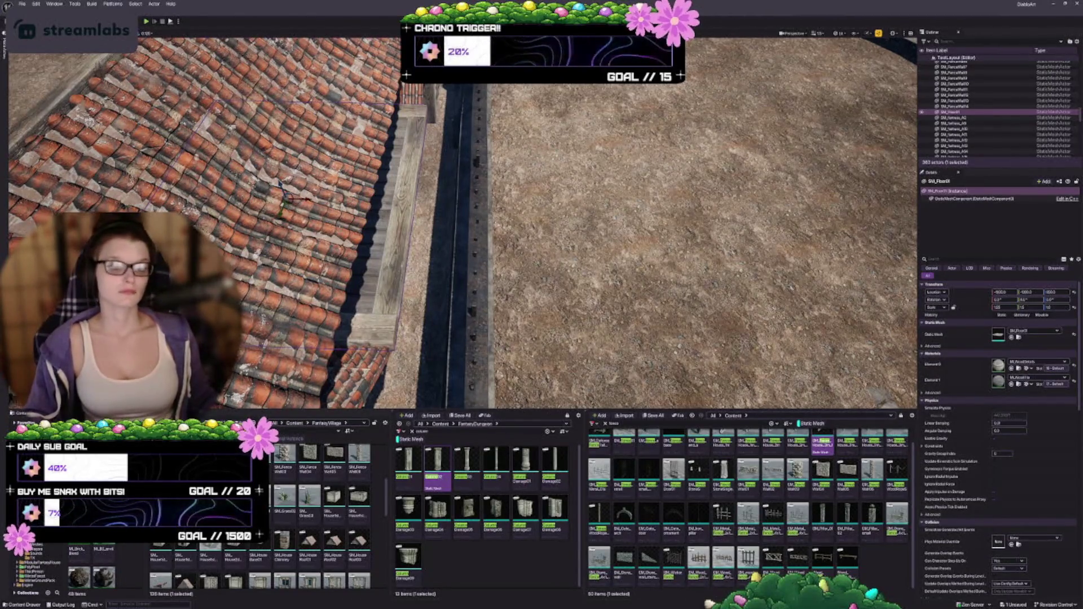
pyautogui.moveTo(496, 271)
pyautogui.mouseDown()
pyautogui.moveTo(496, 285)
pyautogui.moveTo(389, 270)
pyautogui.moveTo(412, 280)
pyautogui.moveTo(411, 299)
pyautogui.mouseUp()
pyautogui.click(494, 175)
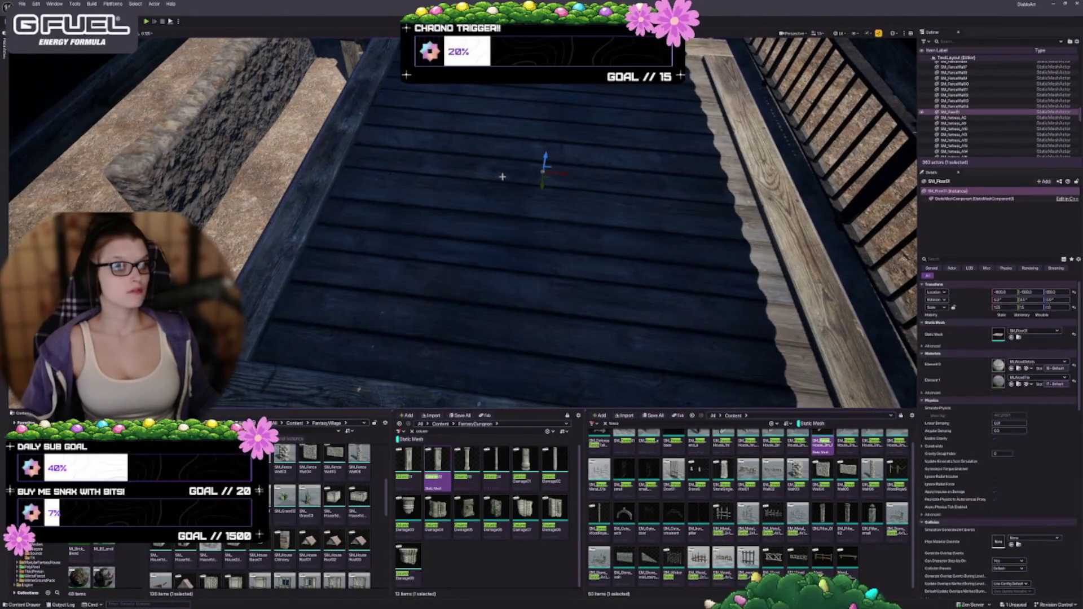
pyautogui.moveTo(502, 175)
pyautogui.mouseDown()
pyautogui.moveTo(541, 251)
pyautogui.moveTo(812, 88)
pyautogui.mouseUp()
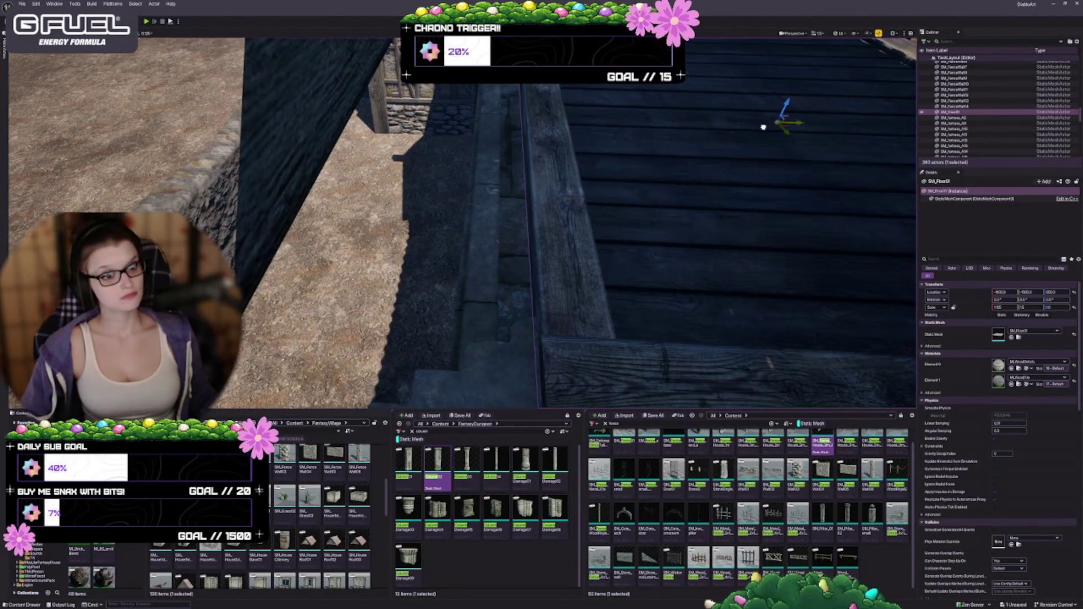
pyautogui.hotkey('ctrl', 'z')
pyautogui.moveTo(720, 122)
pyautogui.mouseDown()
pyautogui.moveTo(770, 121)
pyautogui.moveTo(756, 124)
pyautogui.mouseUp()
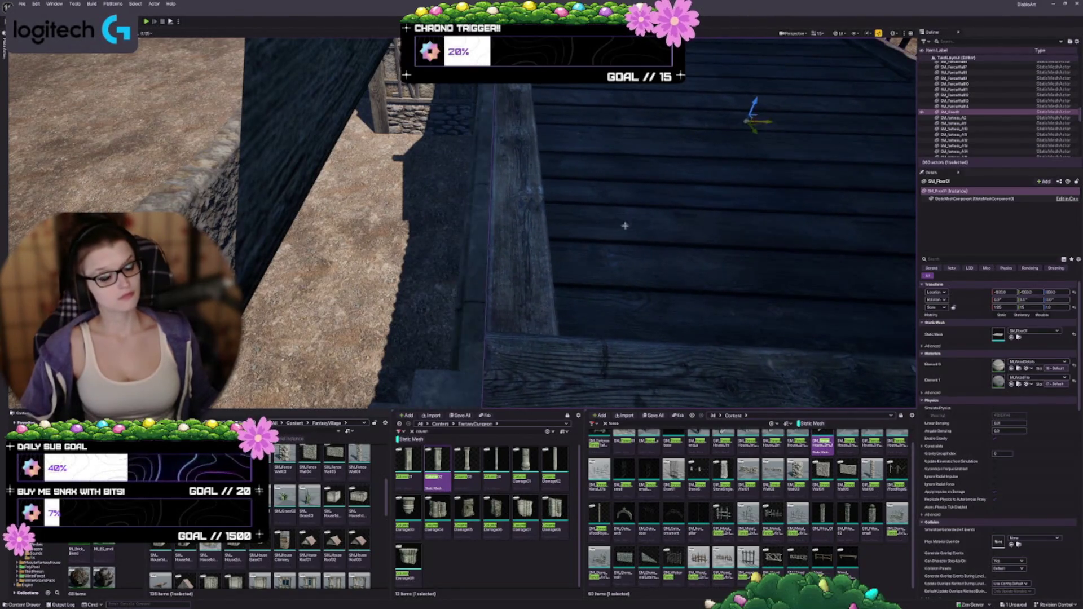
# Step: Check the floor from the arch side, then deselect it
pyautogui.moveTo(624, 223)
pyautogui.mouseDown()
pyautogui.moveTo(553, 237)
pyautogui.moveTo(536, 225)
pyautogui.moveTo(525, 243)
pyautogui.moveTo(485, 225)
pyautogui.moveTo(477, 242)
pyautogui.mouseUp()
pyautogui.press('Escape')
pyautogui.moveTo(558, 205)
pyautogui.mouseDown()
pyautogui.moveTo(503, 159)
pyautogui.moveTo(529, 143)
pyautogui.mouseUp()
pyautogui.click(502, 158)
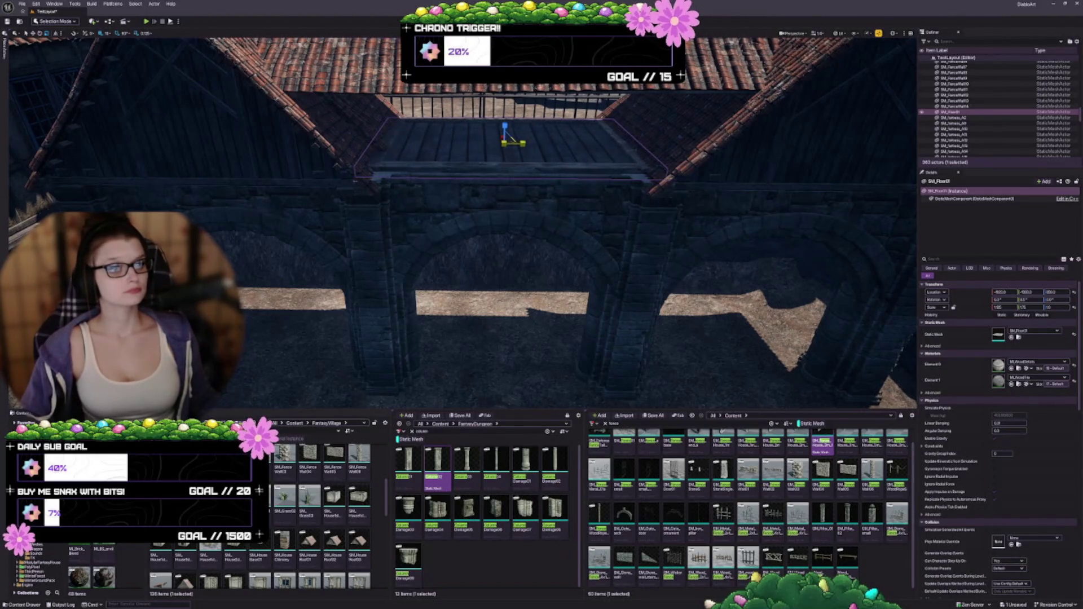
pyautogui.press('Escape')
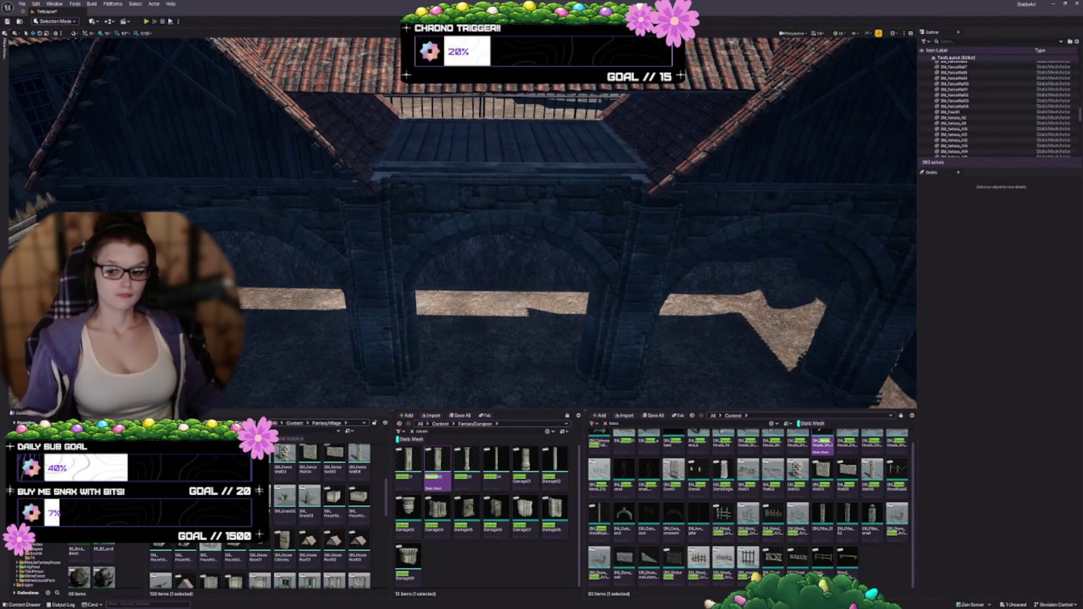
pyautogui.scroll(-5, 435, 286)
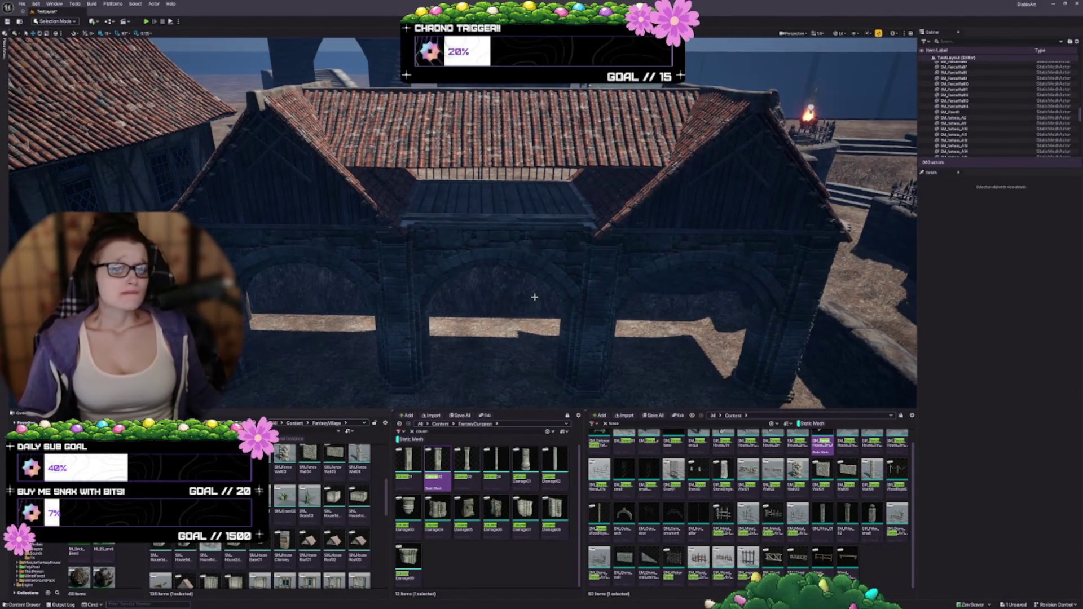
pyautogui.scroll(5, 477, 308)
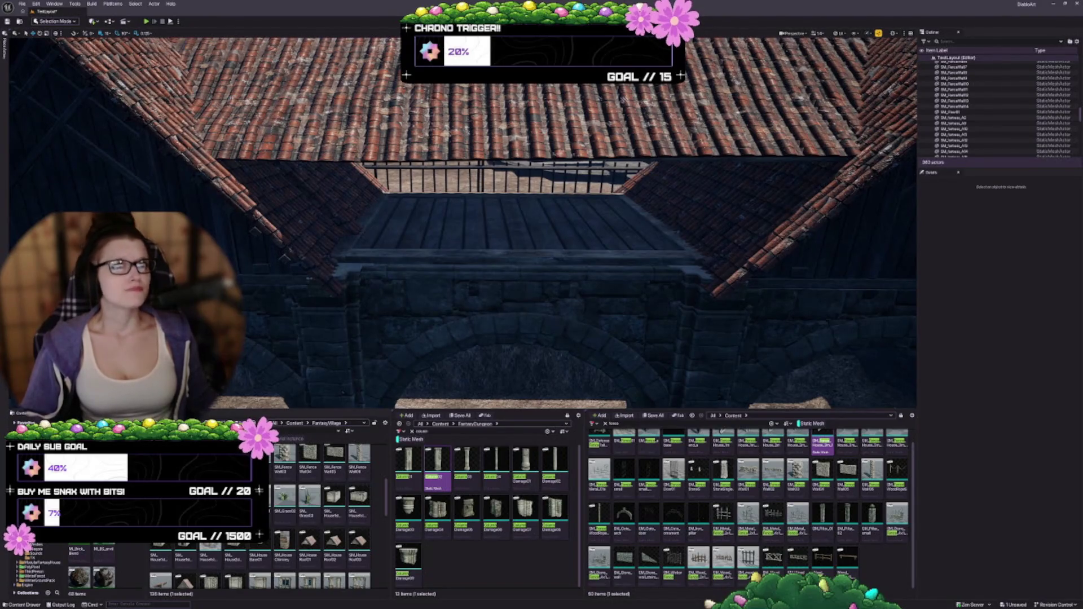
pyautogui.scroll(-5, 481, 293)
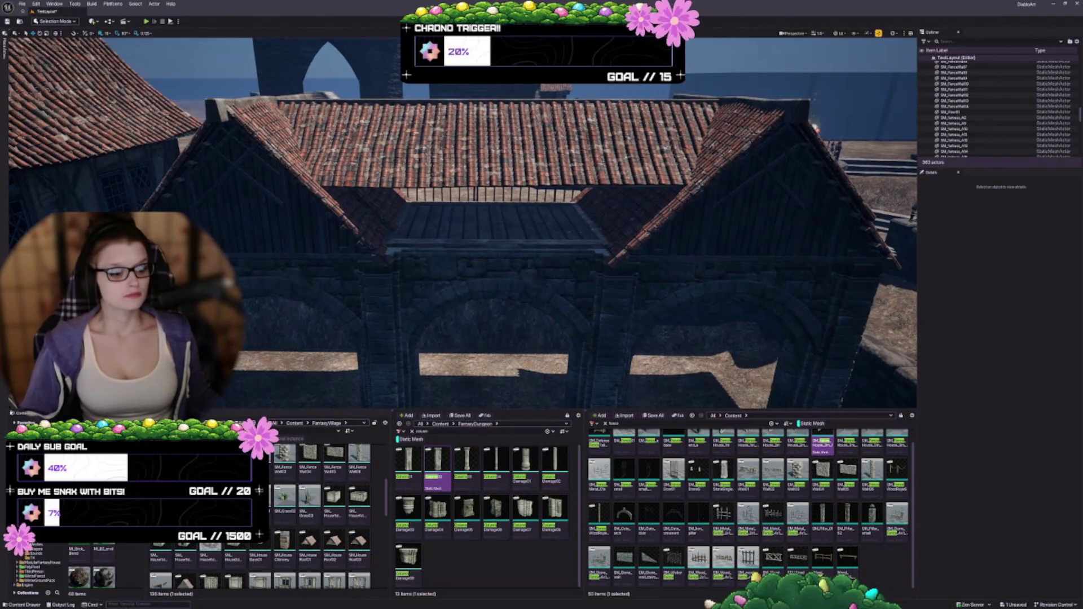
pyautogui.scroll(1, 736, 479)
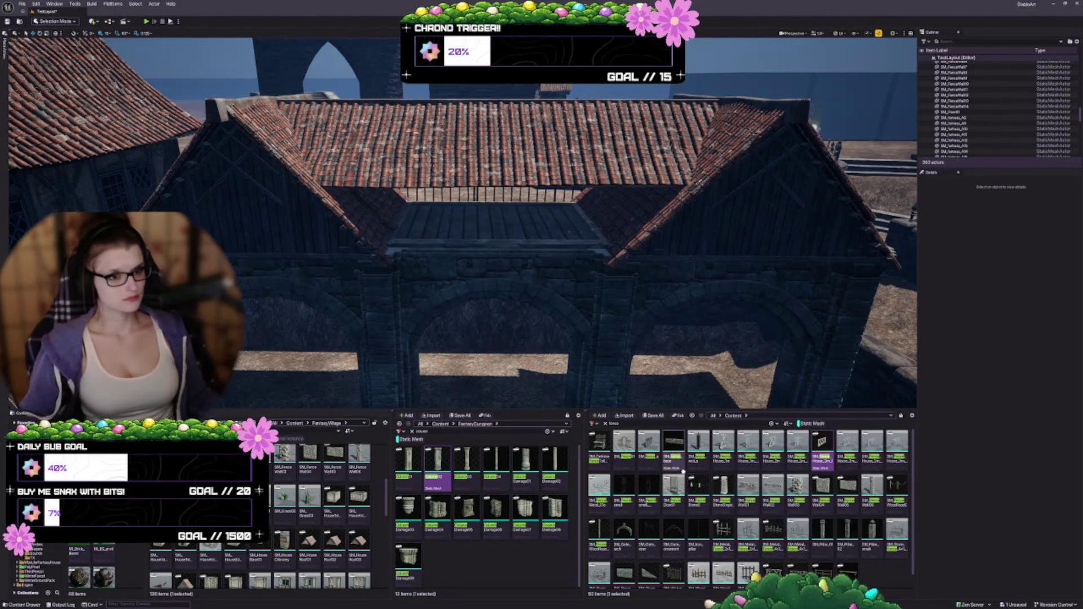
pyautogui.moveTo(463, 226)
pyautogui.mouseDown()
pyautogui.moveTo(440, 260)
pyautogui.moveTo(497, 191)
pyautogui.moveTo(553, 209)
pyautogui.moveTo(609, 206)
pyautogui.moveTo(586, 202)
pyautogui.mouseUp()
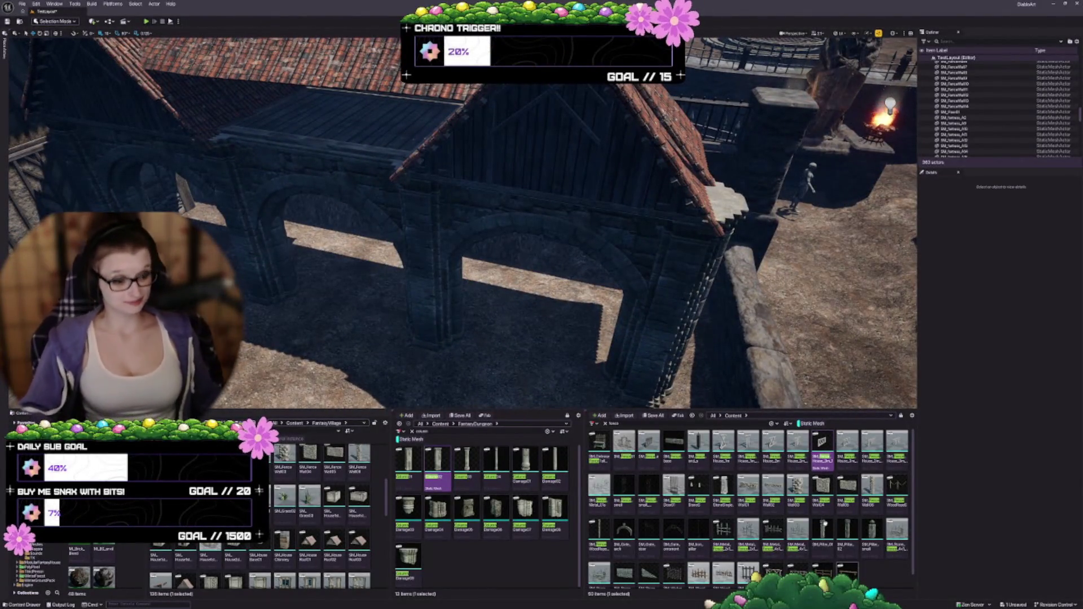
pyautogui.scroll(-1, 810, 546)
pyautogui.scroll(1, 810, 546)
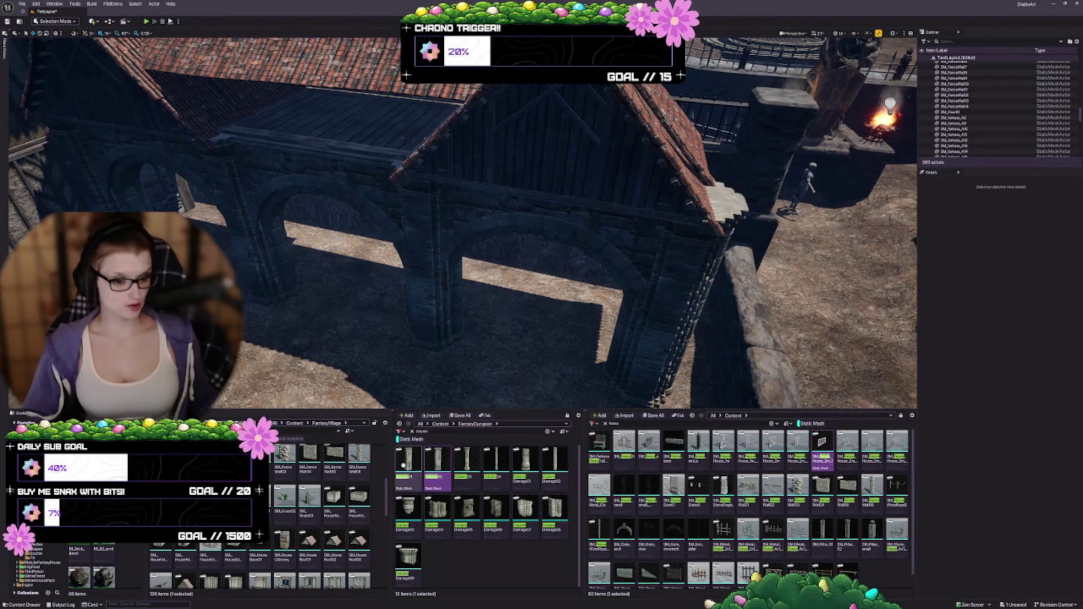
pyautogui.moveTo(564, 226)
pyautogui.mouseDown()
pyautogui.moveTo(598, 226)
pyautogui.moveTo(598, 253)
pyautogui.moveTo(608, 224)
pyautogui.mouseUp()
pyautogui.scroll(1, 181, 558)
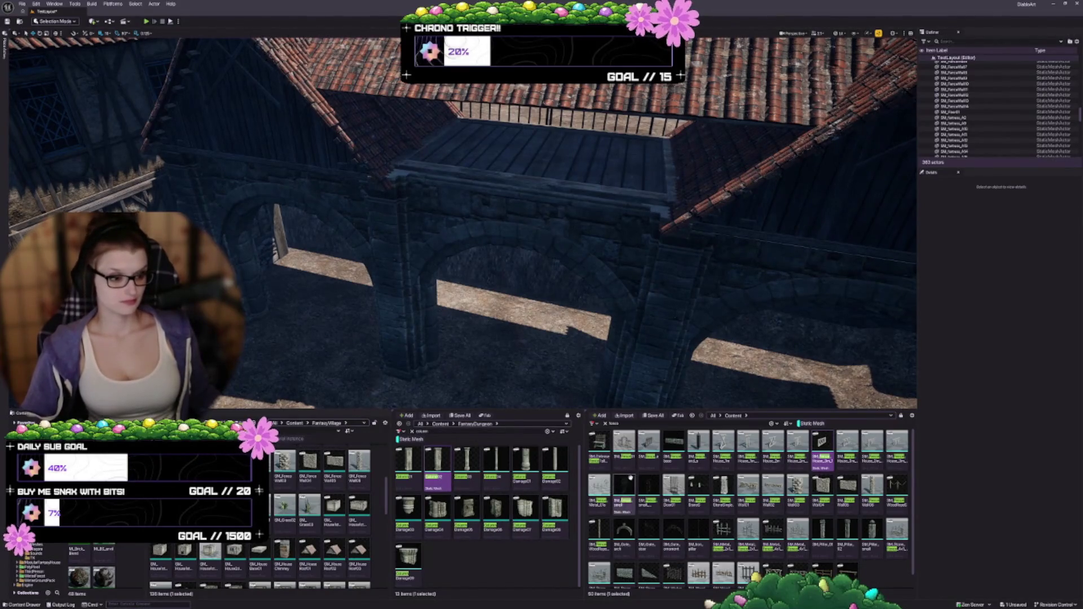
# Step: Search the right Content Browser for 'wa' and fly down to the alley by the arches
pyautogui.click(653, 422)
pyautogui.write('wall')
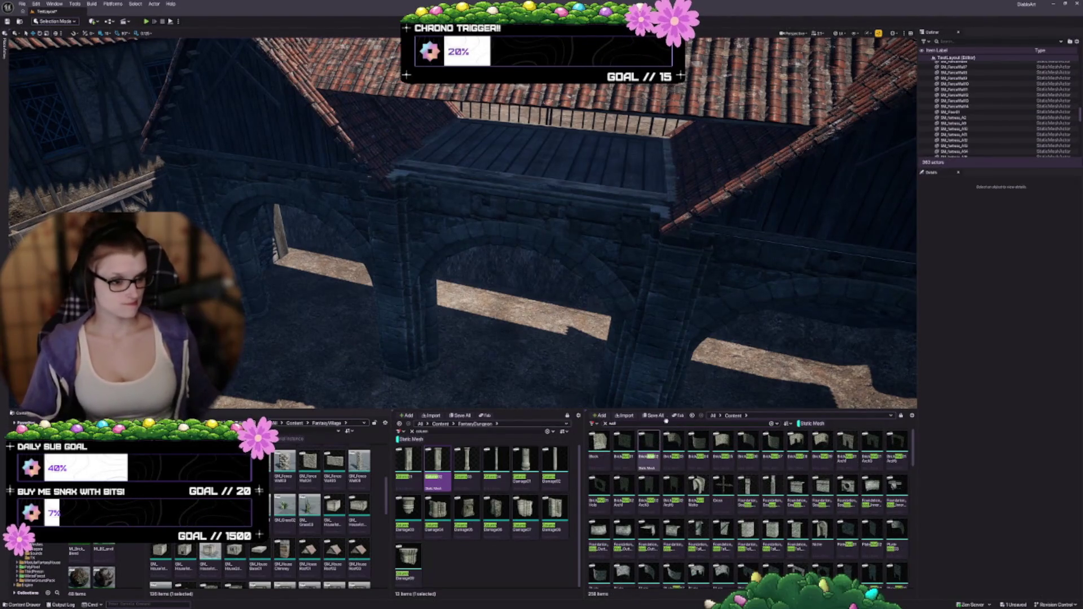
pyautogui.moveTo(463, 225)
pyautogui.mouseDown()
pyautogui.moveTo(440, 248)
pyautogui.moveTo(468, 265)
pyautogui.moveTo(502, 236)
pyautogui.moveTo(525, 257)
pyautogui.moveTo(564, 263)
pyautogui.mouseUp()
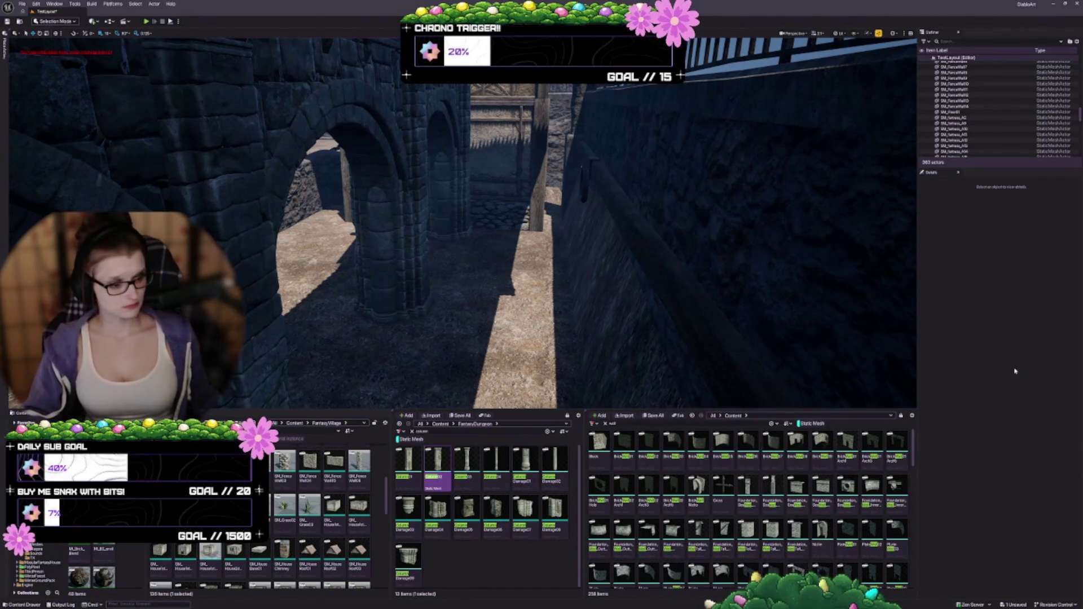
# Step: Scroll through the filtered wall assets in the Content Browser
pyautogui.scroll(-5, 839, 503)
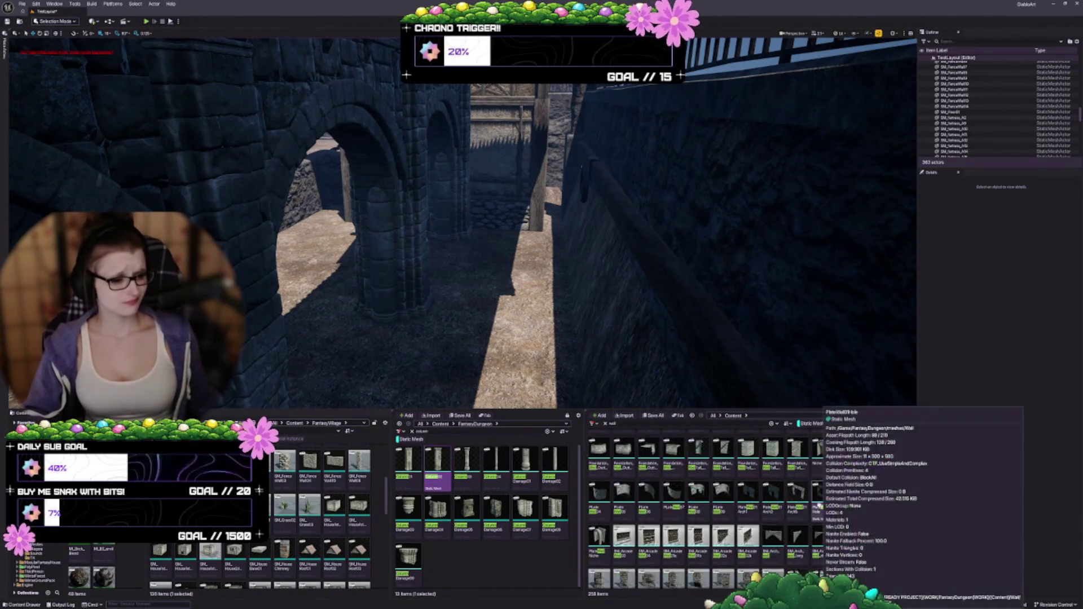
pyautogui.scroll(-2, 838, 502)
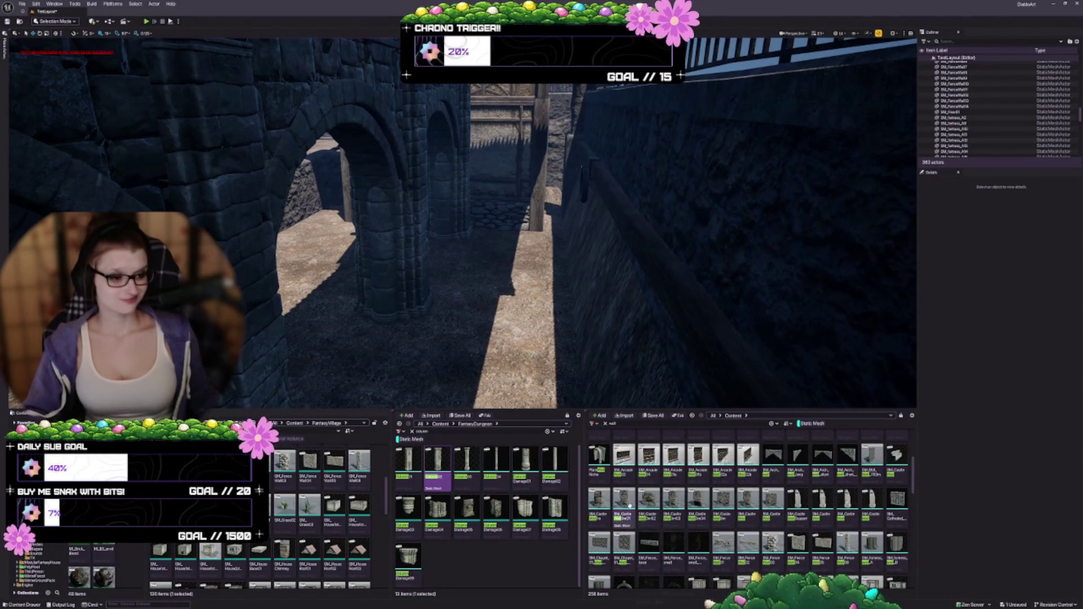
pyautogui.scroll(-2, 630, 505)
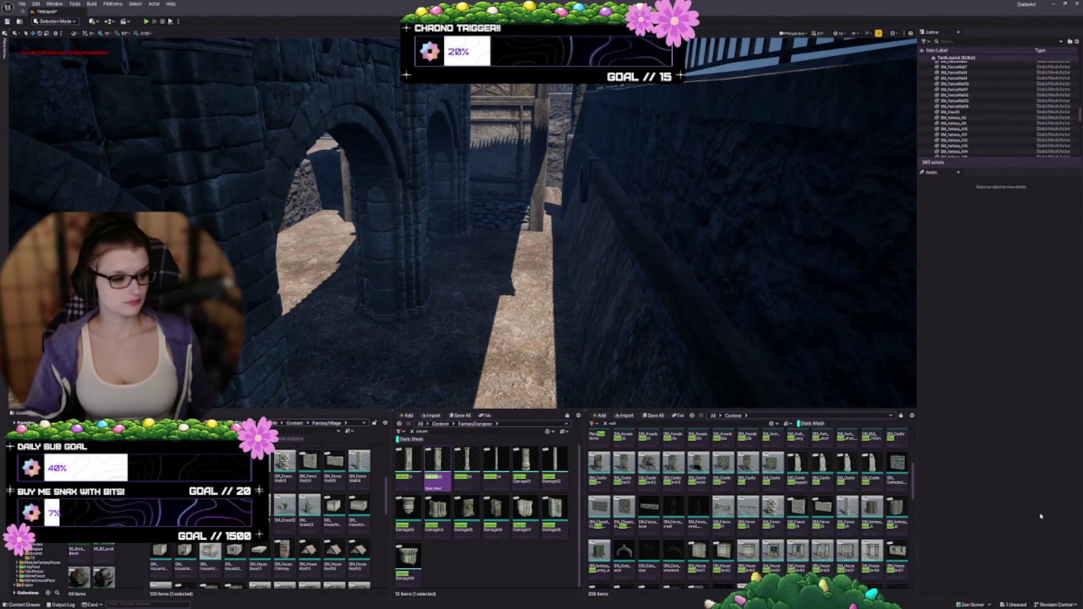
pyautogui.scroll(-2, 782, 526)
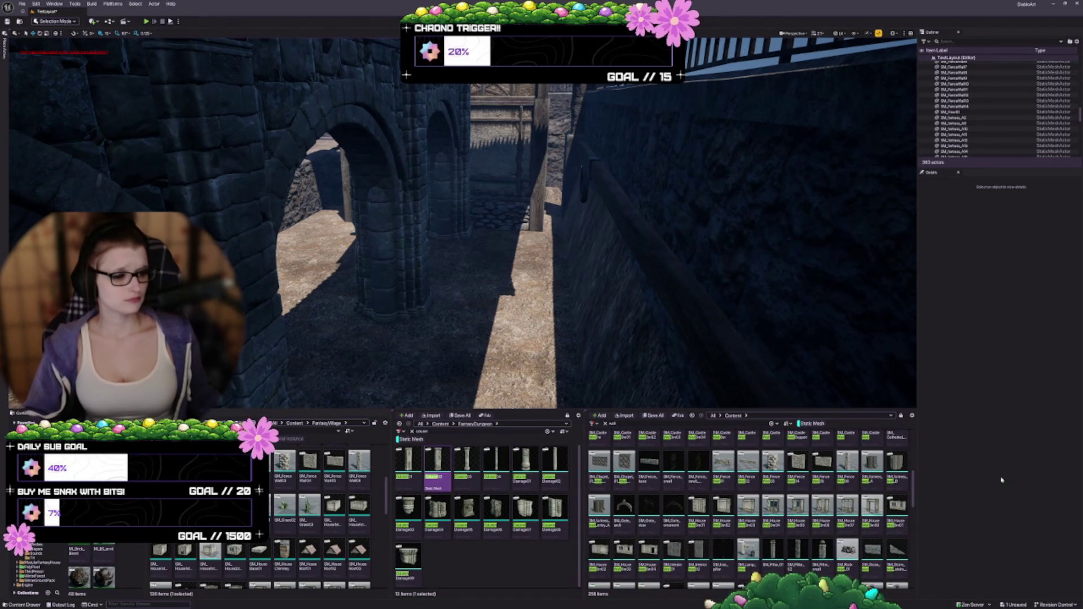
pyautogui.scroll(-10, 791, 491)
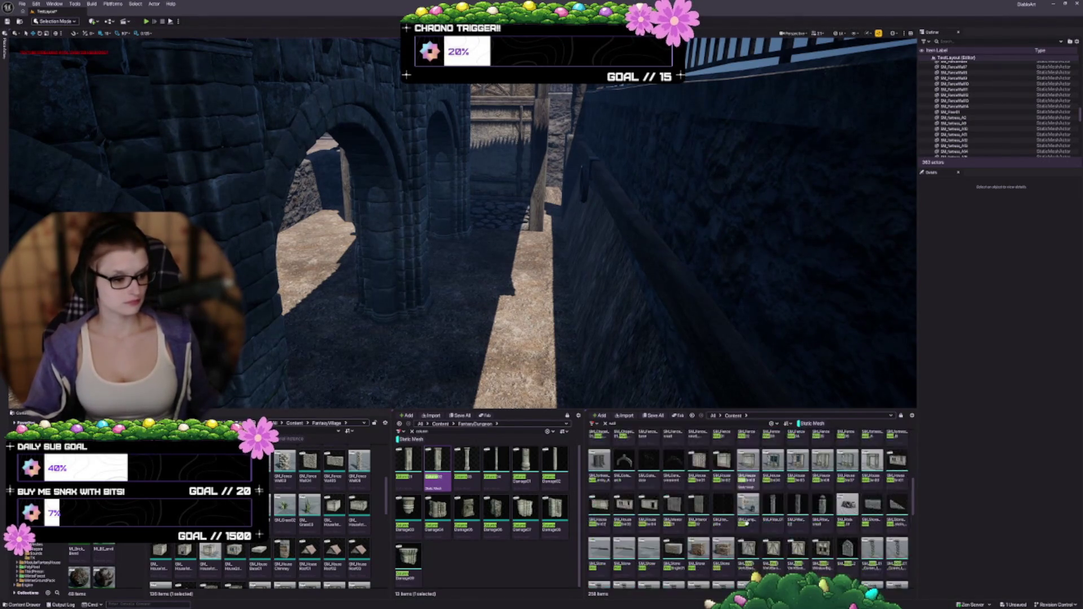
pyautogui.scroll(-5, 791, 491)
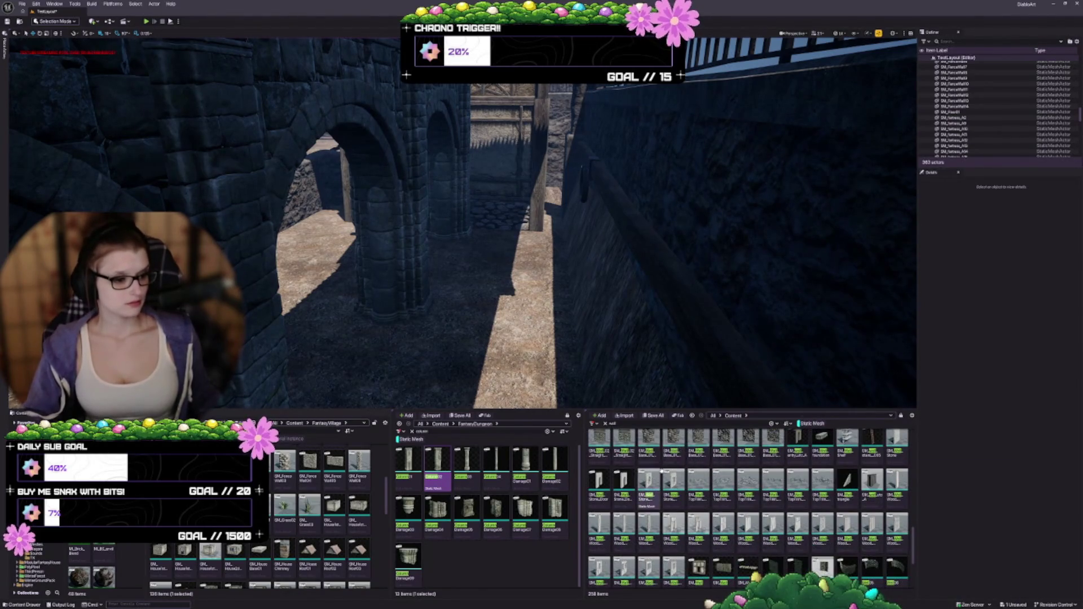
pyautogui.scroll(-5, 665, 474)
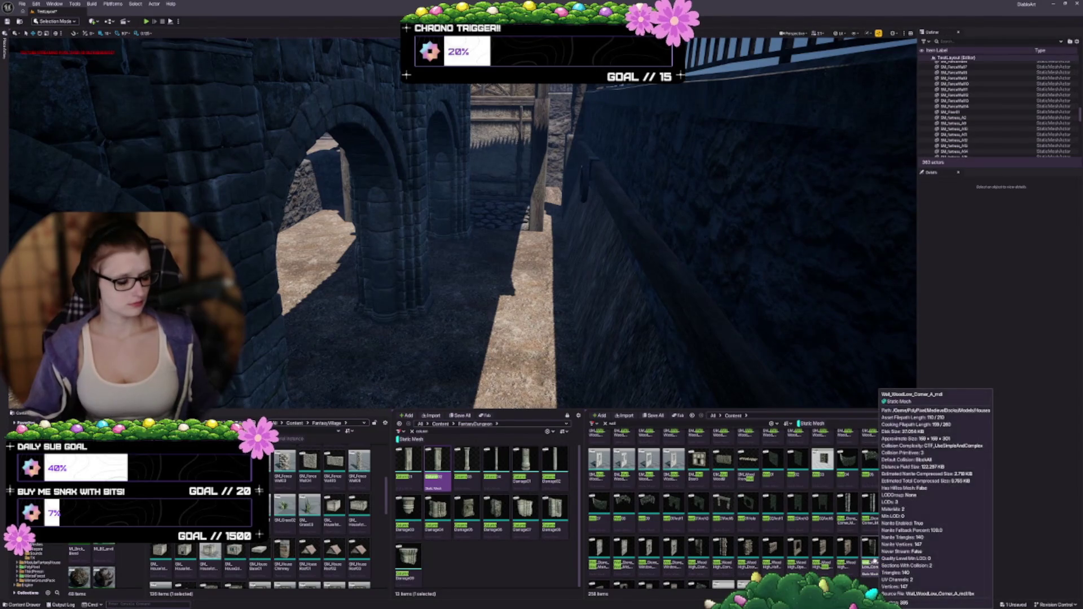
pyautogui.moveTo(776, 474)
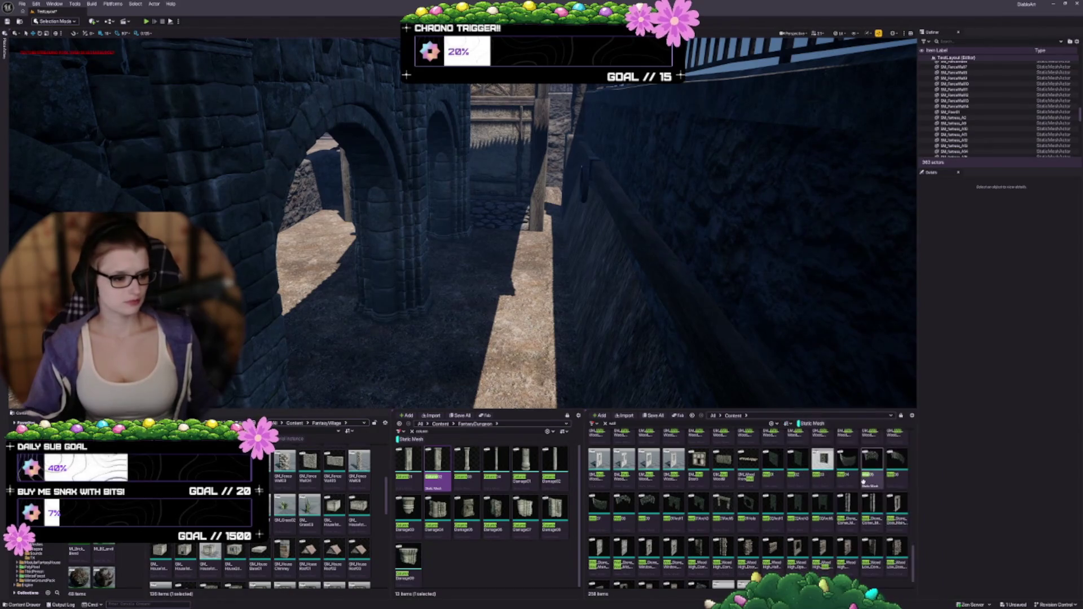
pyautogui.scroll(-1, 823, 485)
pyautogui.moveTo(861, 495)
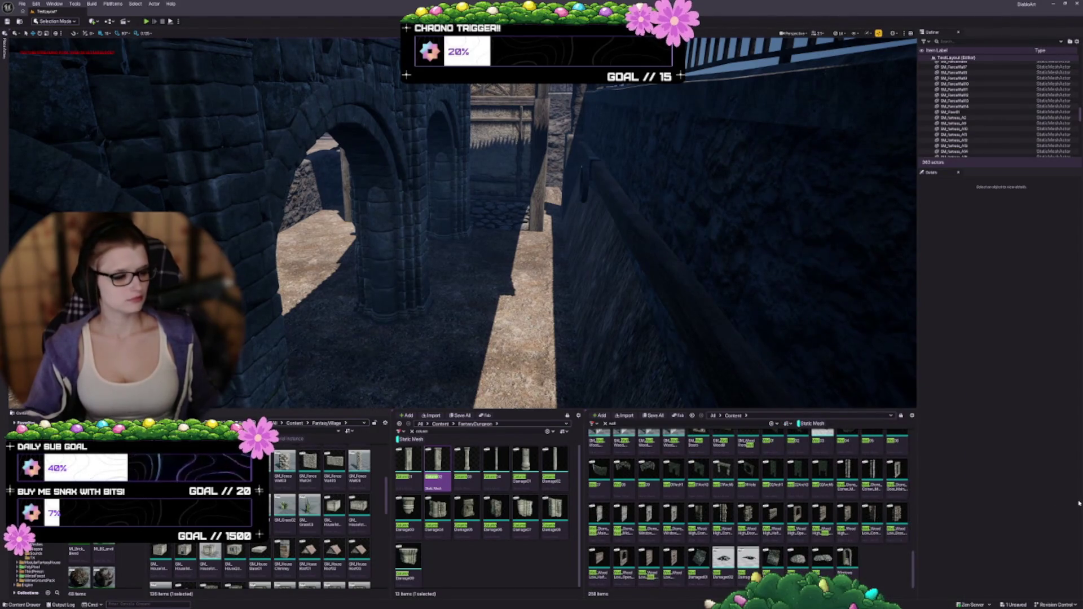
# Step: Place Wall_Wood_Low in the alley and swap its Static Mesh to Wall_WoodHigh
pyautogui.moveTo(656, 574)
pyautogui.mouseDown()
pyautogui.moveTo(705, 417)
pyautogui.moveTo(507, 226)
pyautogui.moveTo(439, 127)
pyautogui.moveTo(540, 291)
pyautogui.moveTo(524, 271)
pyautogui.moveTo(485, 265)
pyautogui.moveTo(480, 189)
pyautogui.moveTo(479, 226)
pyautogui.moveTo(641, 322)
pyautogui.mouseUp()
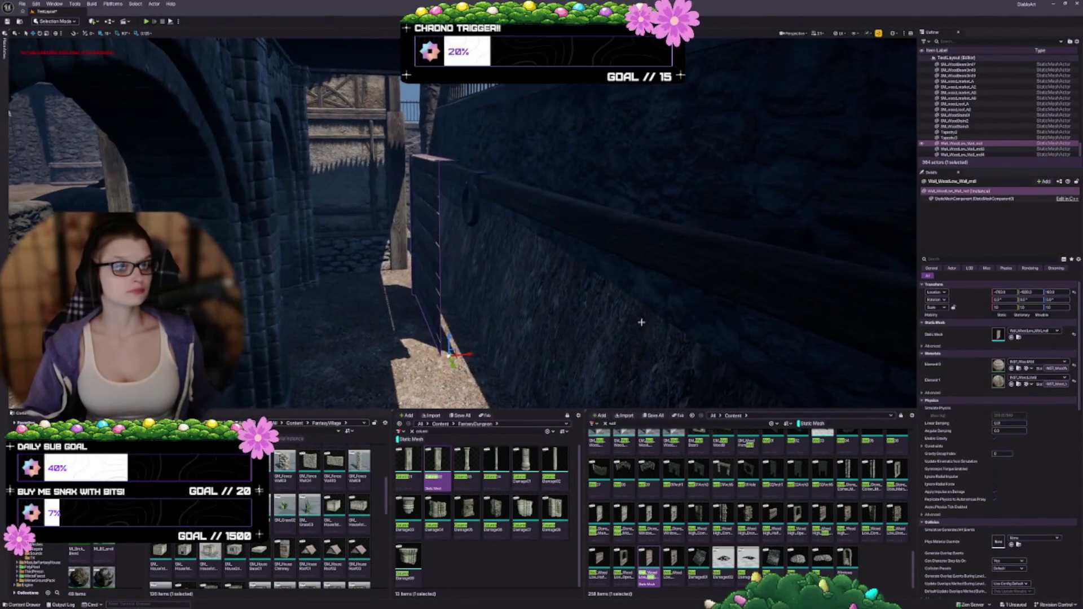
pyautogui.moveTo(477, 353); pyautogui.dragTo(516, 341)
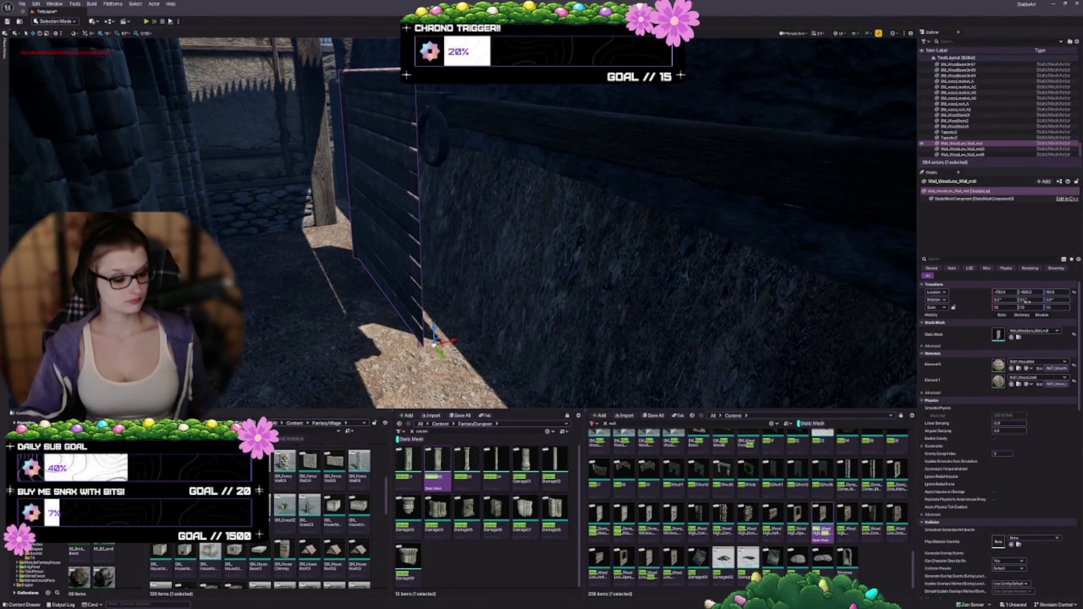
pyautogui.click(1012, 337)
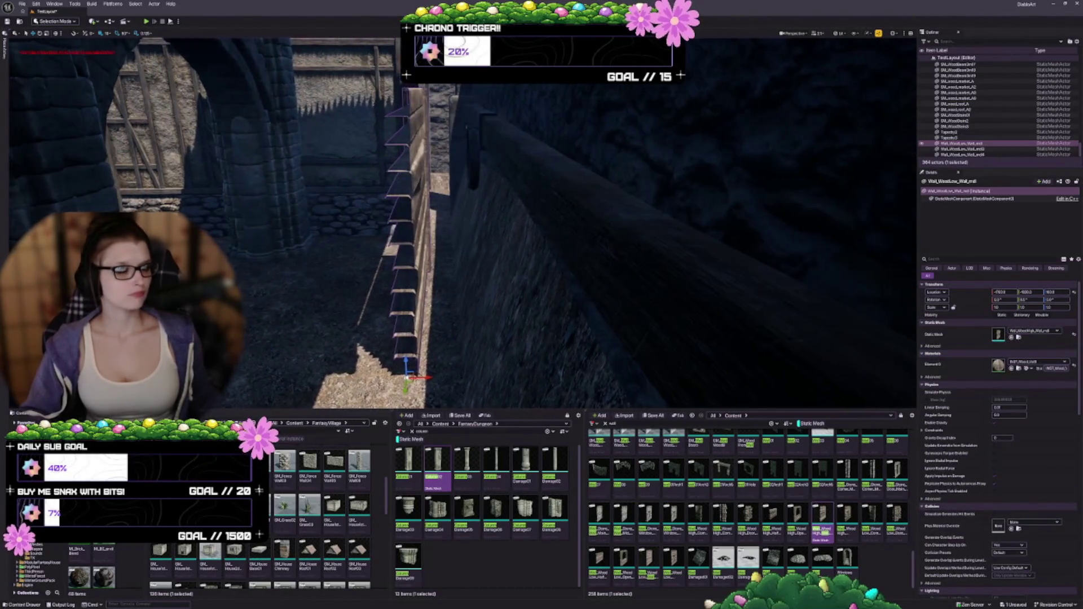
pyautogui.press('w')
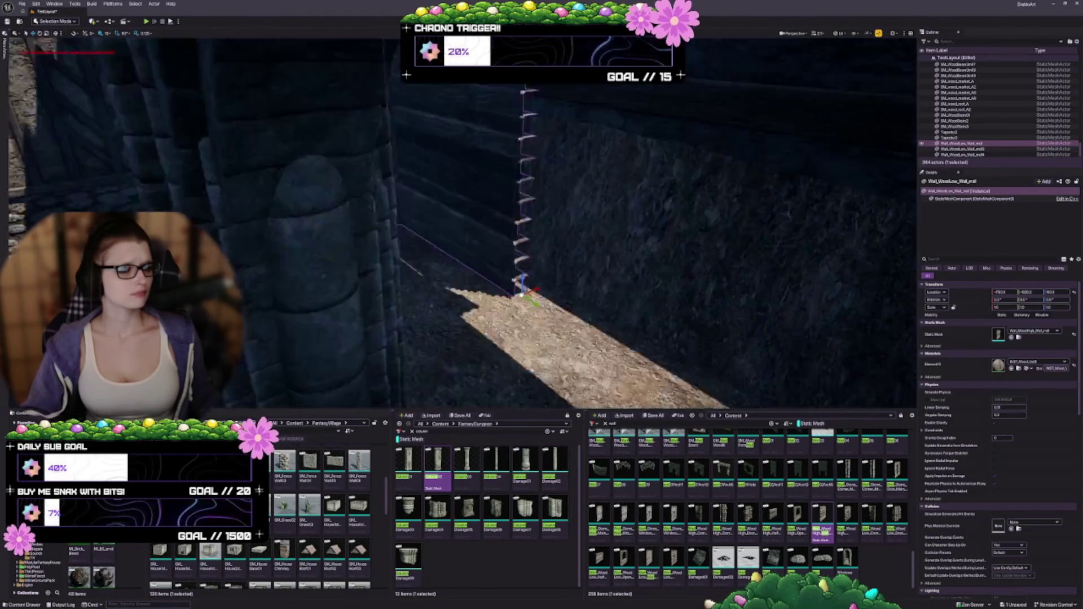
pyautogui.press('w')
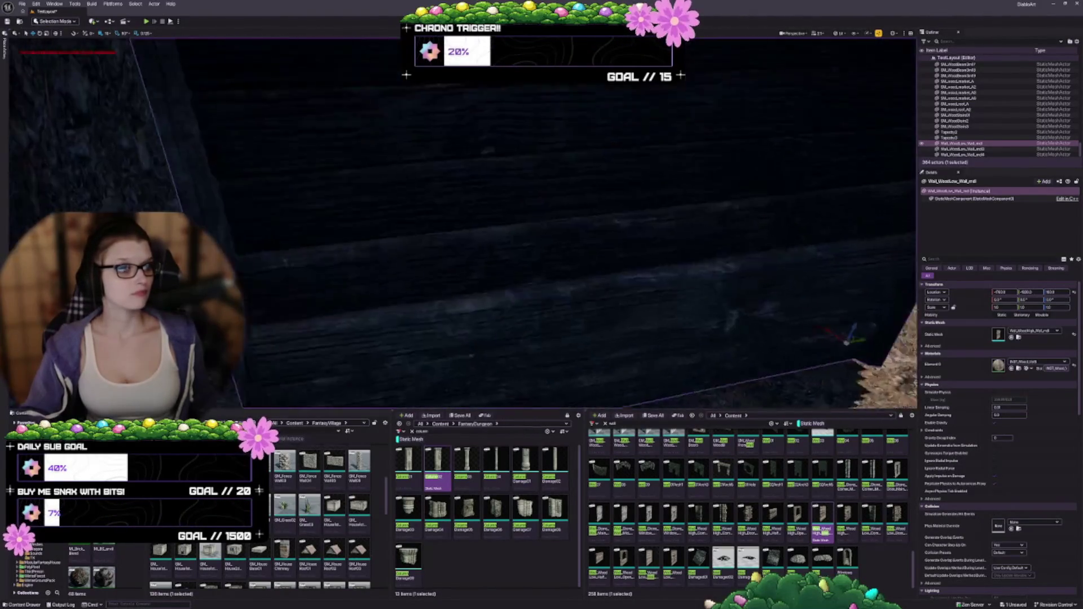
pyautogui.press('s')
pyautogui.moveTo(628, 299)
pyautogui.mouseDown()
pyautogui.moveTo(674, 295)
pyautogui.moveTo(670, 304)
pyautogui.mouseUp()
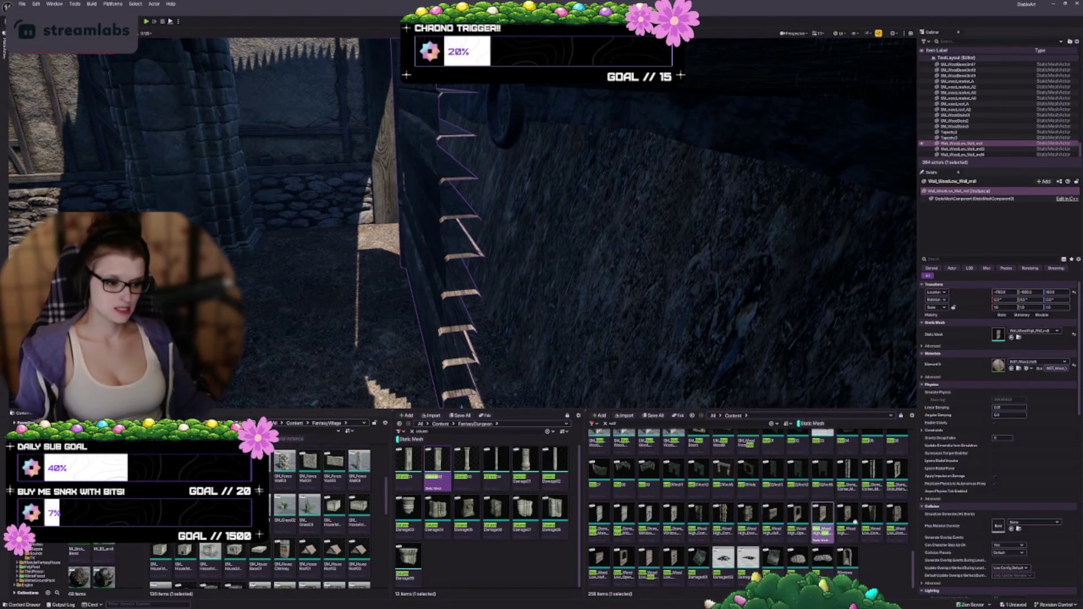
# Step: Try the wall end piece variant, then undo back to the tall wooden wall
pyautogui.click(647, 575)
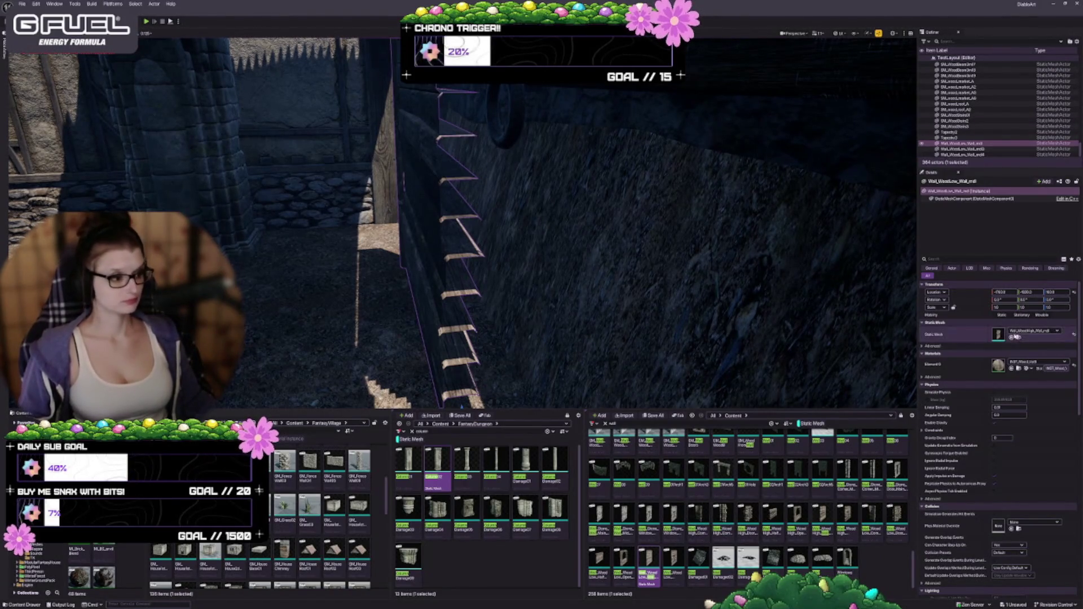
pyautogui.click(1011, 338)
pyautogui.moveTo(527, 292)
pyautogui.mouseDown()
pyautogui.moveTo(555, 276)
pyautogui.moveTo(543, 302)
pyautogui.mouseUp()
pyautogui.hotkey('ctrl', 'z')
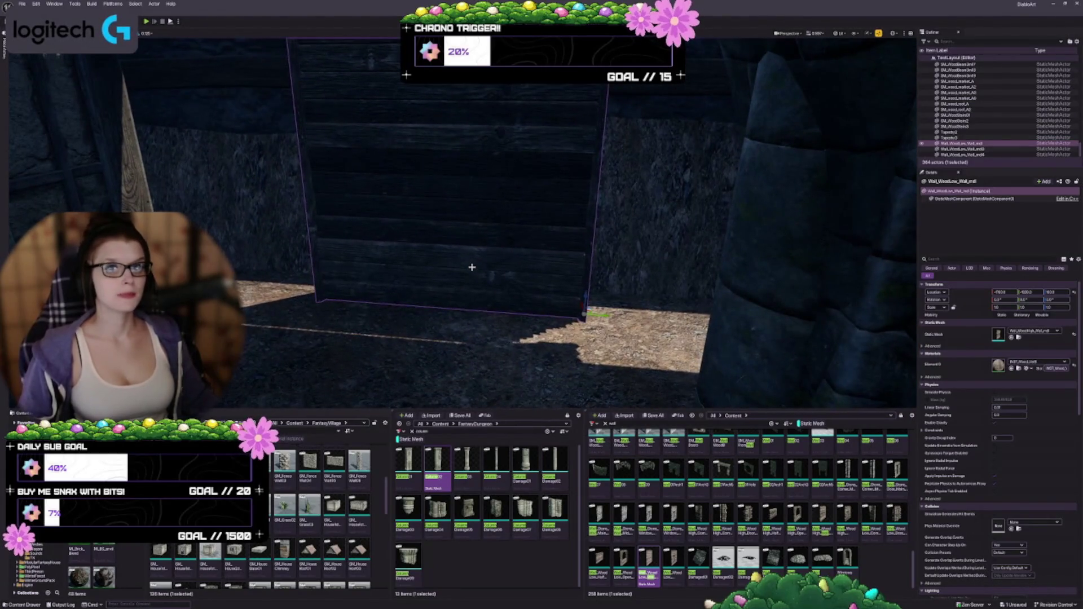
# Step: Inspect the tall wooden wall between the arches from several angles
pyautogui.moveTo(472, 266); pyautogui.dragTo(458, 298)
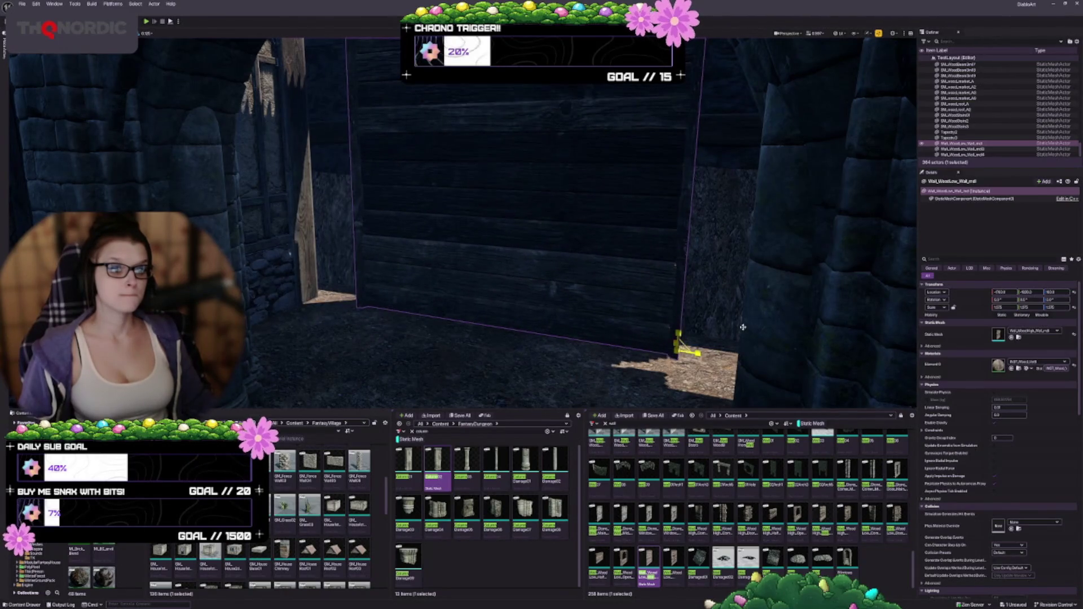
pyautogui.moveTo(515, 353); pyautogui.dragTo(310, 320)
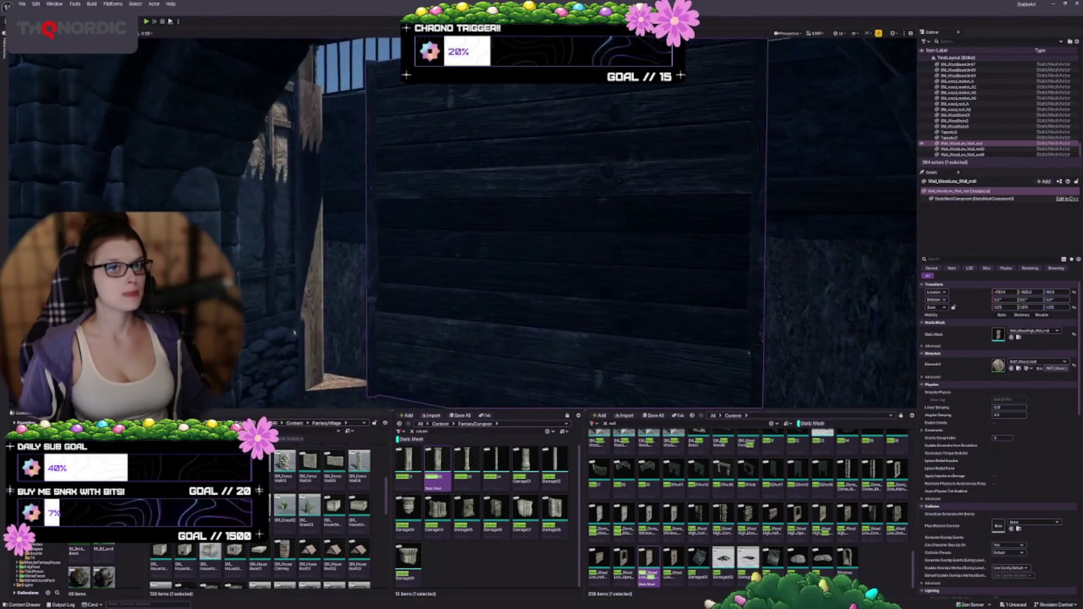
pyautogui.moveTo(608, 278)
pyautogui.mouseDown()
pyautogui.moveTo(601, 305)
pyautogui.moveTo(550, 336)
pyautogui.moveTo(519, 313)
pyautogui.moveTo(499, 319)
pyautogui.mouseUp()
pyautogui.moveTo(787, 308); pyautogui.dragTo(656, 324)
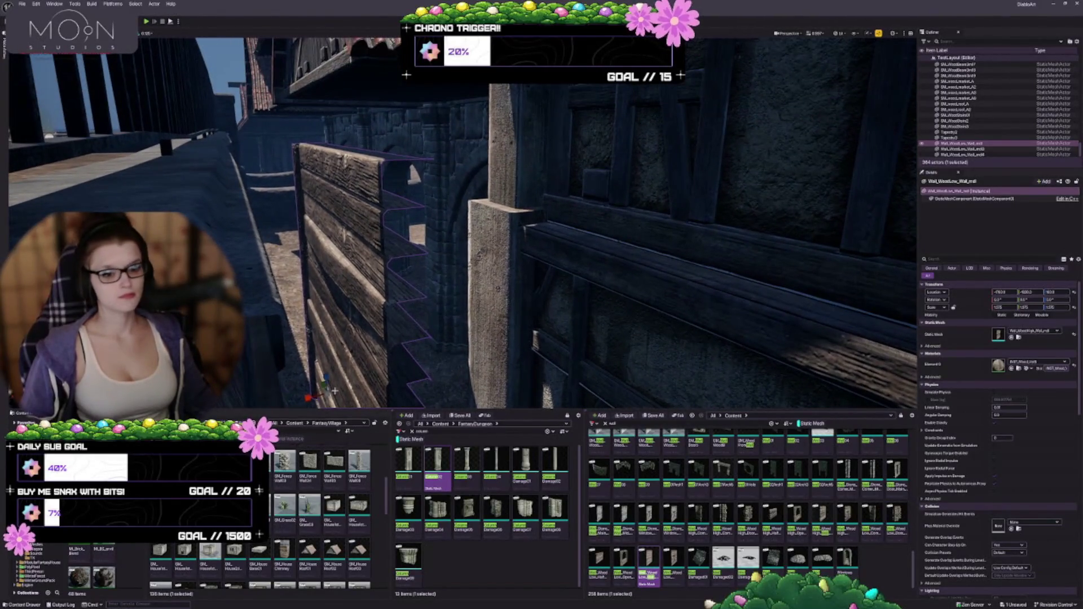